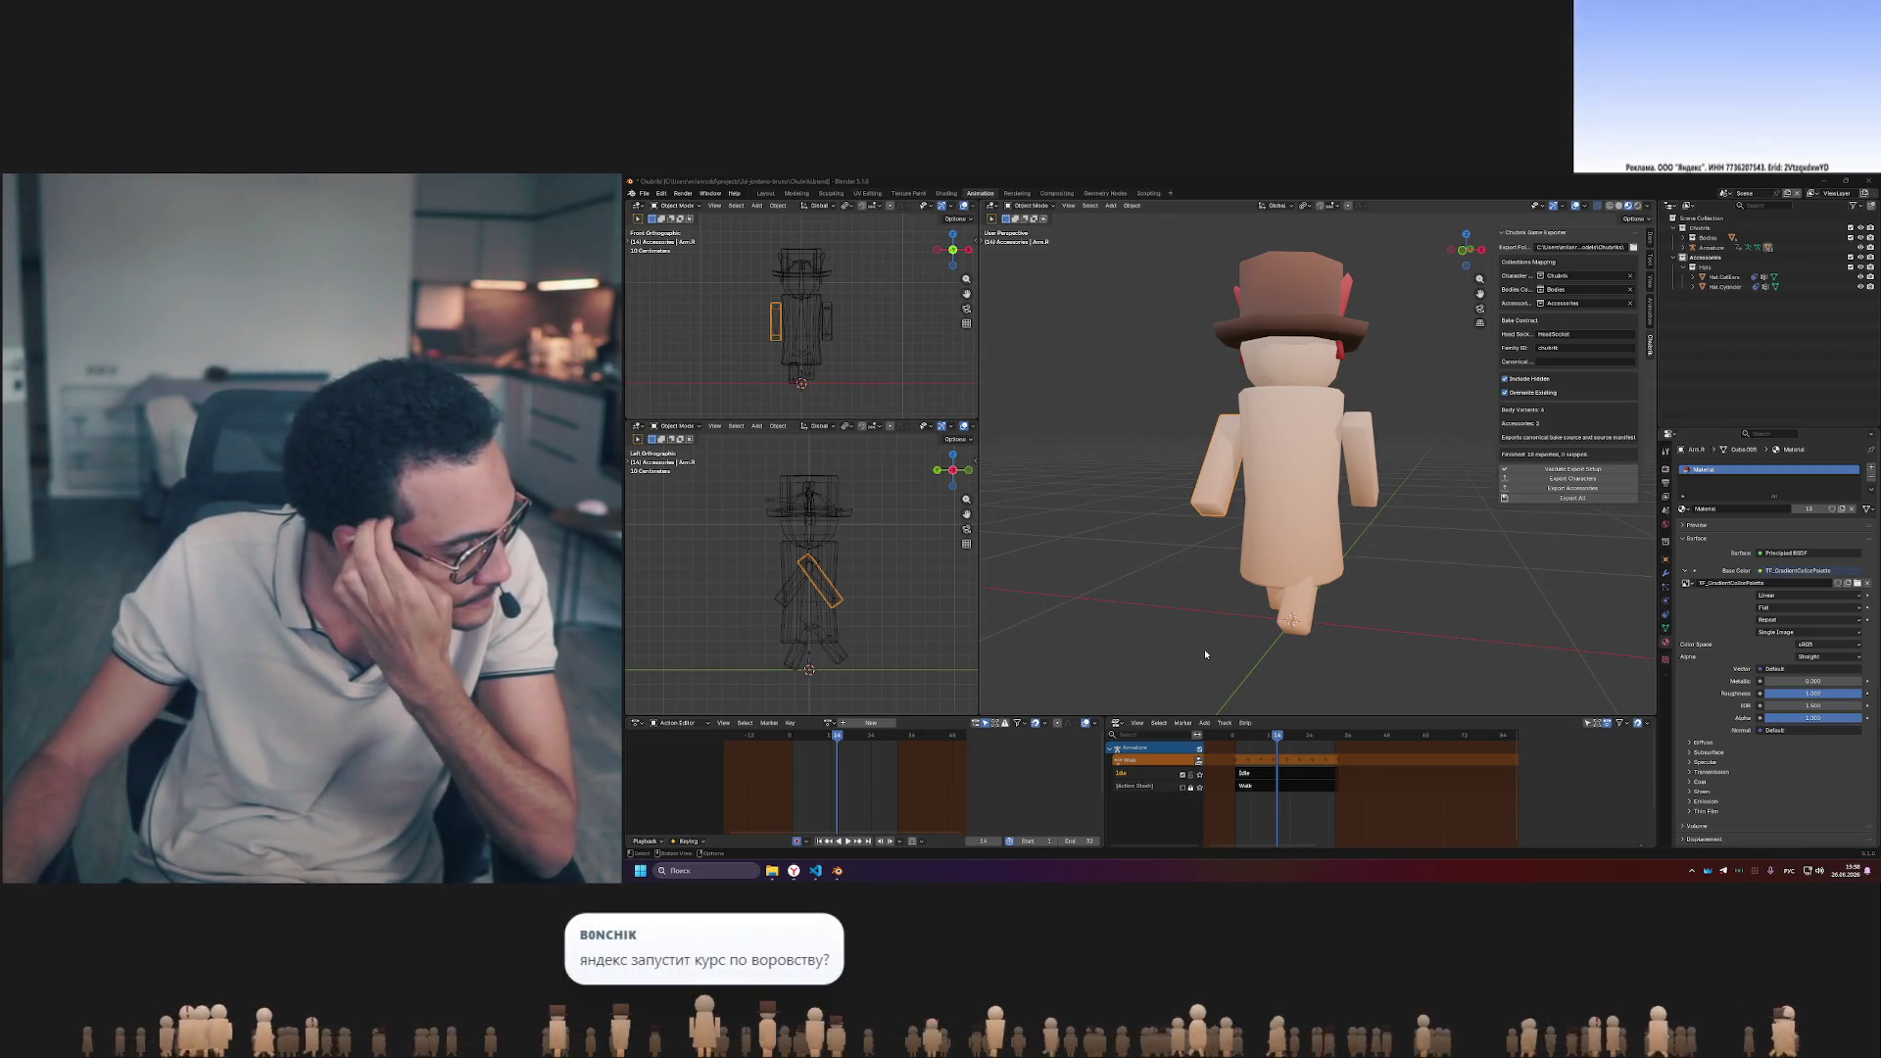
# - Enlarge the Dope Sheet and Action Editor, then make the Armature active so its Walk action shows
pyautogui.moveTo(1303, 715); pyautogui.dragTo(1303, 580)
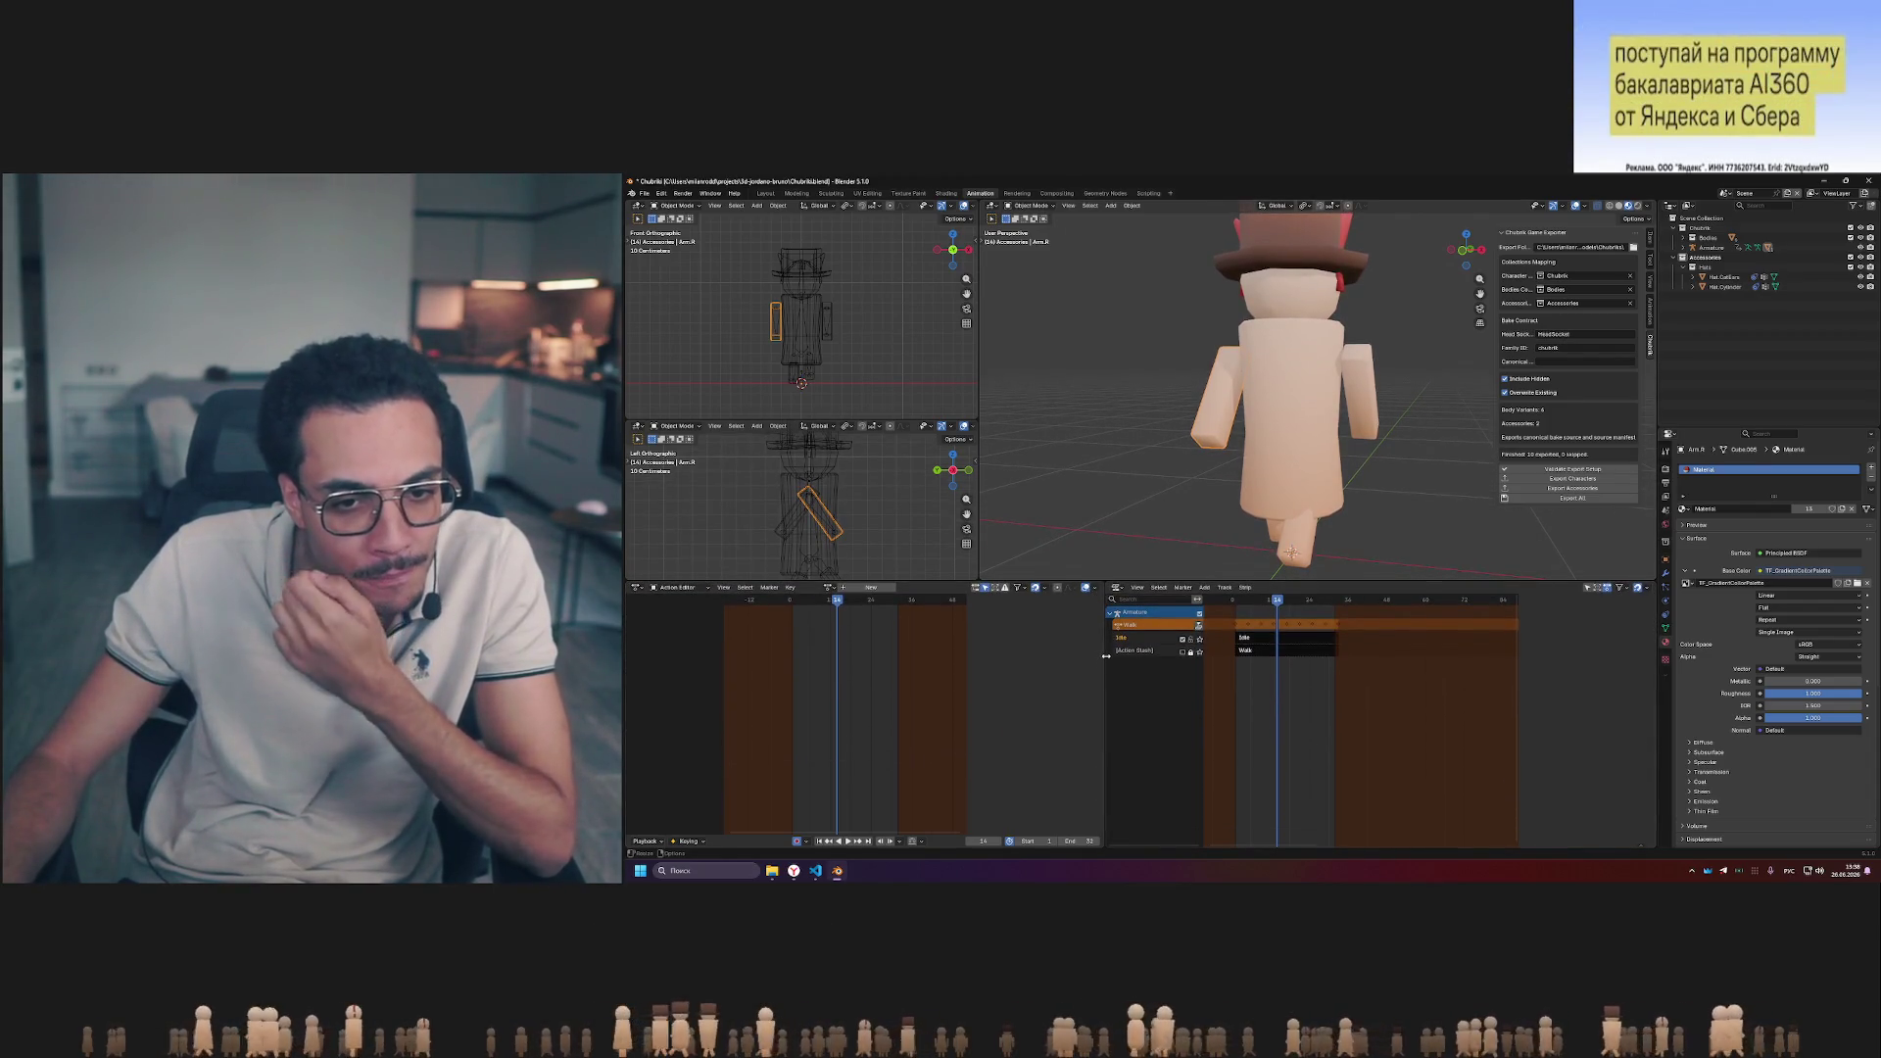
pyautogui.moveTo(1107, 657); pyautogui.dragTo(1169, 617)
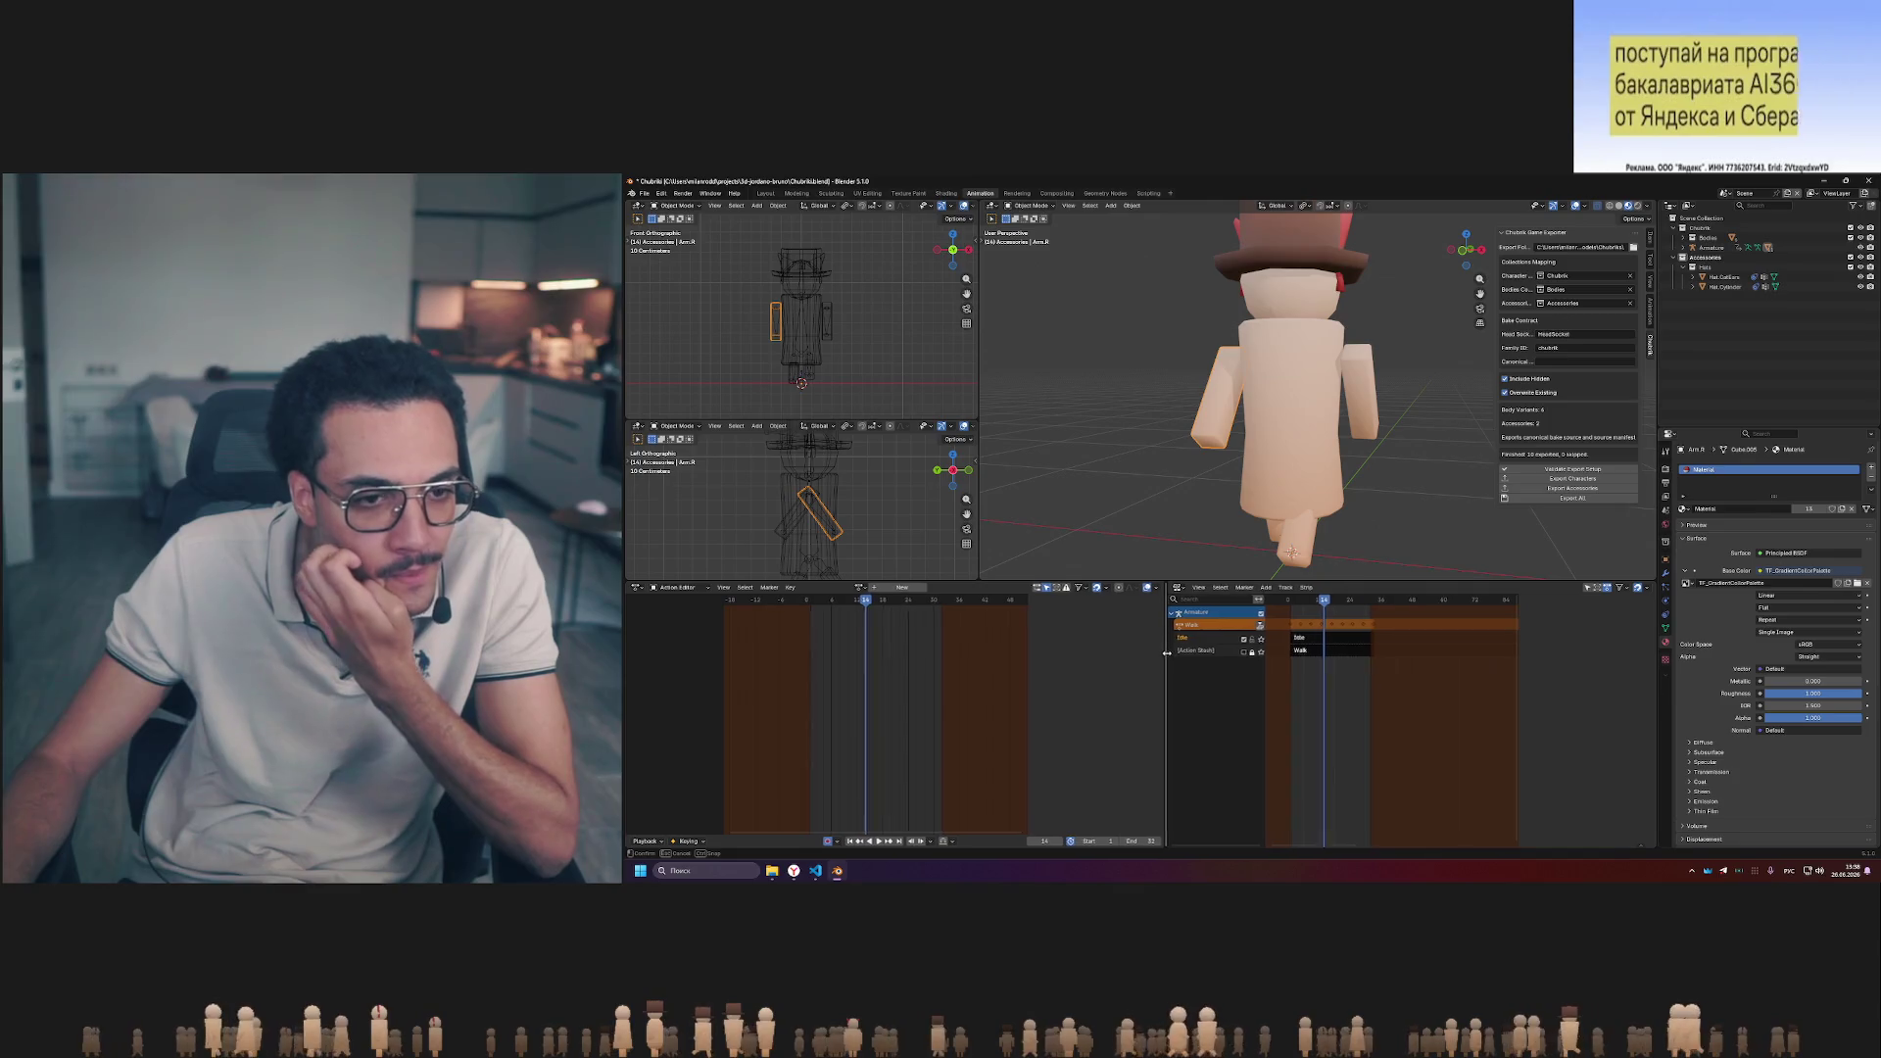
pyautogui.click(1279, 412)
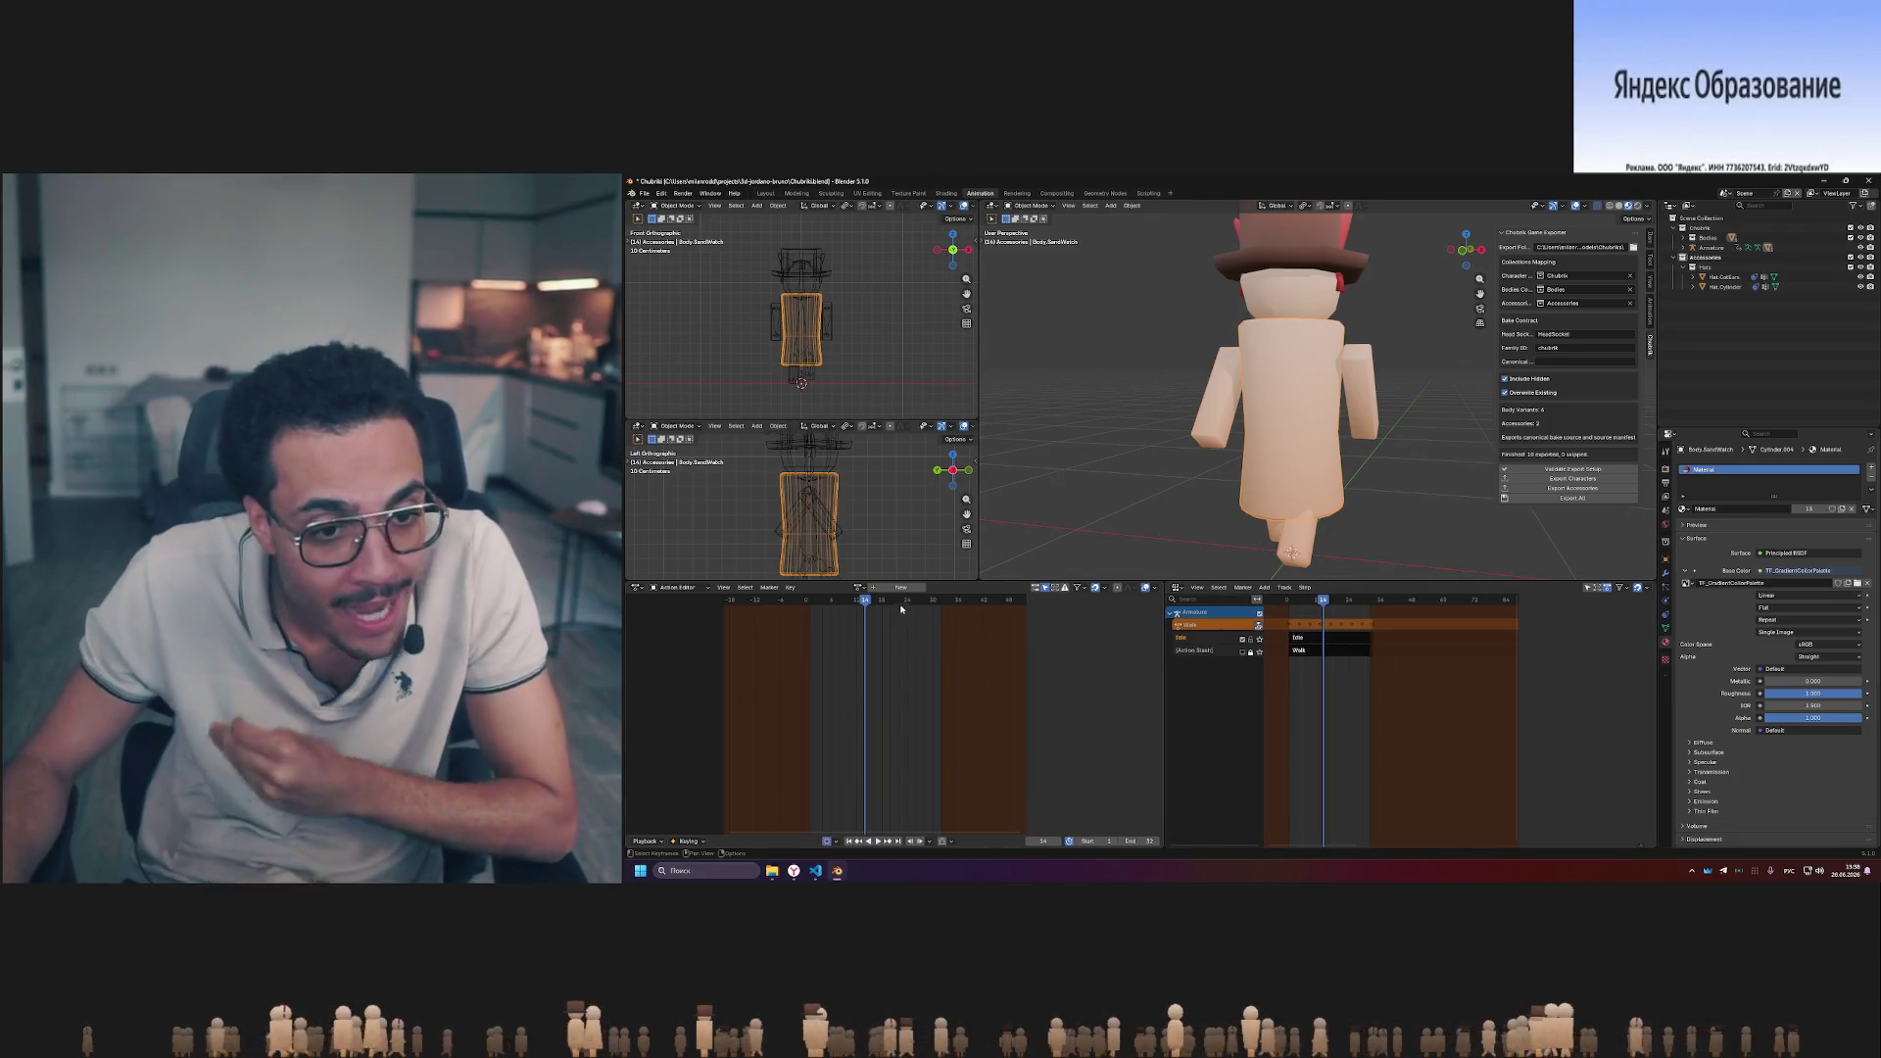
pyautogui.click(1705, 255)
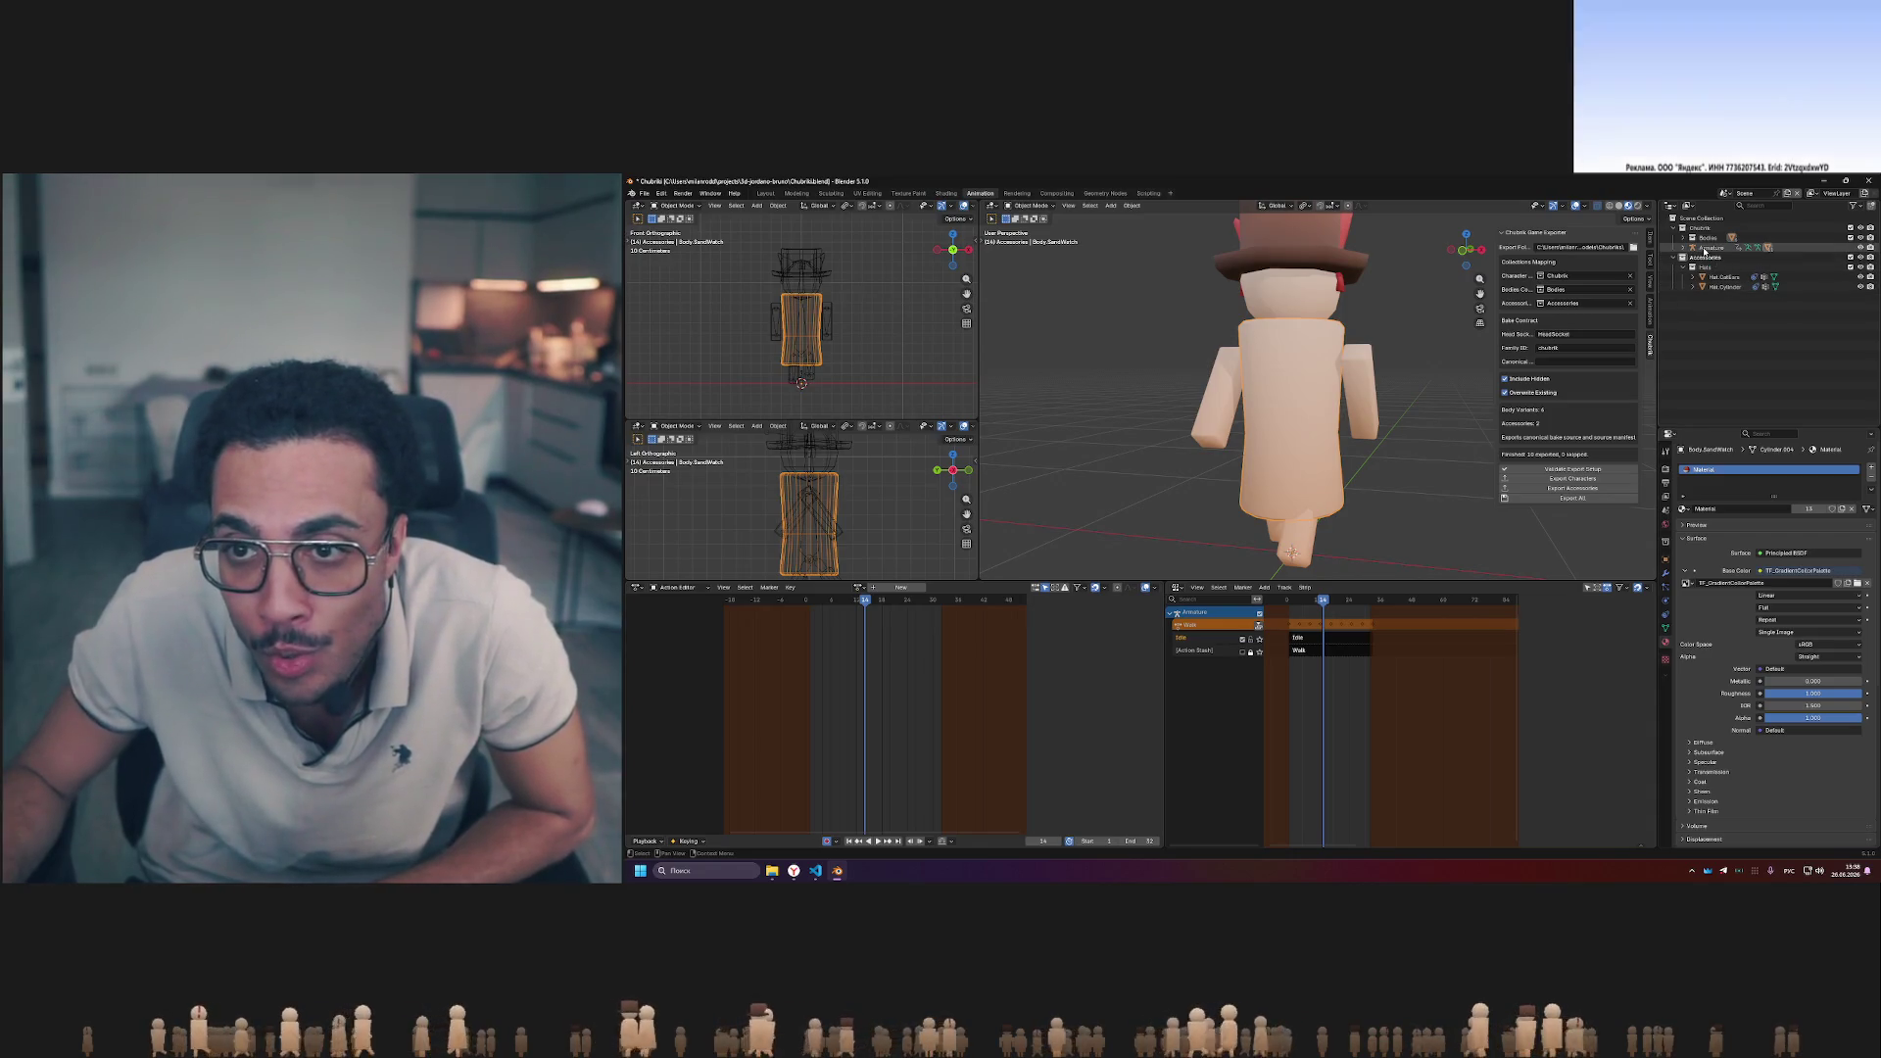
# - Check the action list without changing it and move the playhead to an earlier walk frame
pyautogui.click(867, 591)
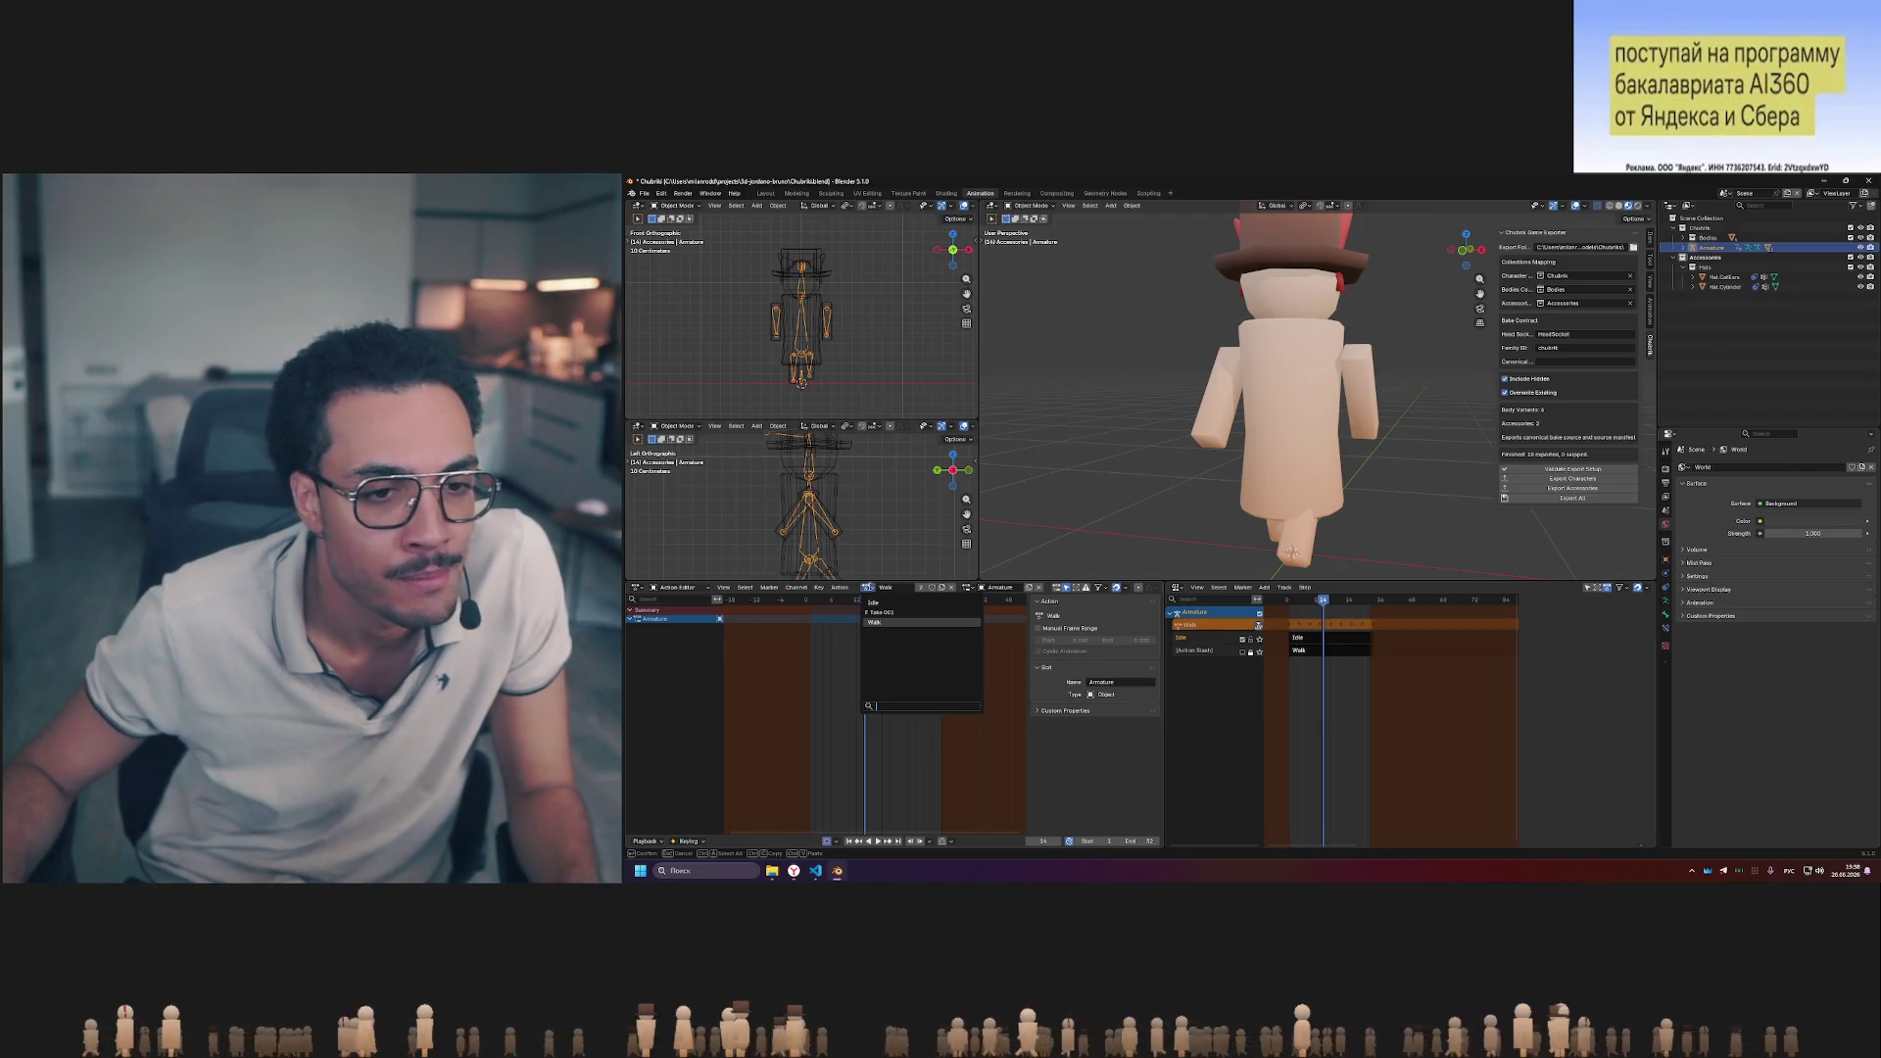
pyautogui.click(878, 621)
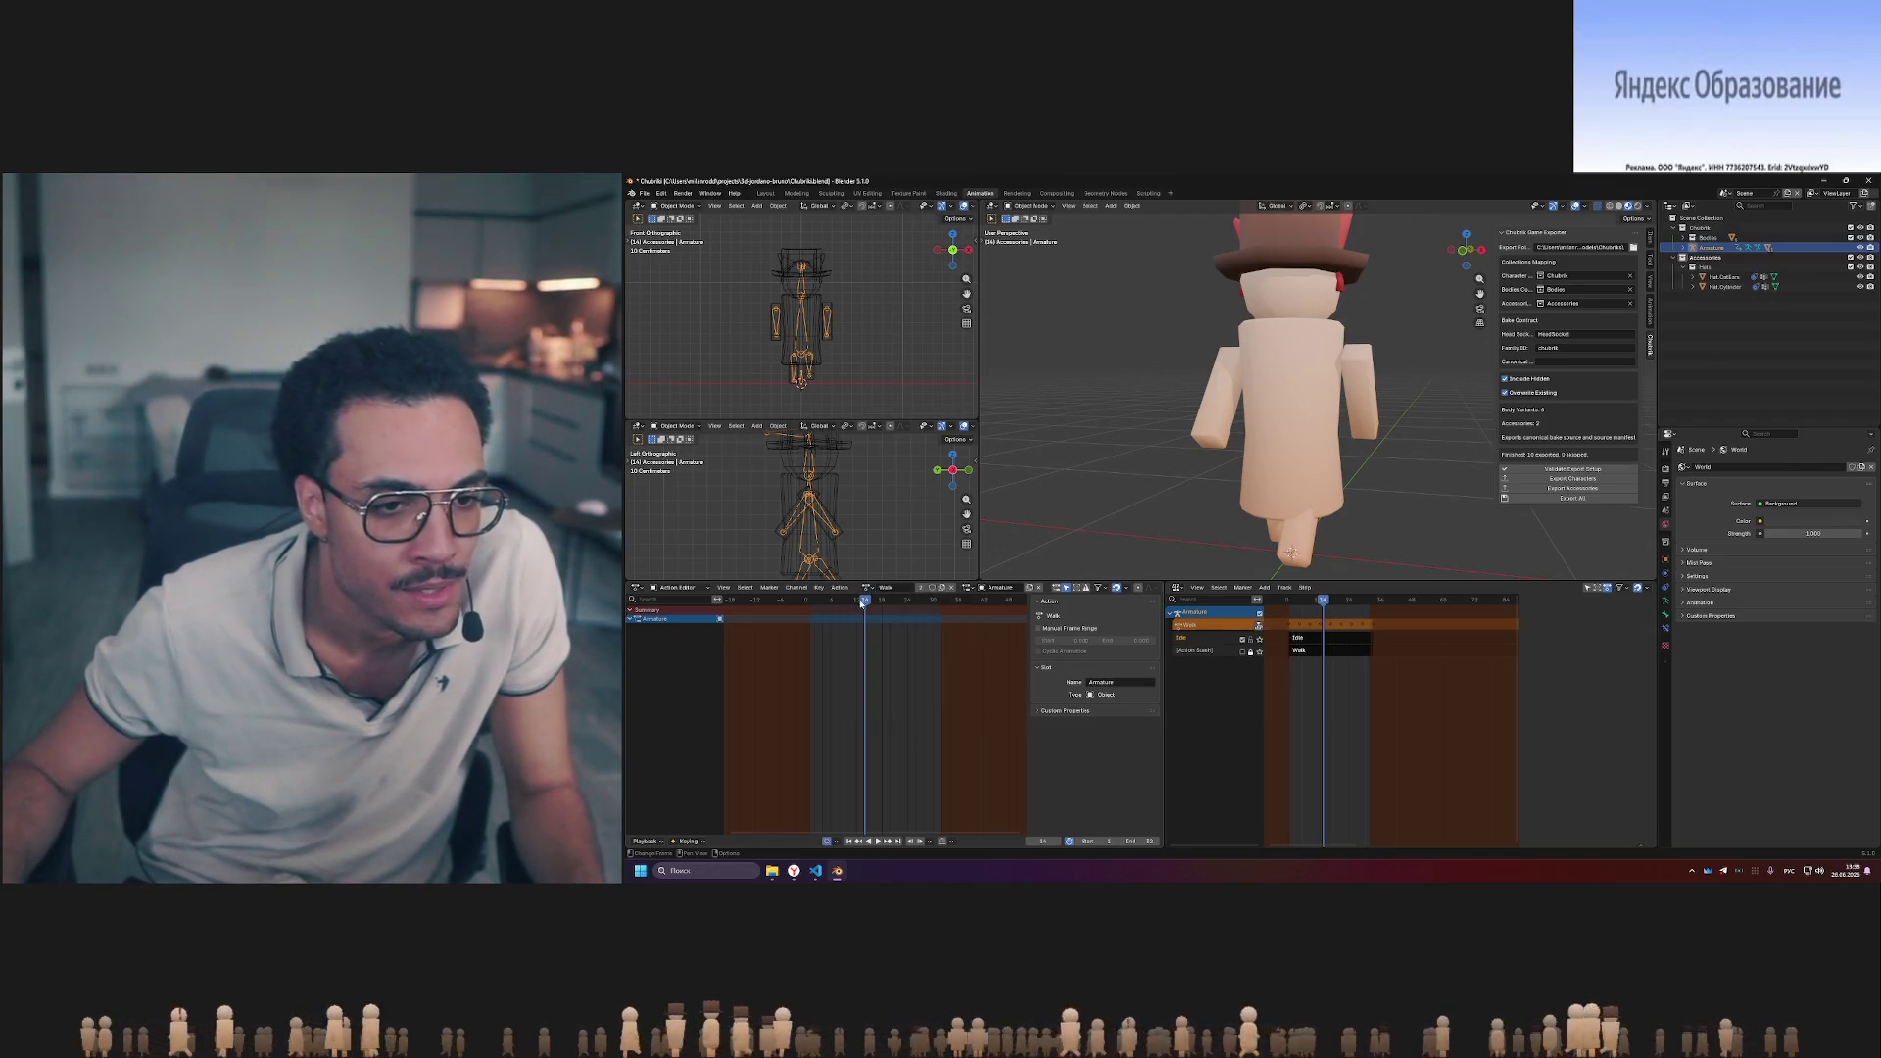
pyautogui.moveTo(864, 603); pyautogui.dragTo(758, 607)
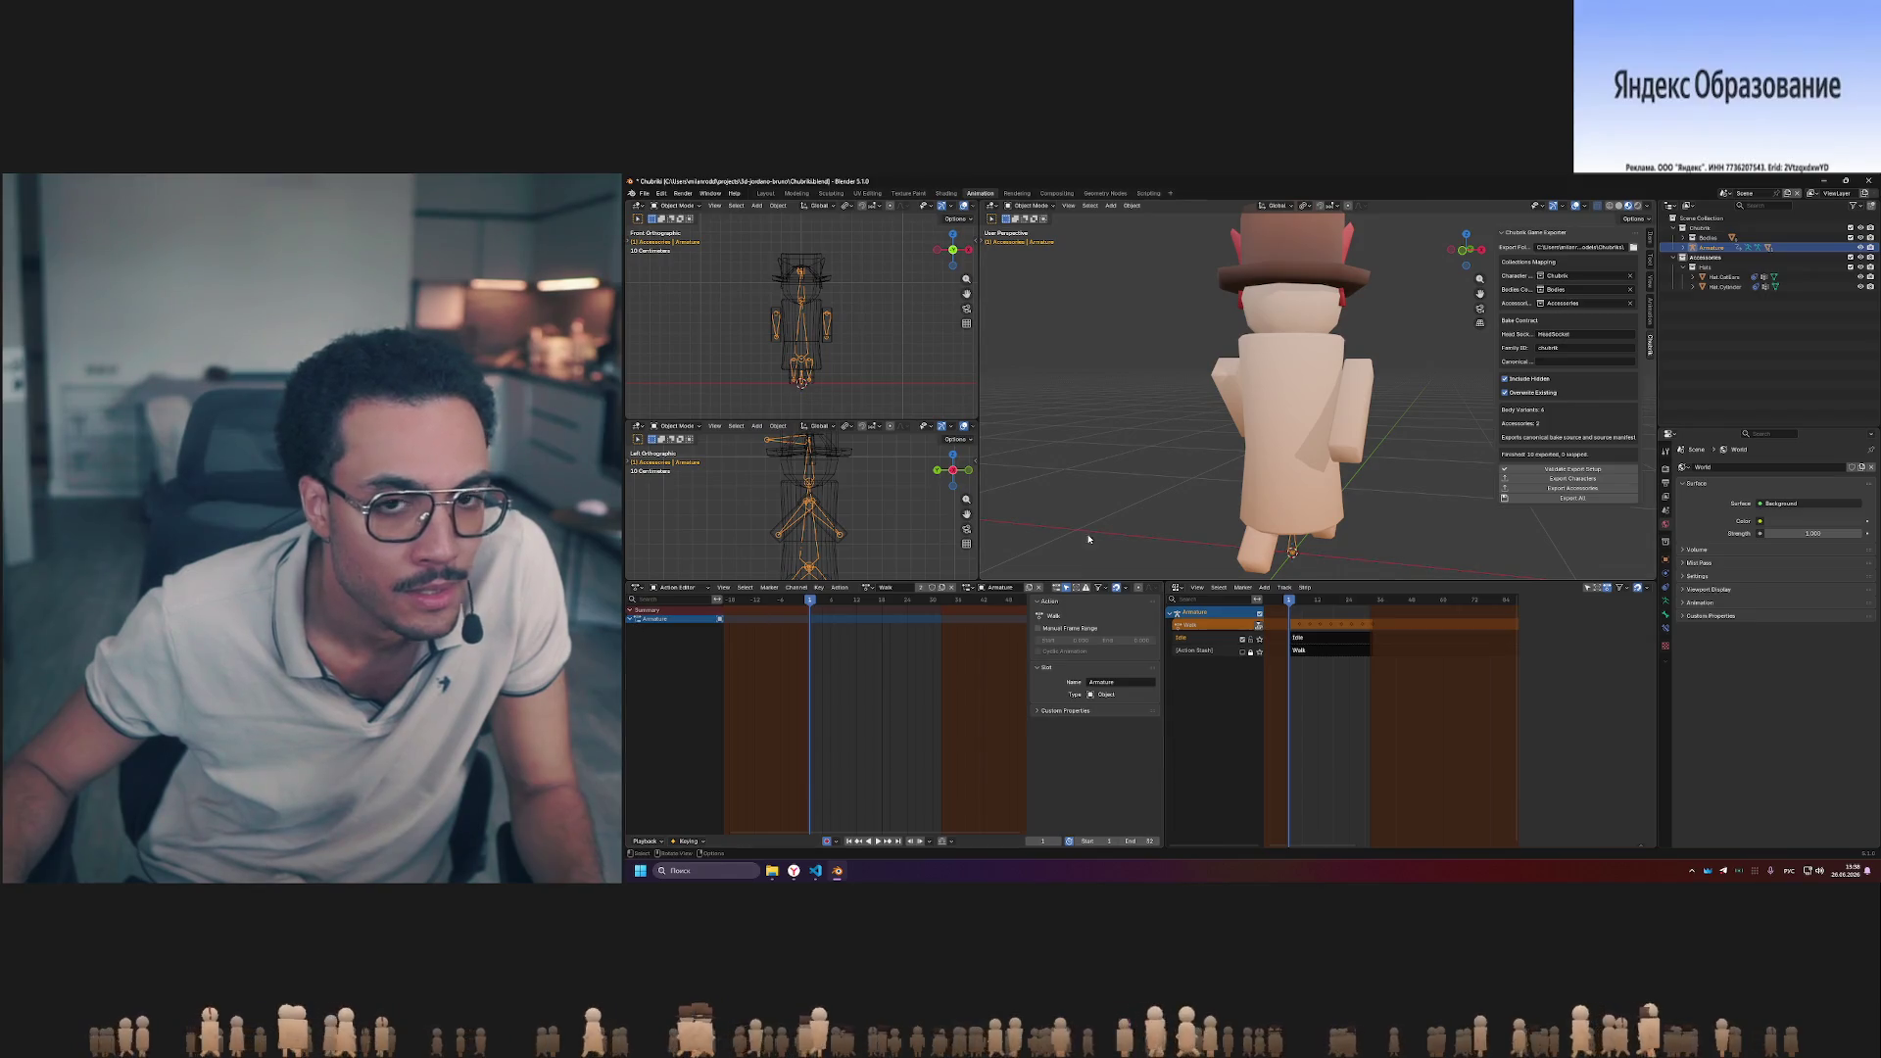
# - Select and deselect everything, then switch the armature into Pose Mode
pyautogui.press('a')
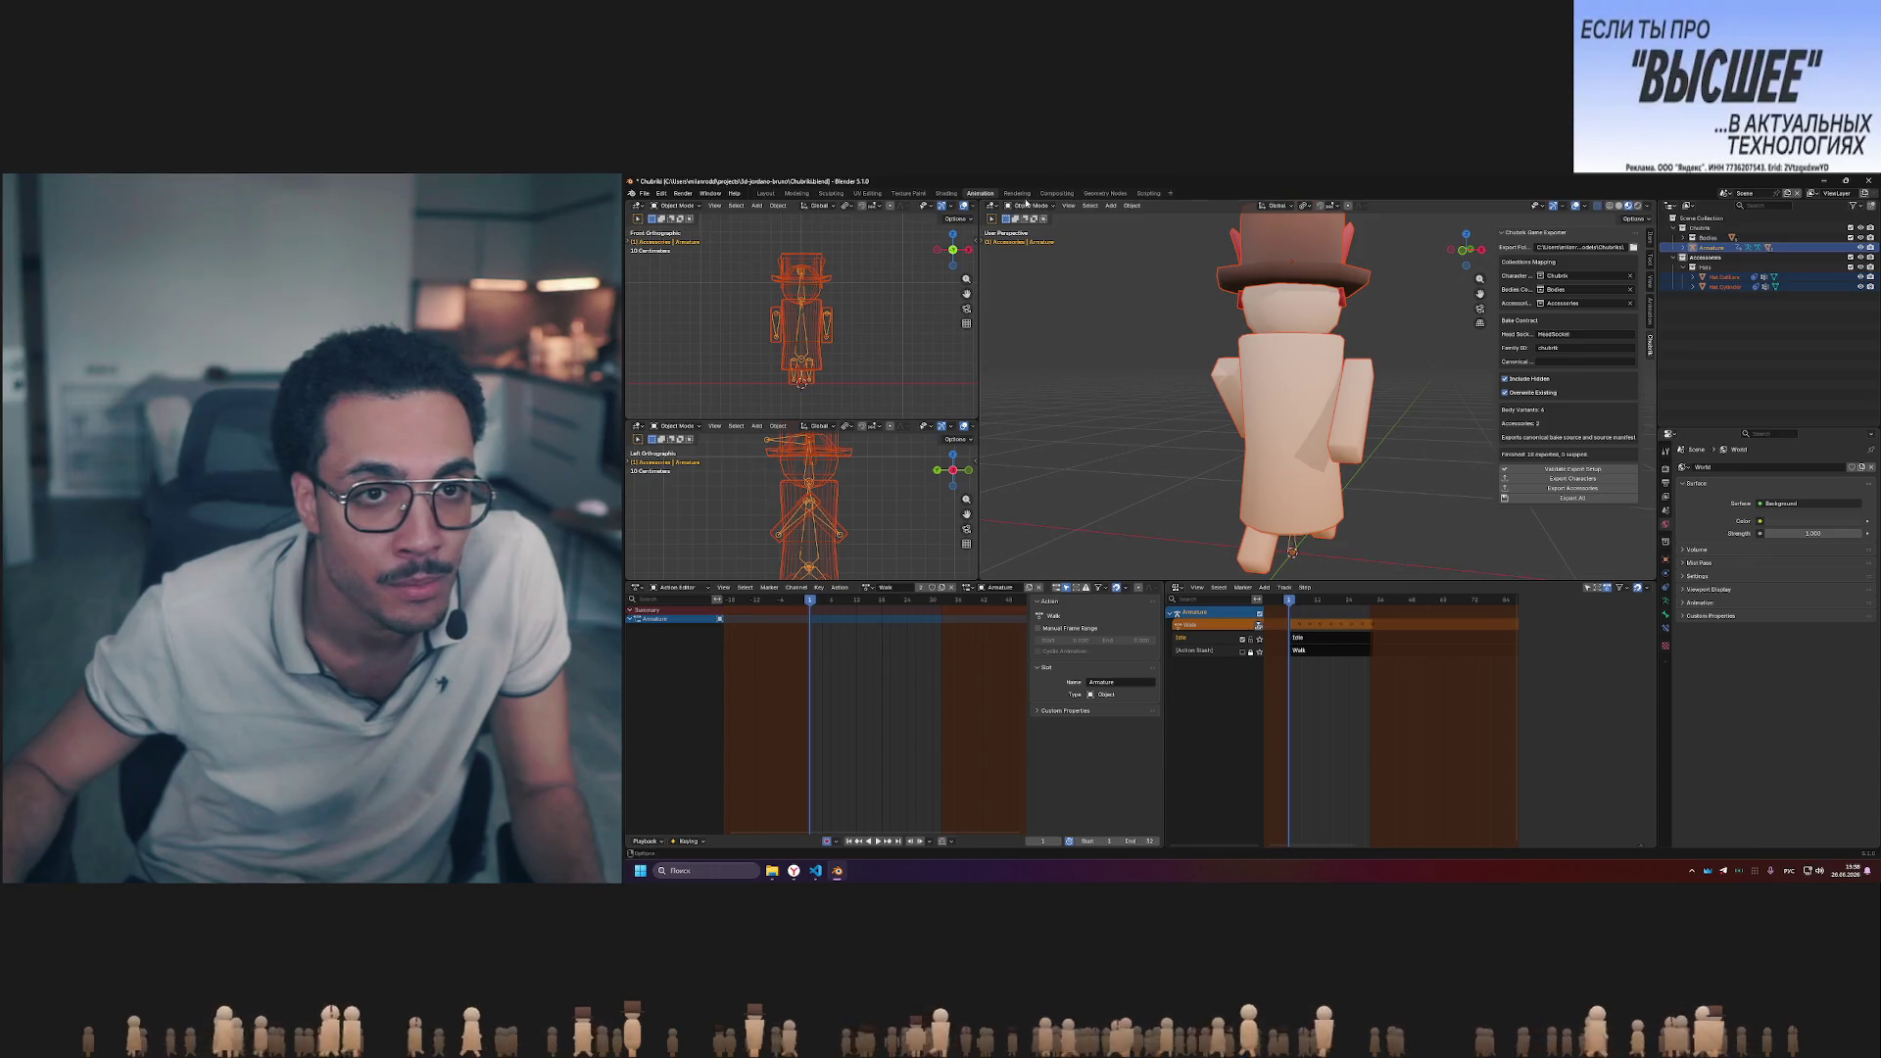
pyautogui.hotkey('alt', 'a')
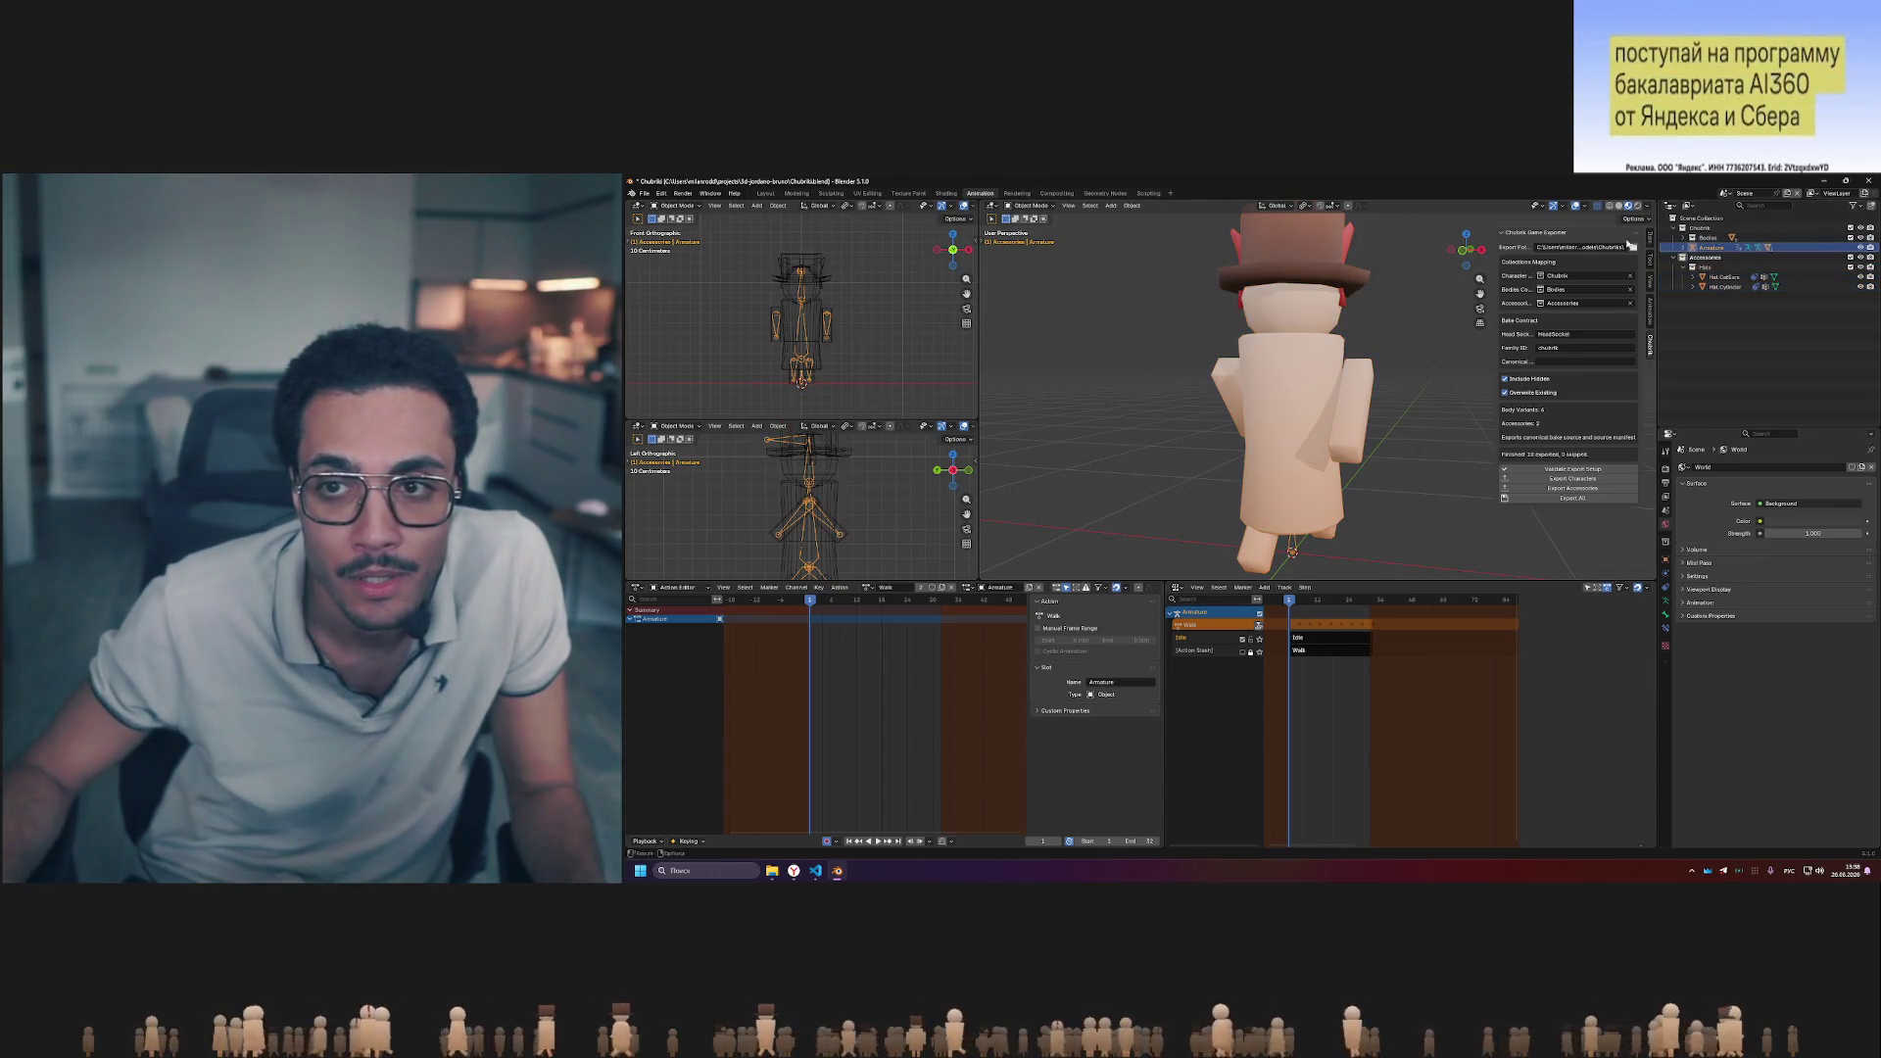
pyautogui.click(1032, 236)
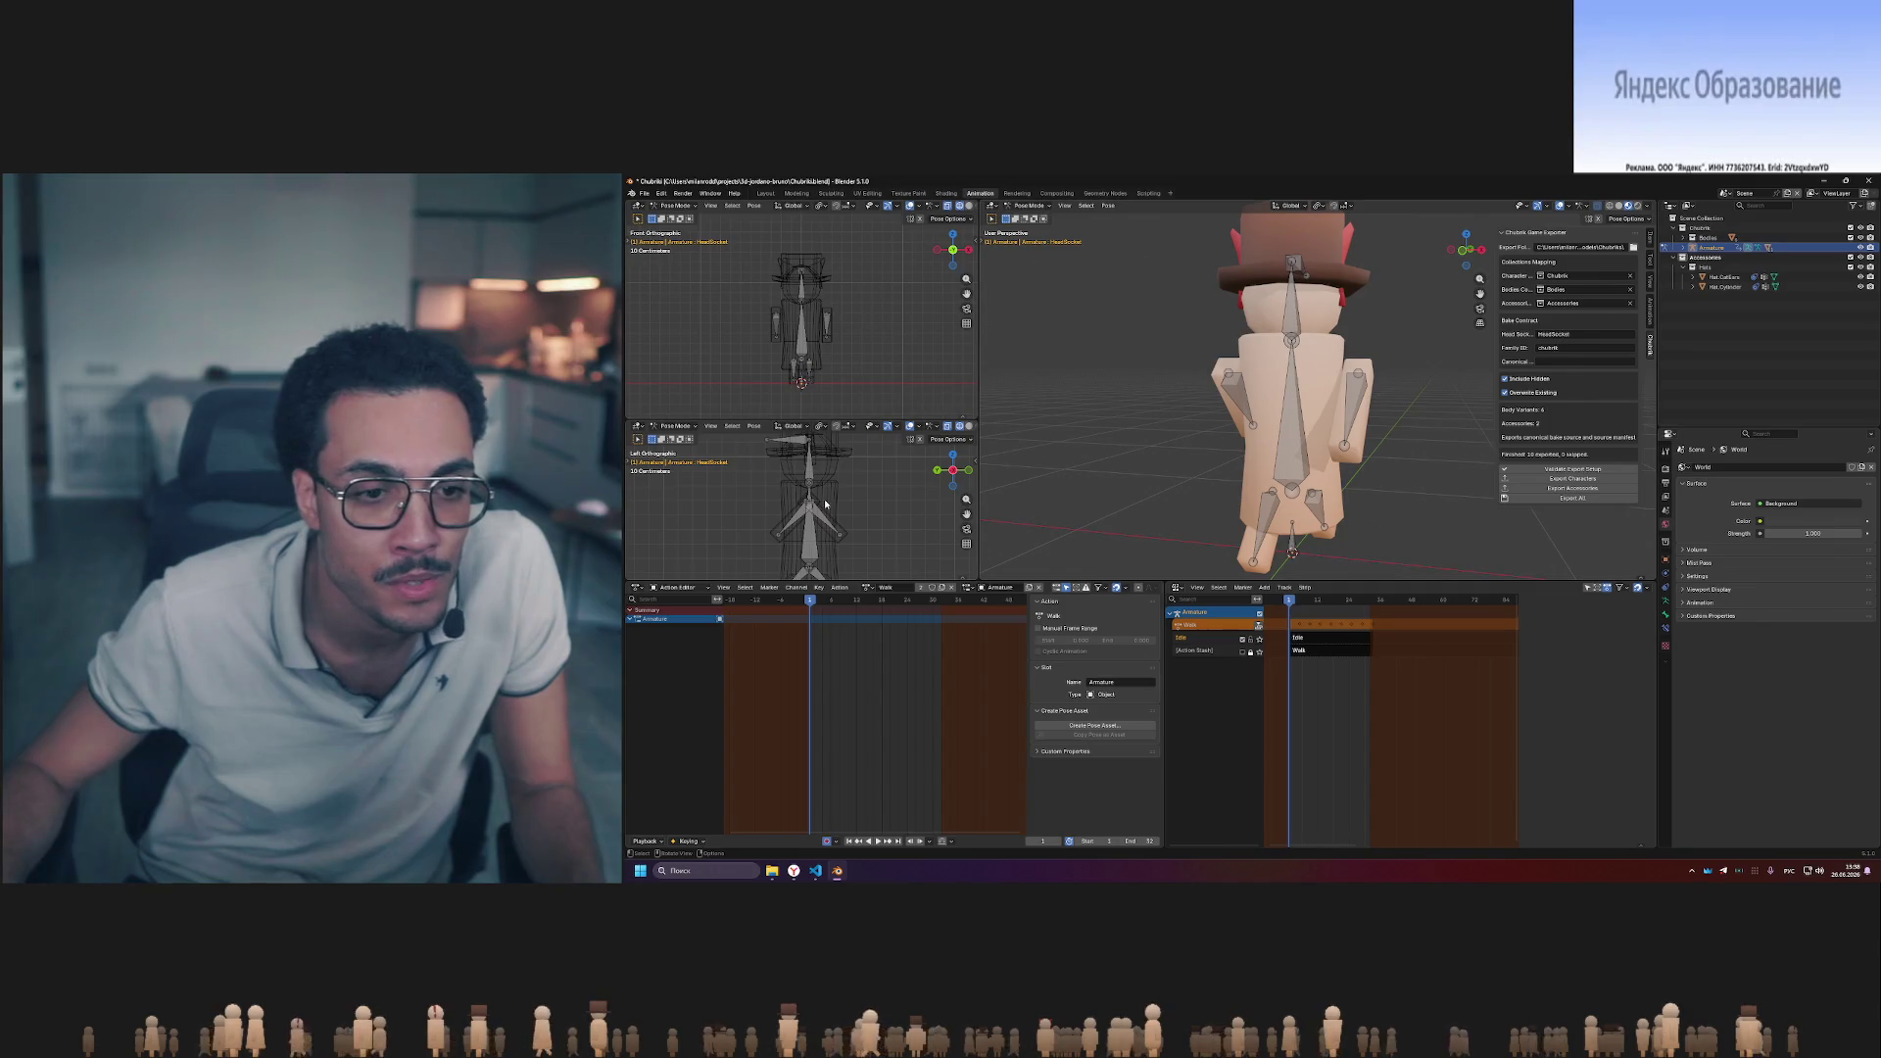
# - Select all bones and delete the walk keyframes so the character returns to its rest pose
pyautogui.press('a')
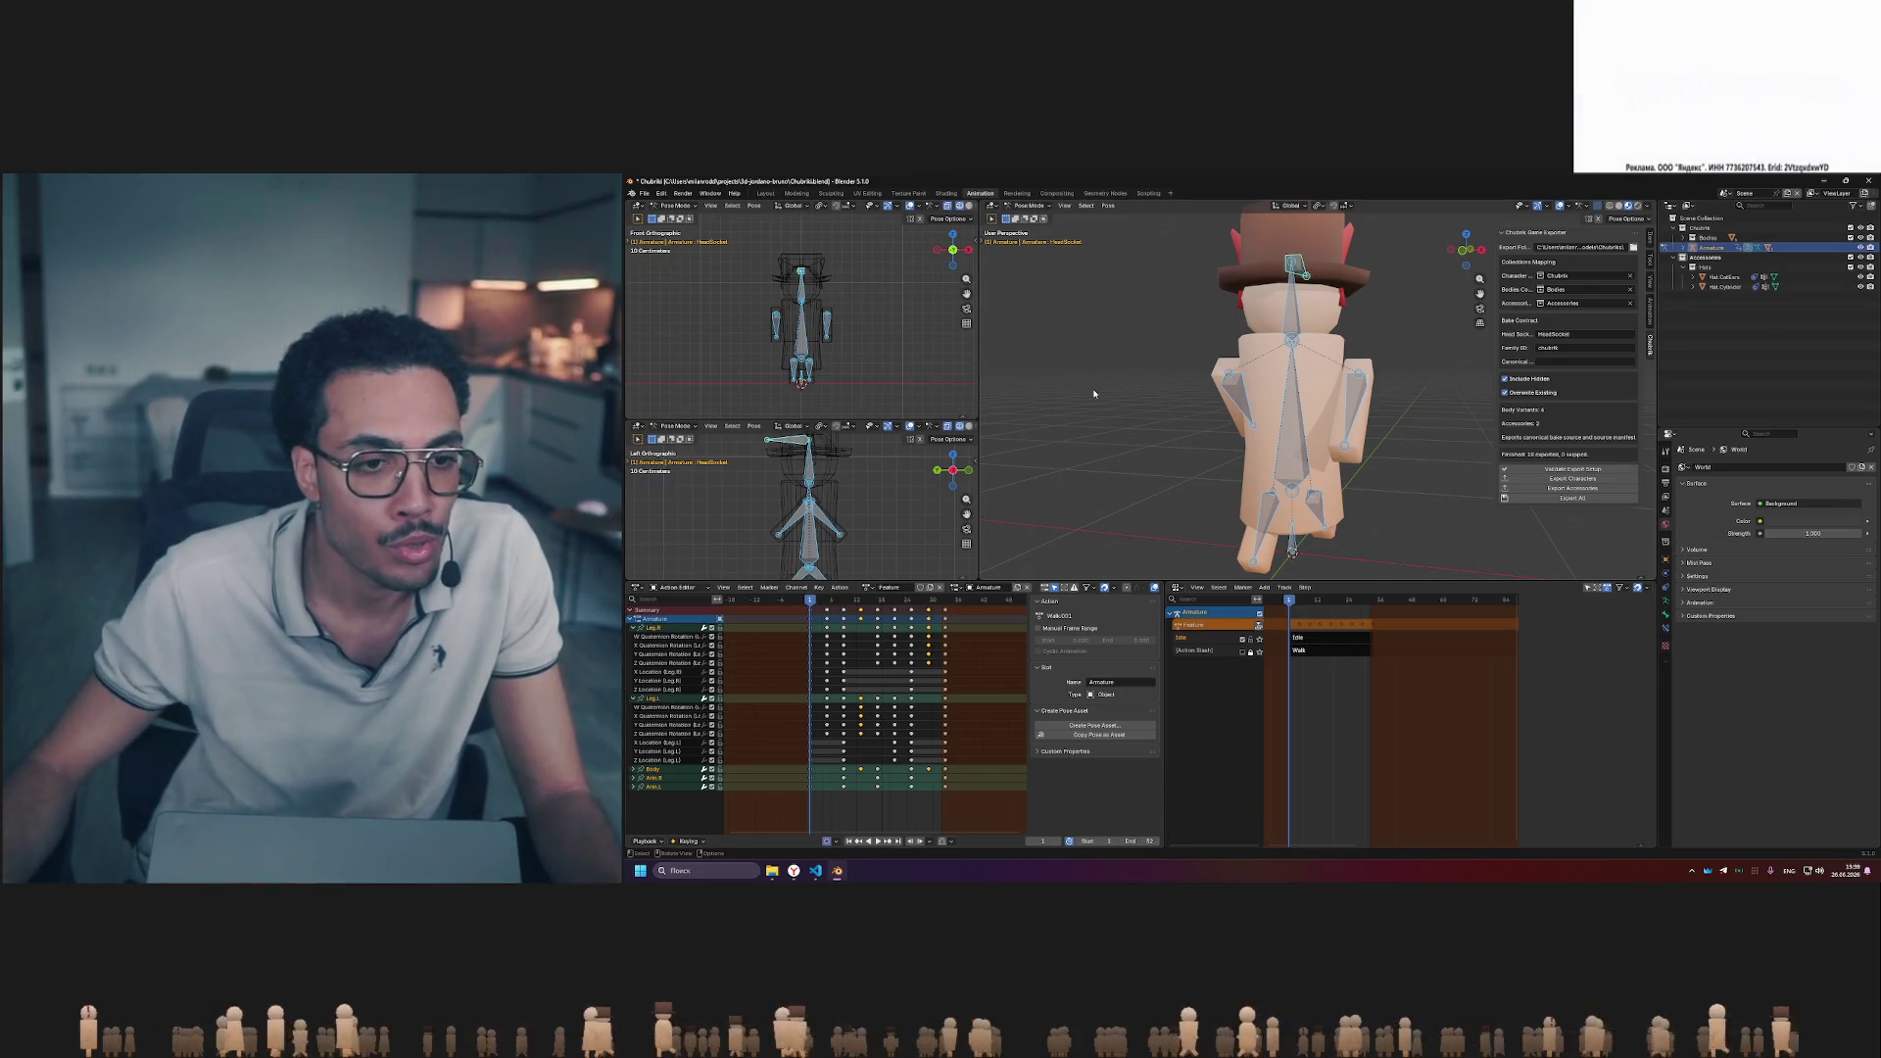
pyautogui.click(967, 694)
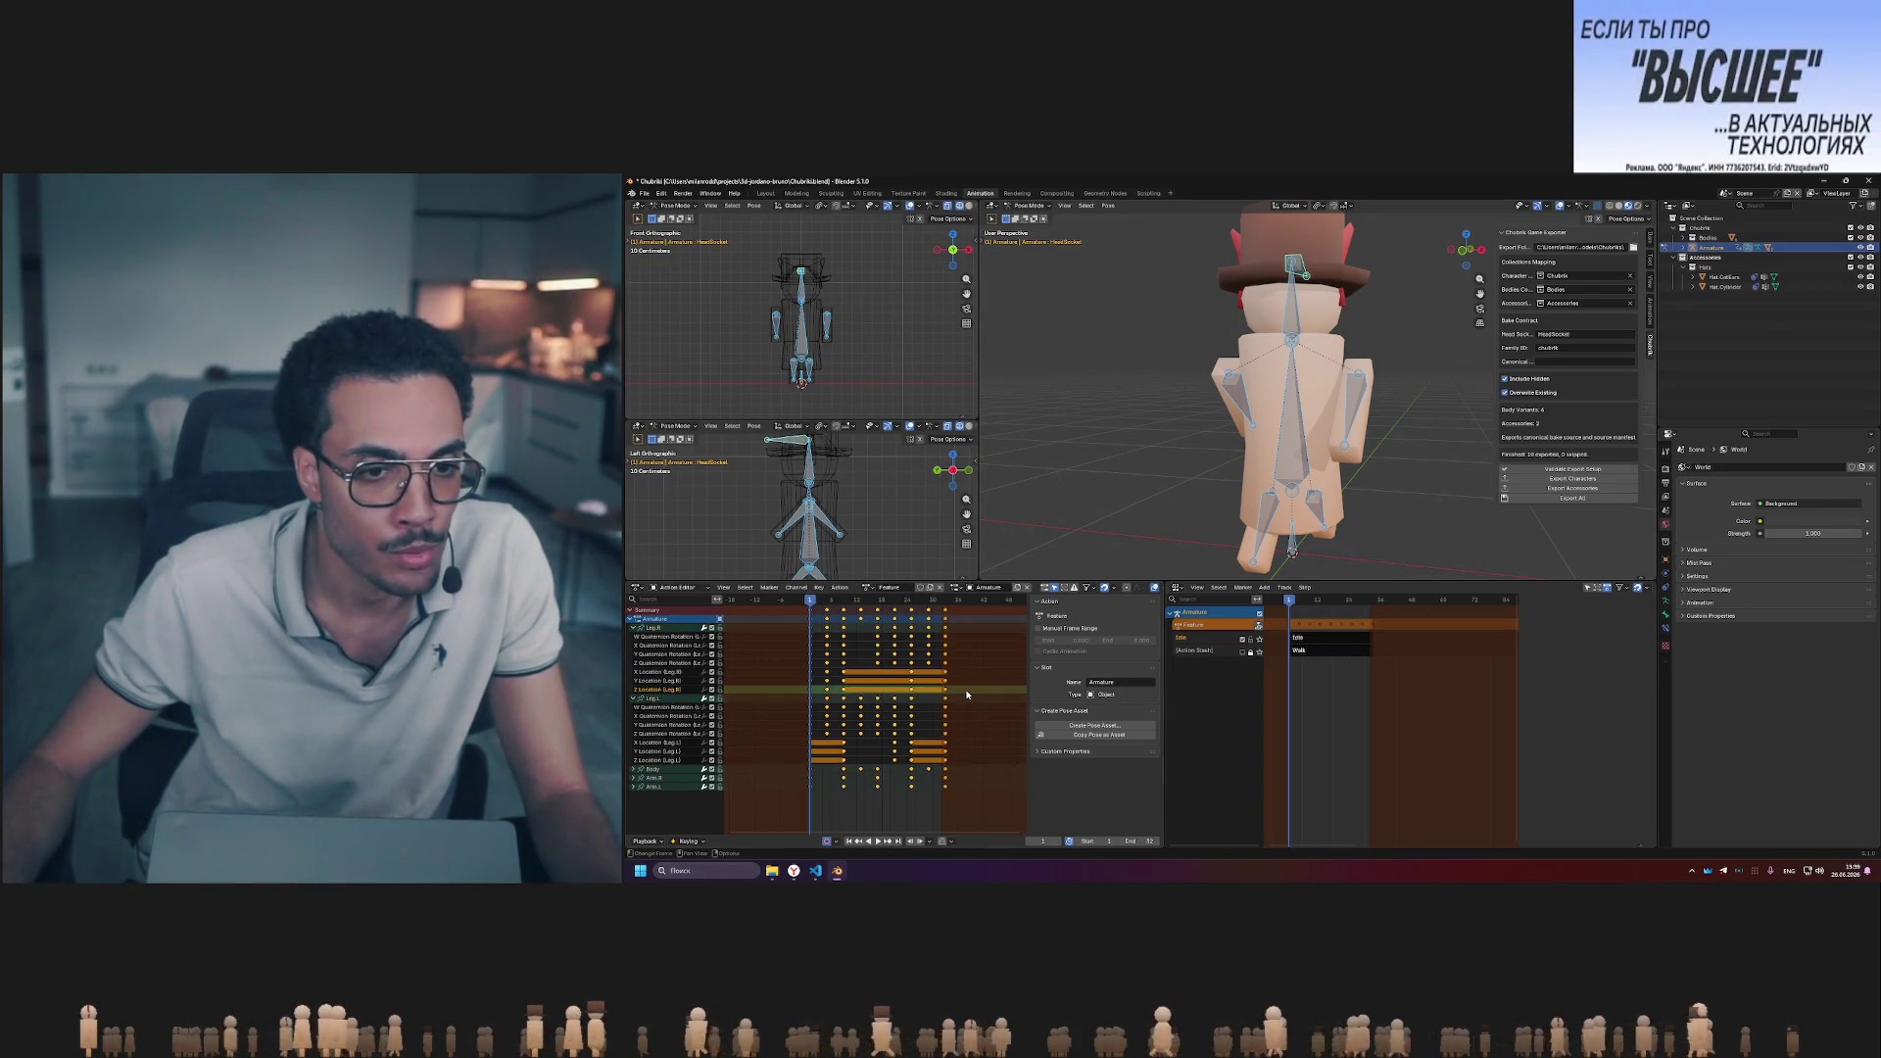
pyautogui.press('Delete')
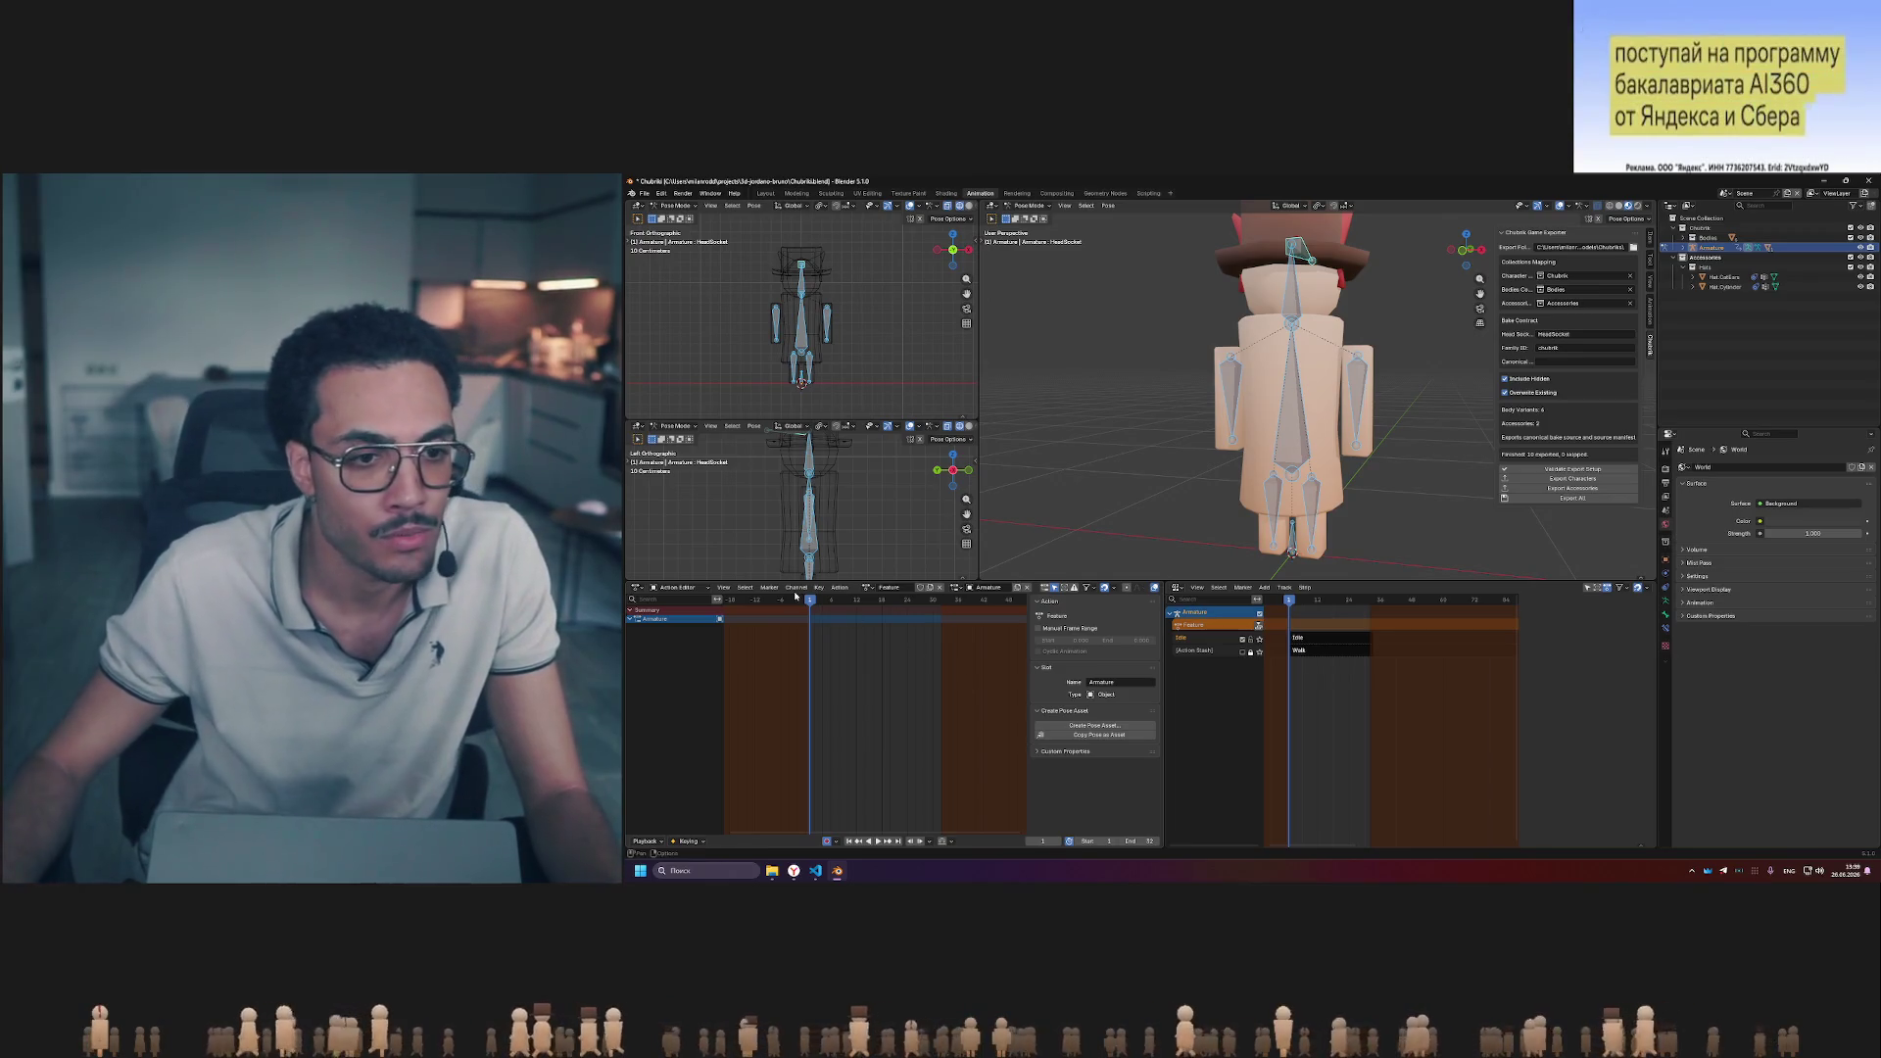
pyautogui.moveTo(1166, 417); pyautogui.dragTo(1378, 374, button='middle')
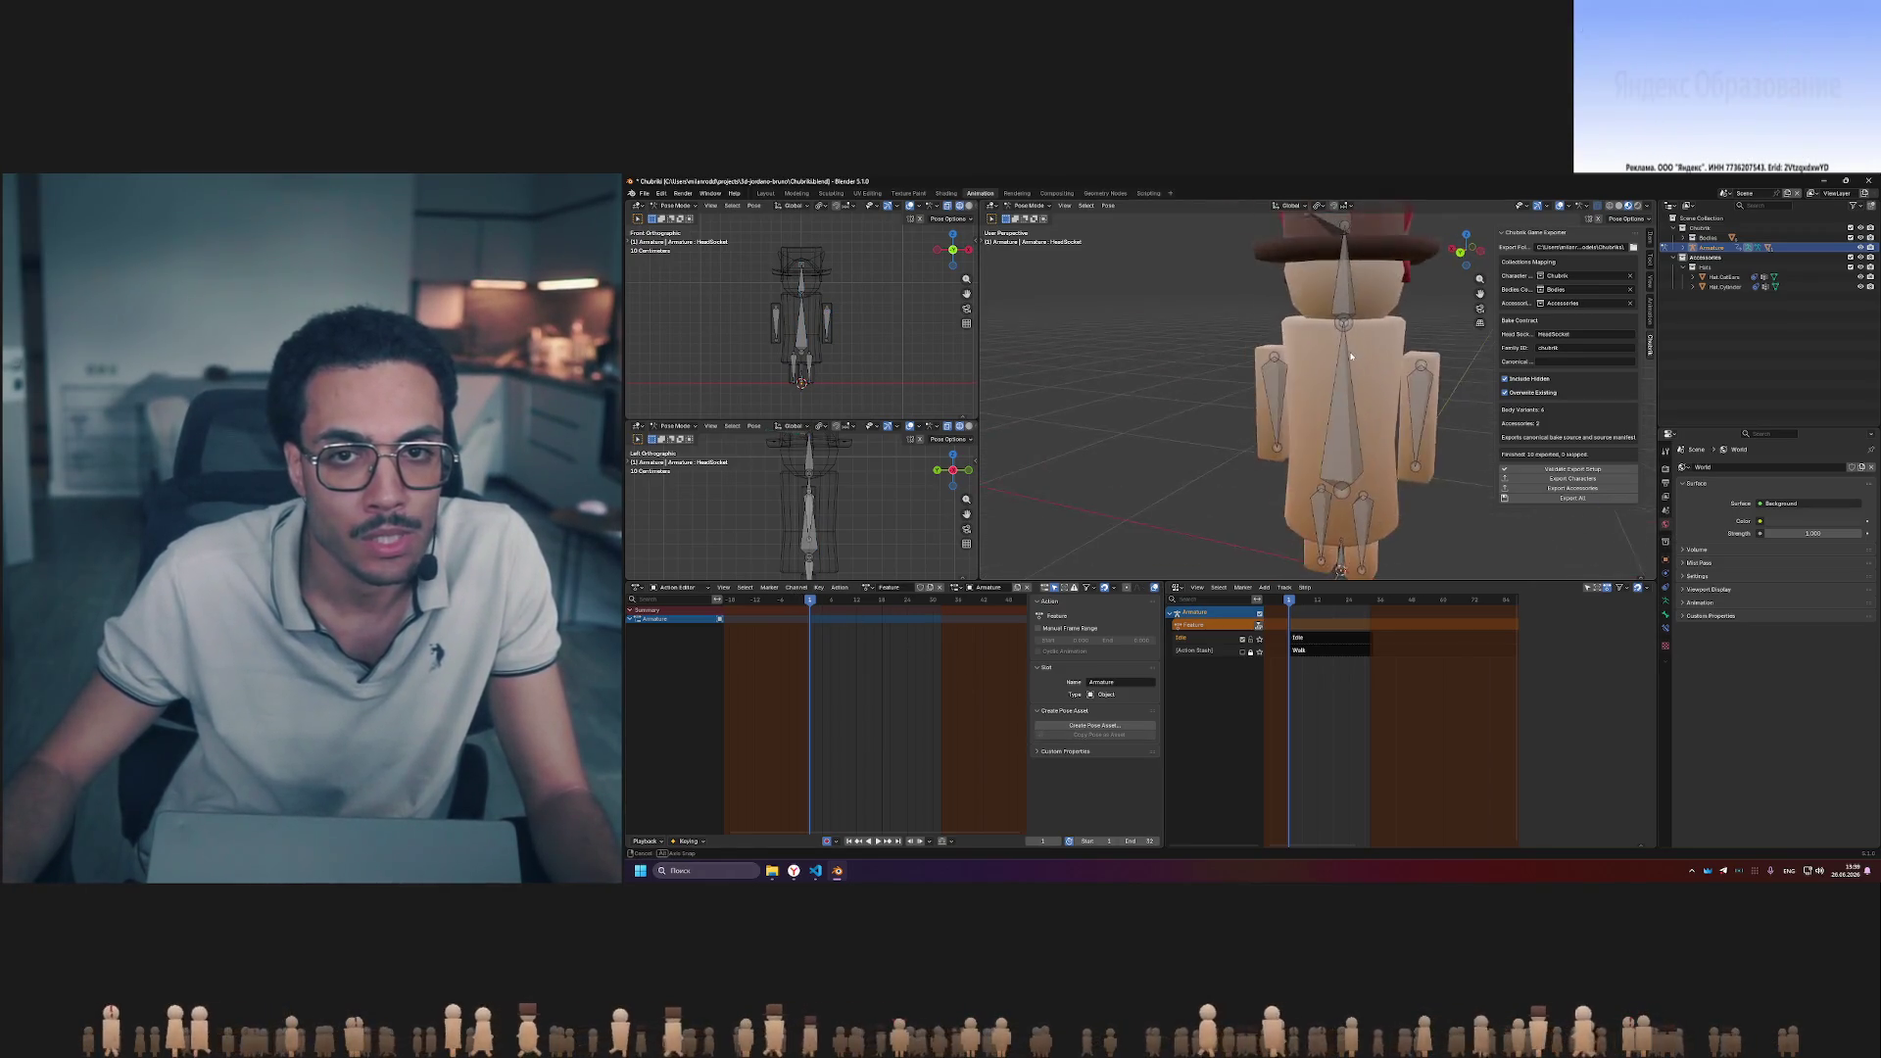
pyautogui.scroll(-4, 1378, 374)
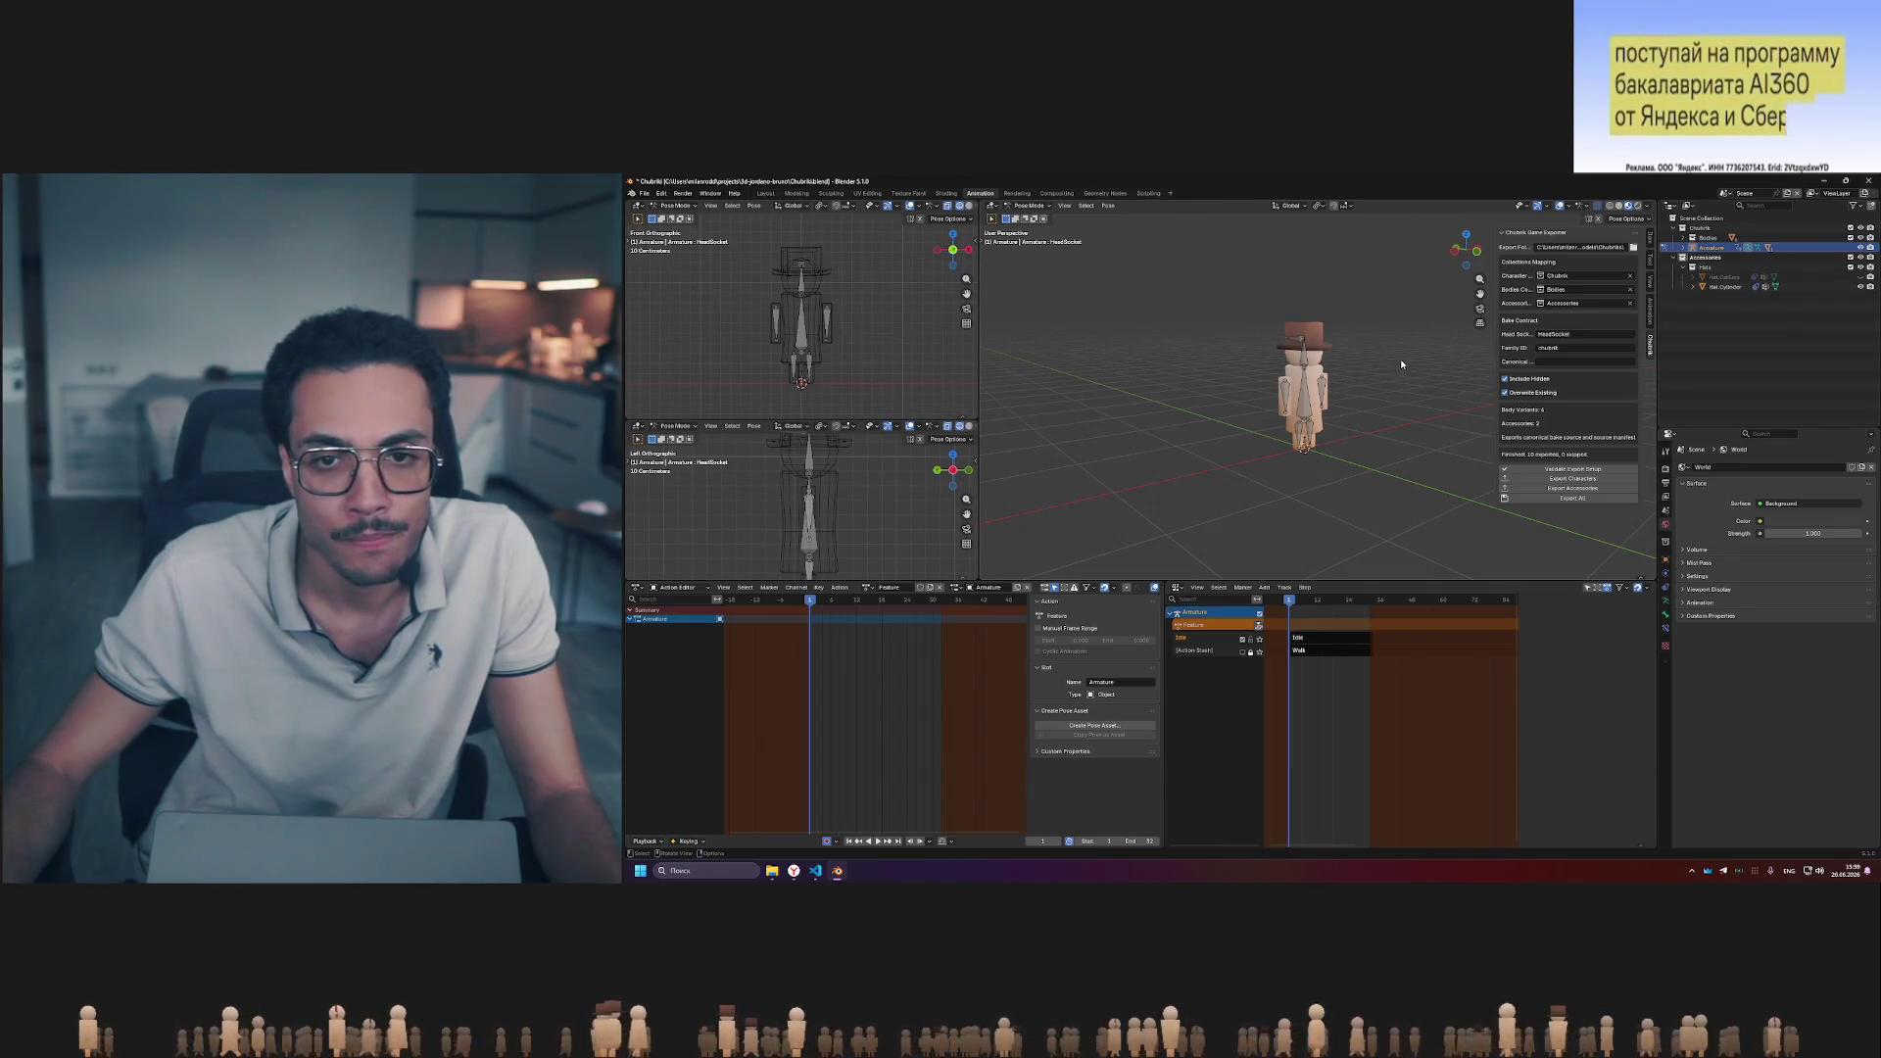
pyautogui.moveTo(1204, 358); pyautogui.dragTo(1343, 382, button='middle')
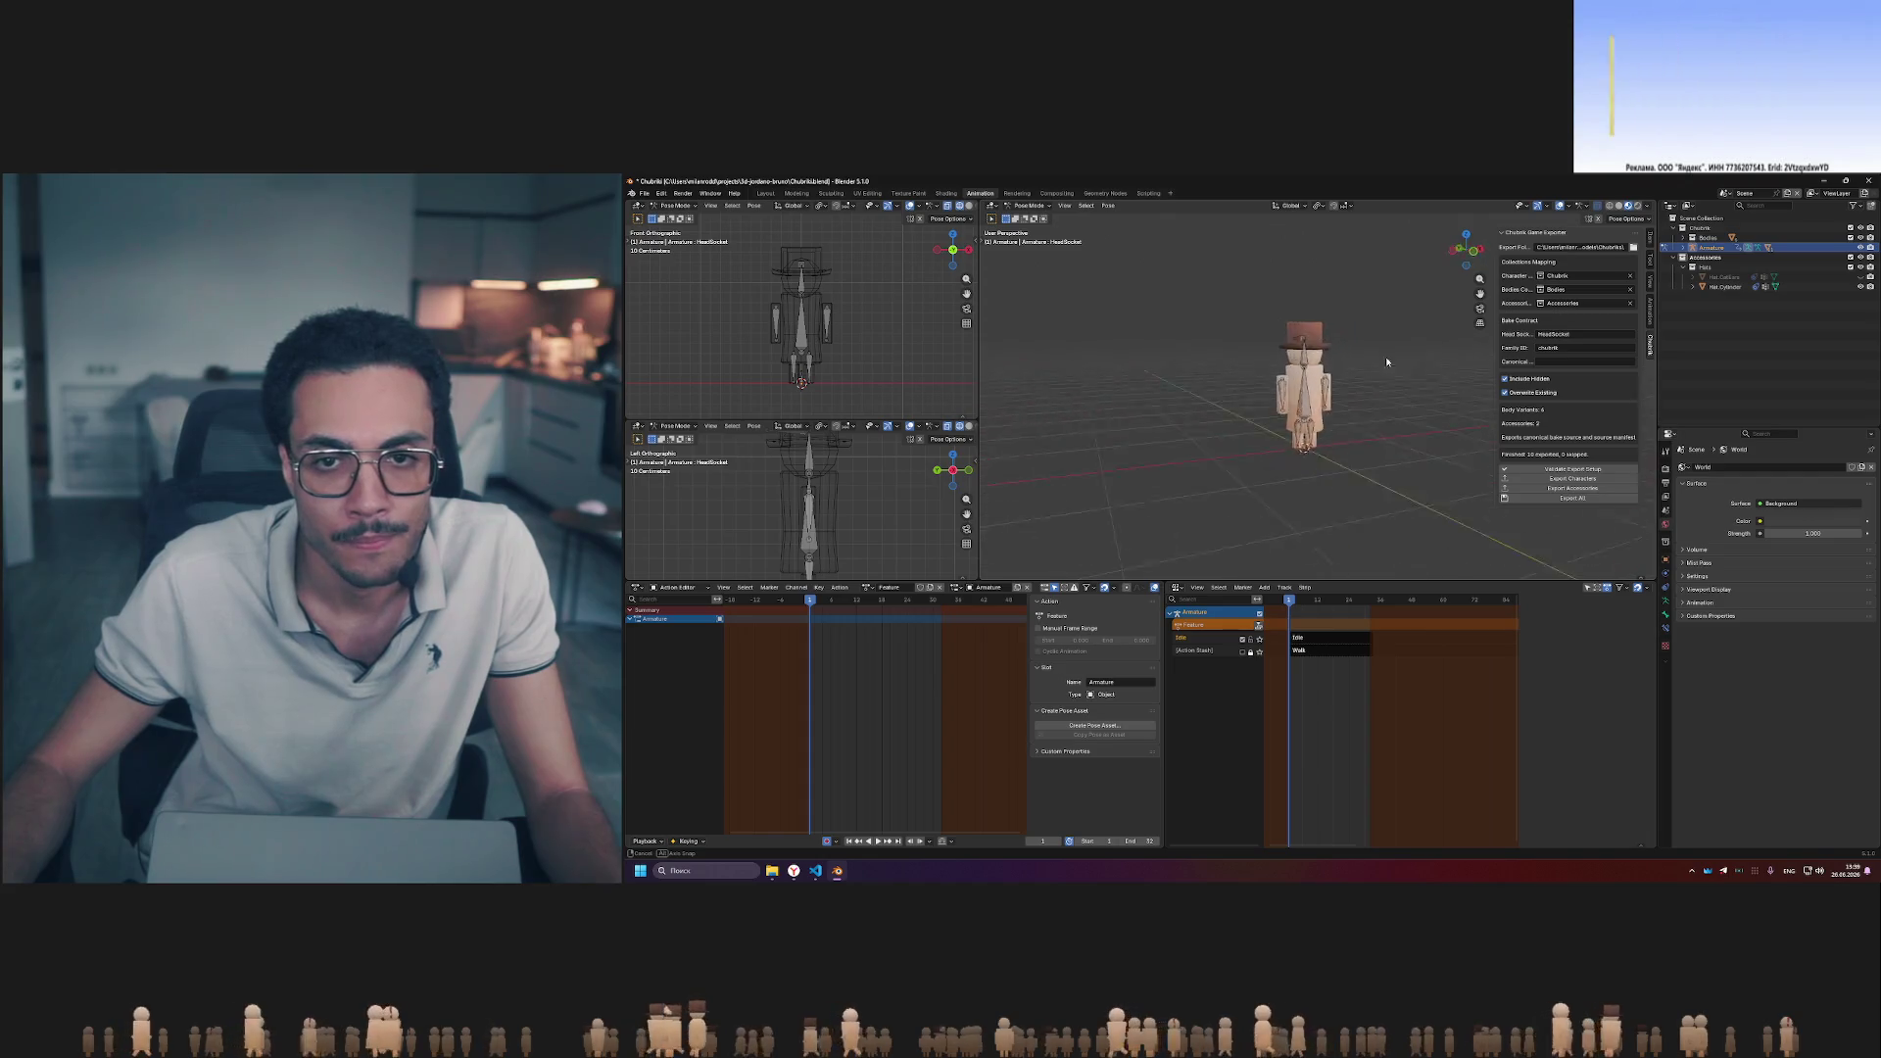
pyautogui.scroll(3, 1346, 380)
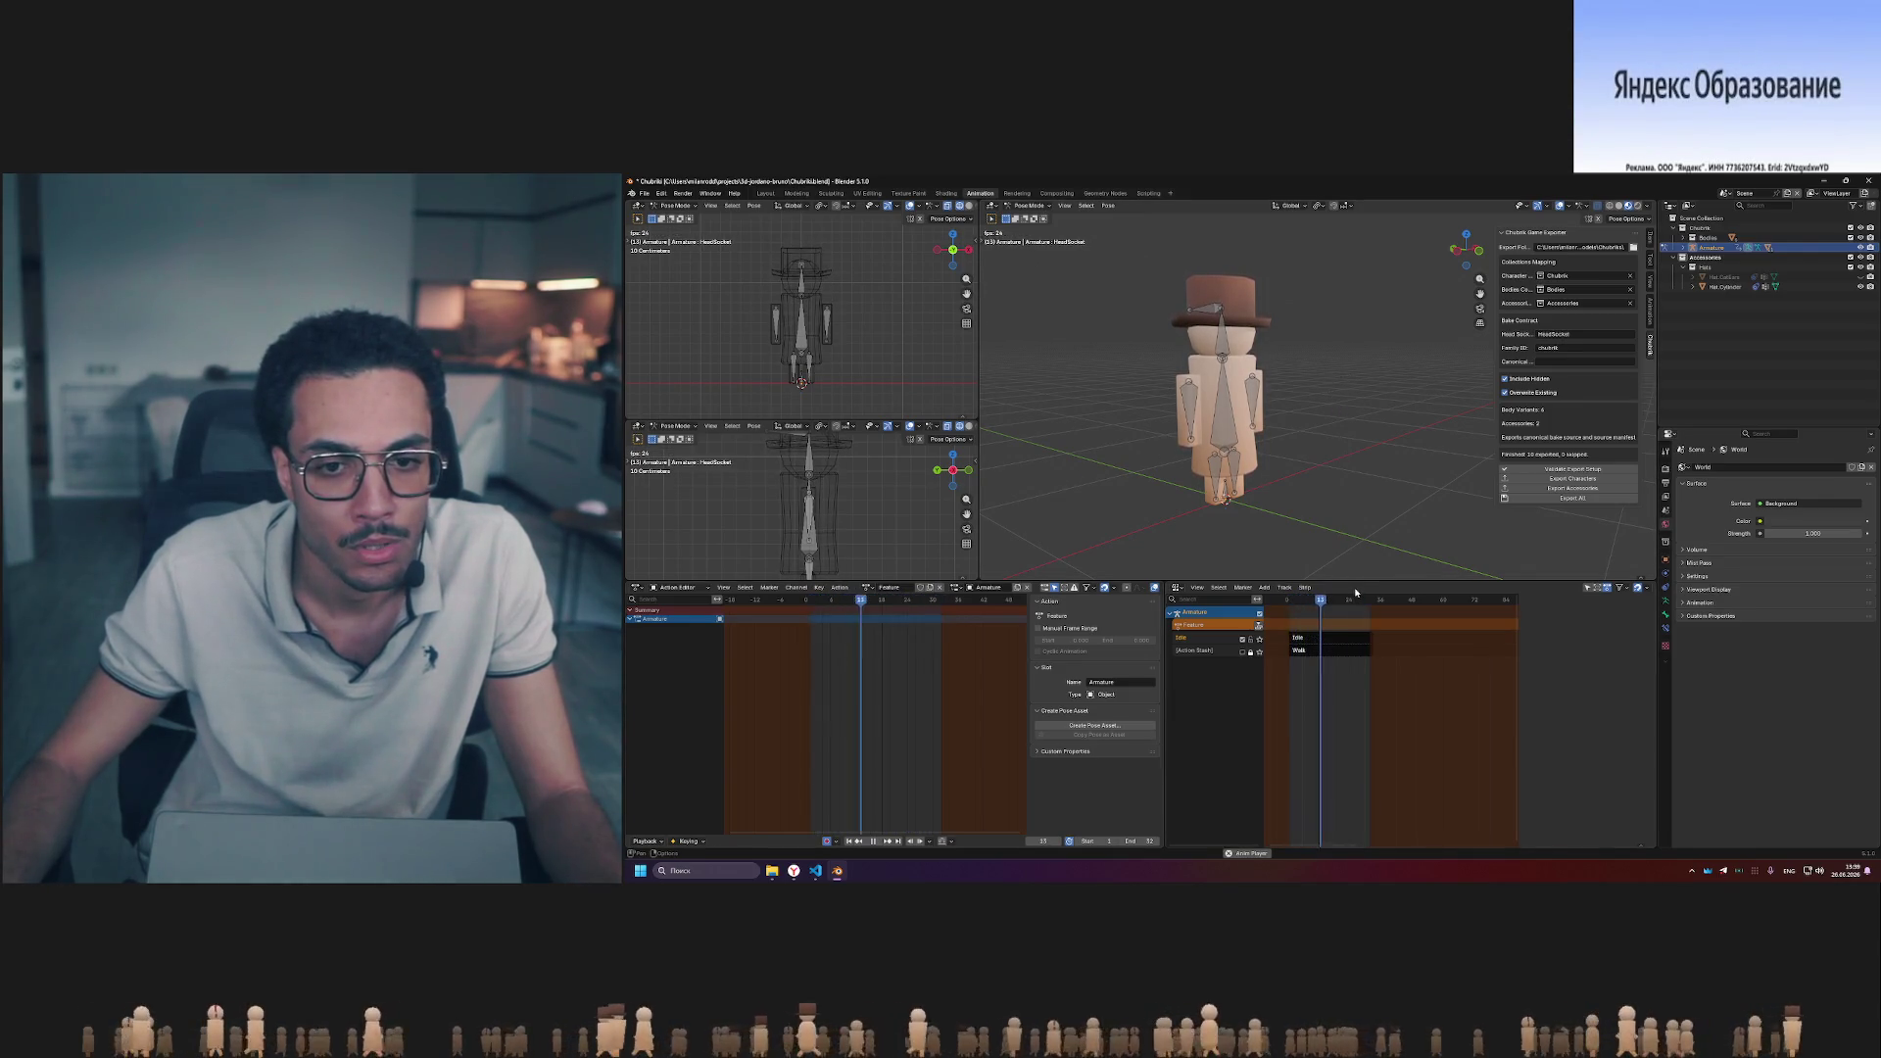
# - Select the Walk strip in the NLA editor and show its strip properties sidebar
pyautogui.rightClick(1215, 625)
pyautogui.click(1330, 641)
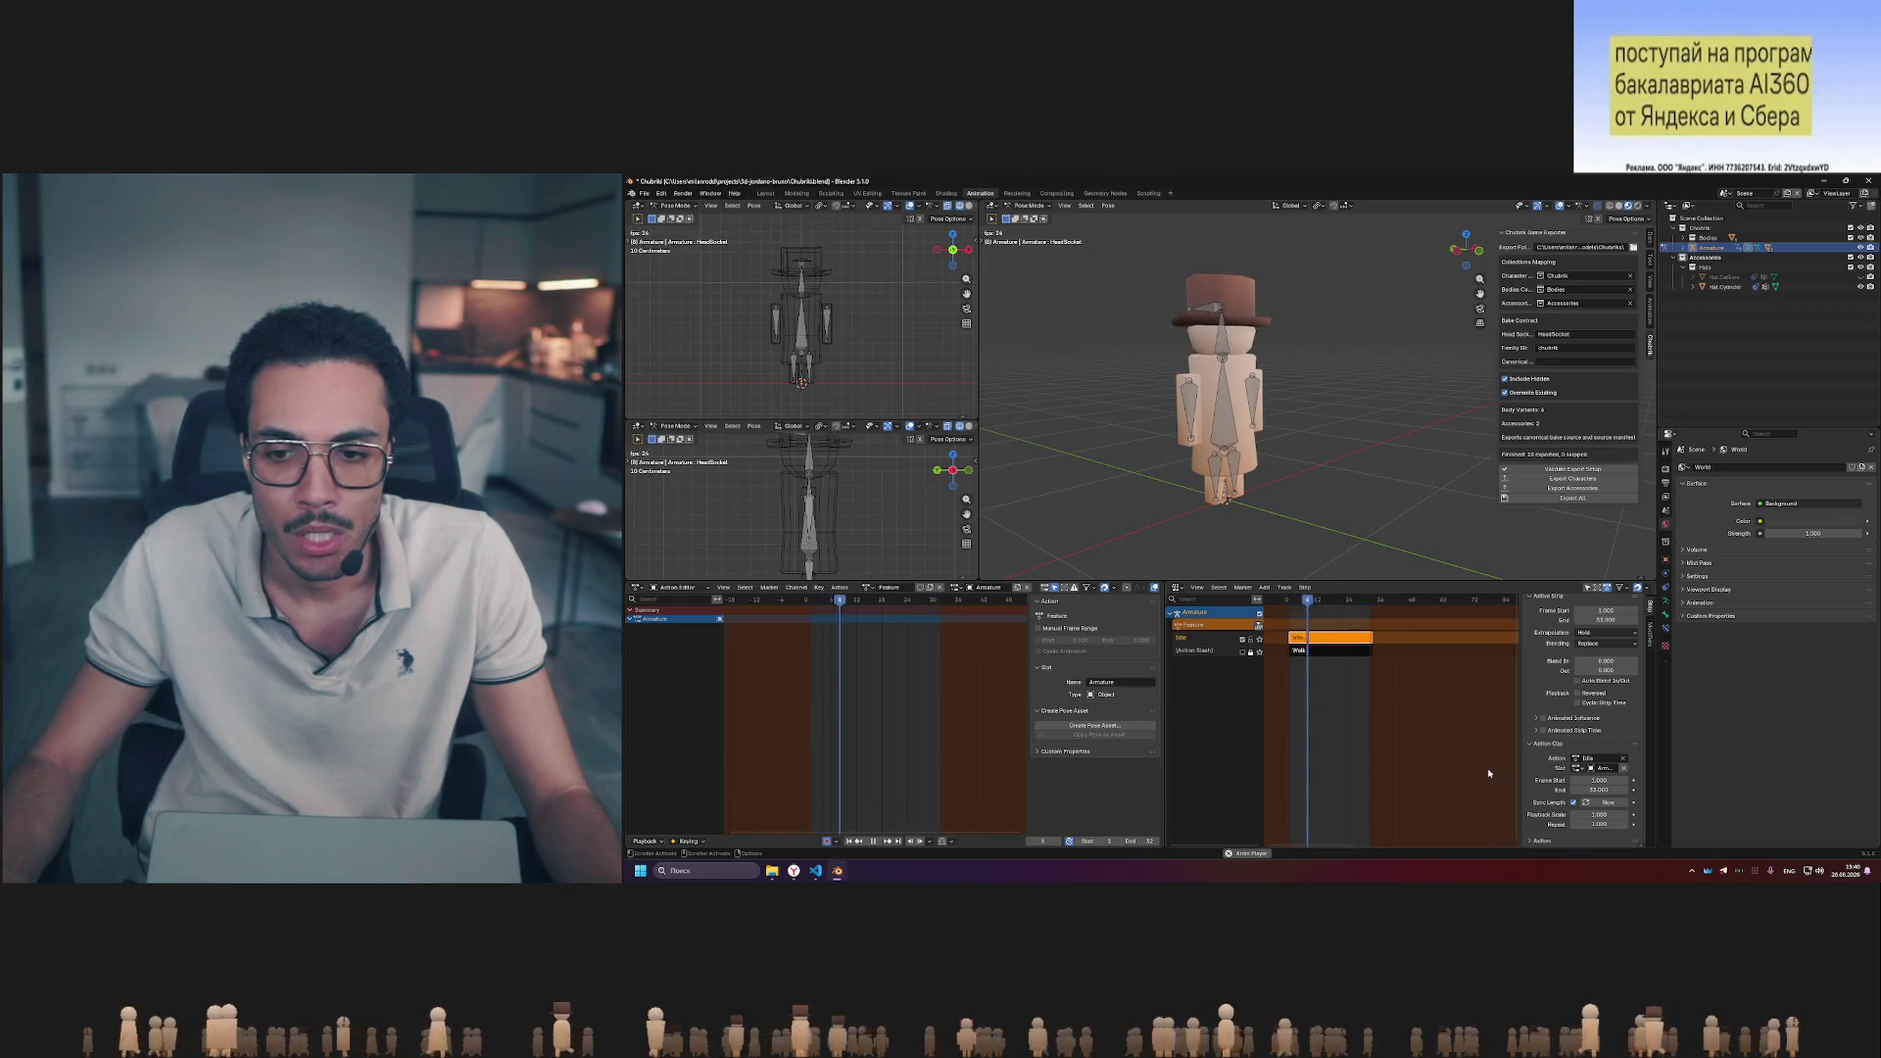
# - Collapse the Action Clip panel and bring up the list of actions including Idle and Walk
pyautogui.click(1530, 745)
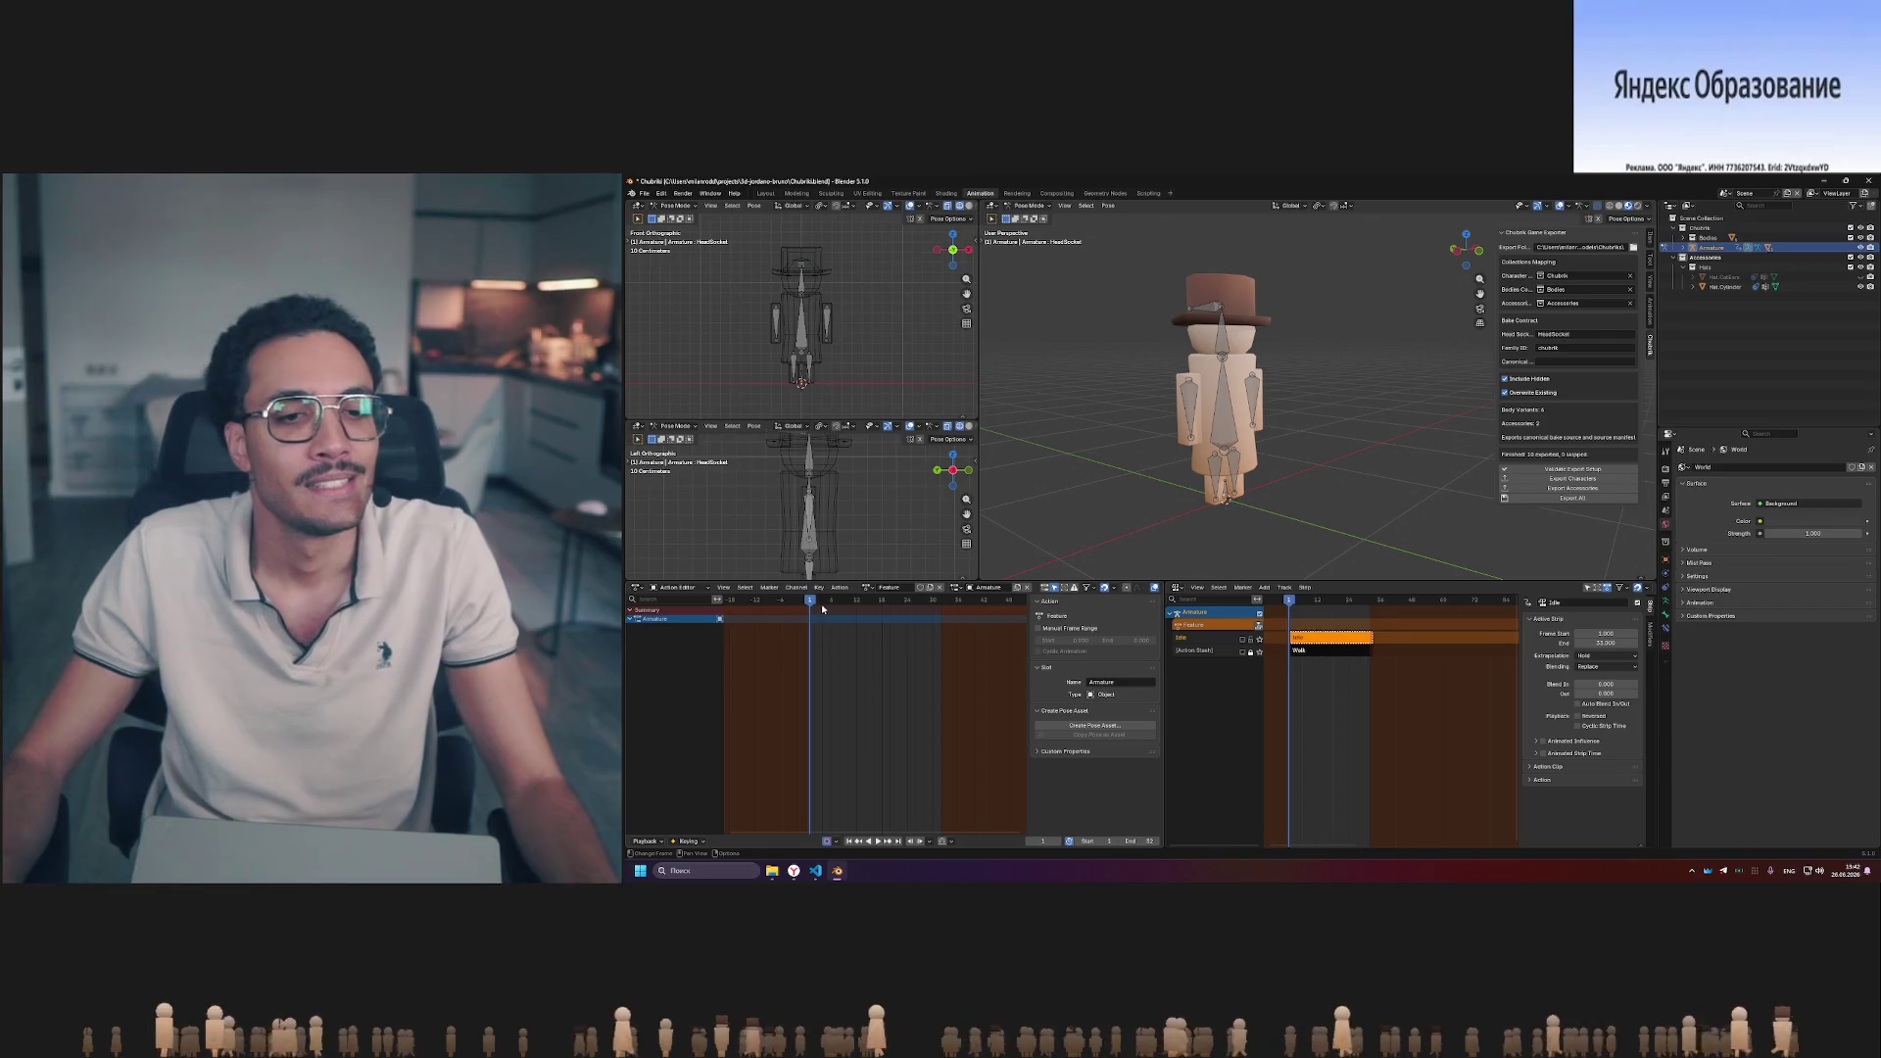
pyautogui.click(878, 588)
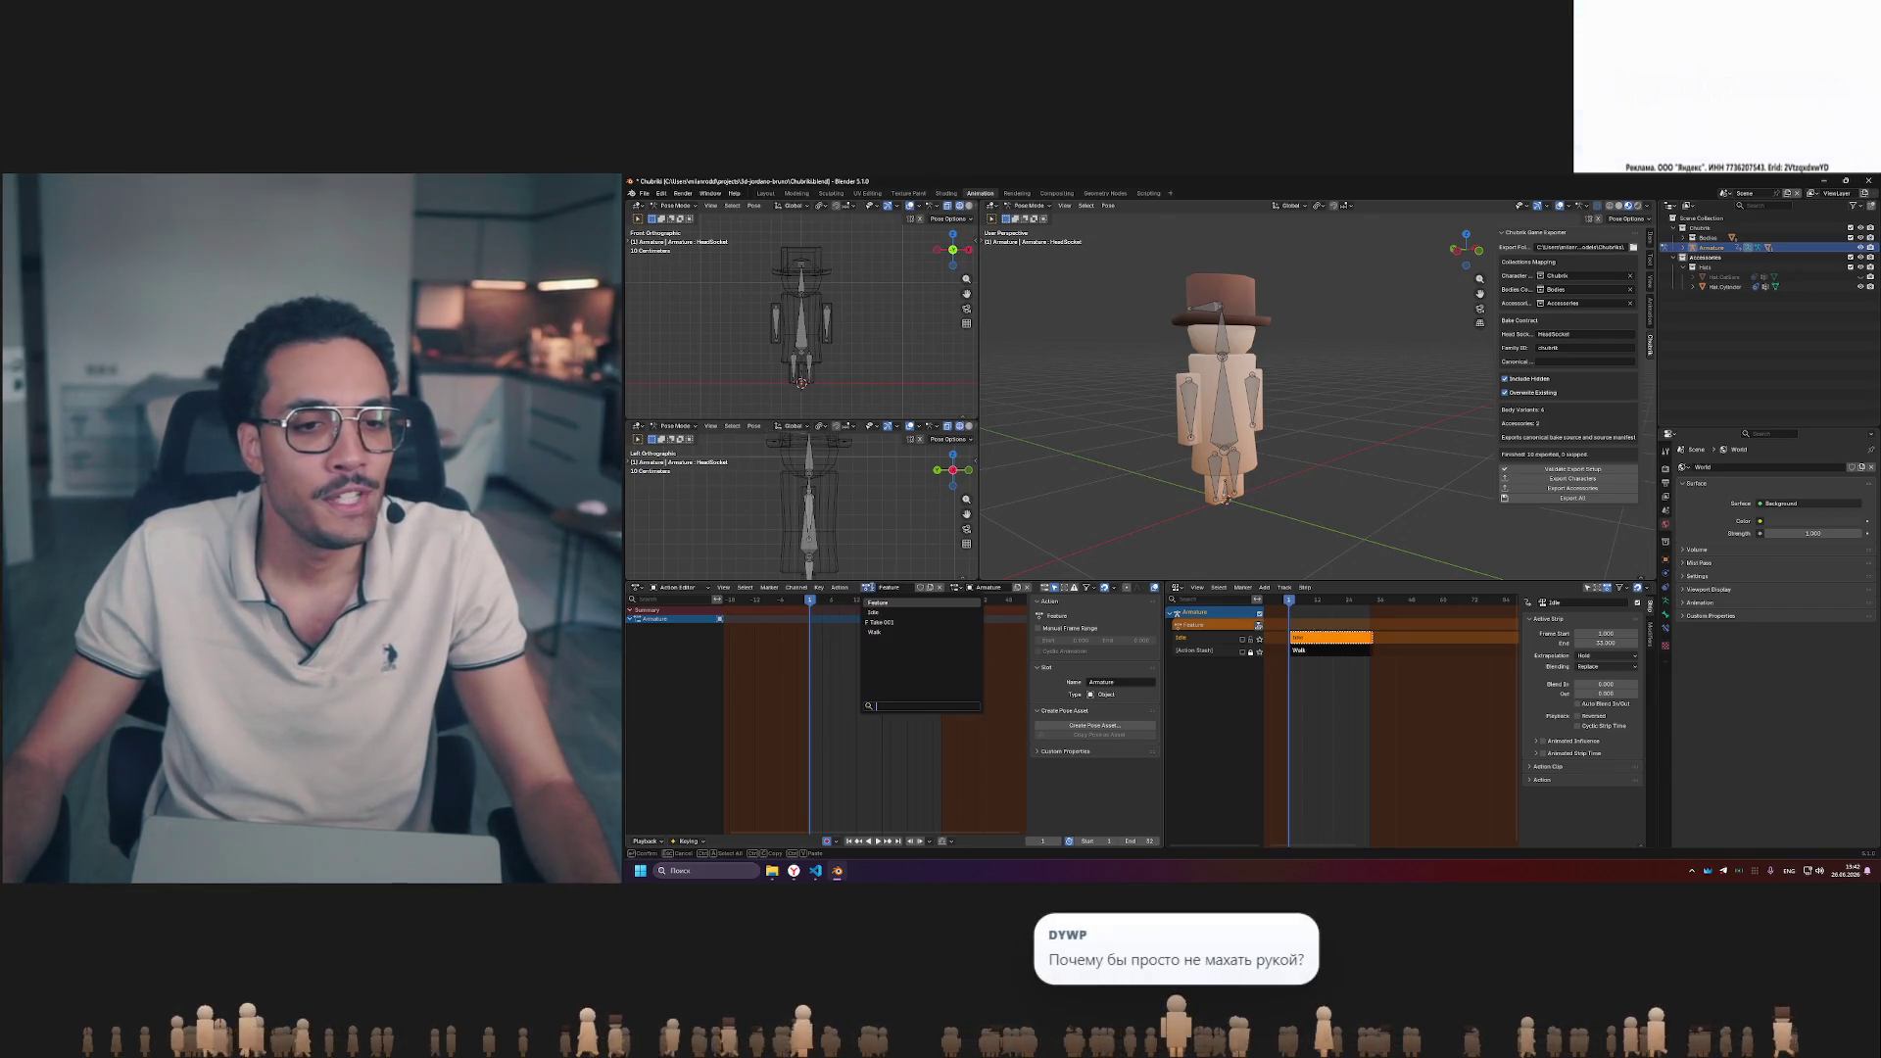
pyautogui.click(823, 636)
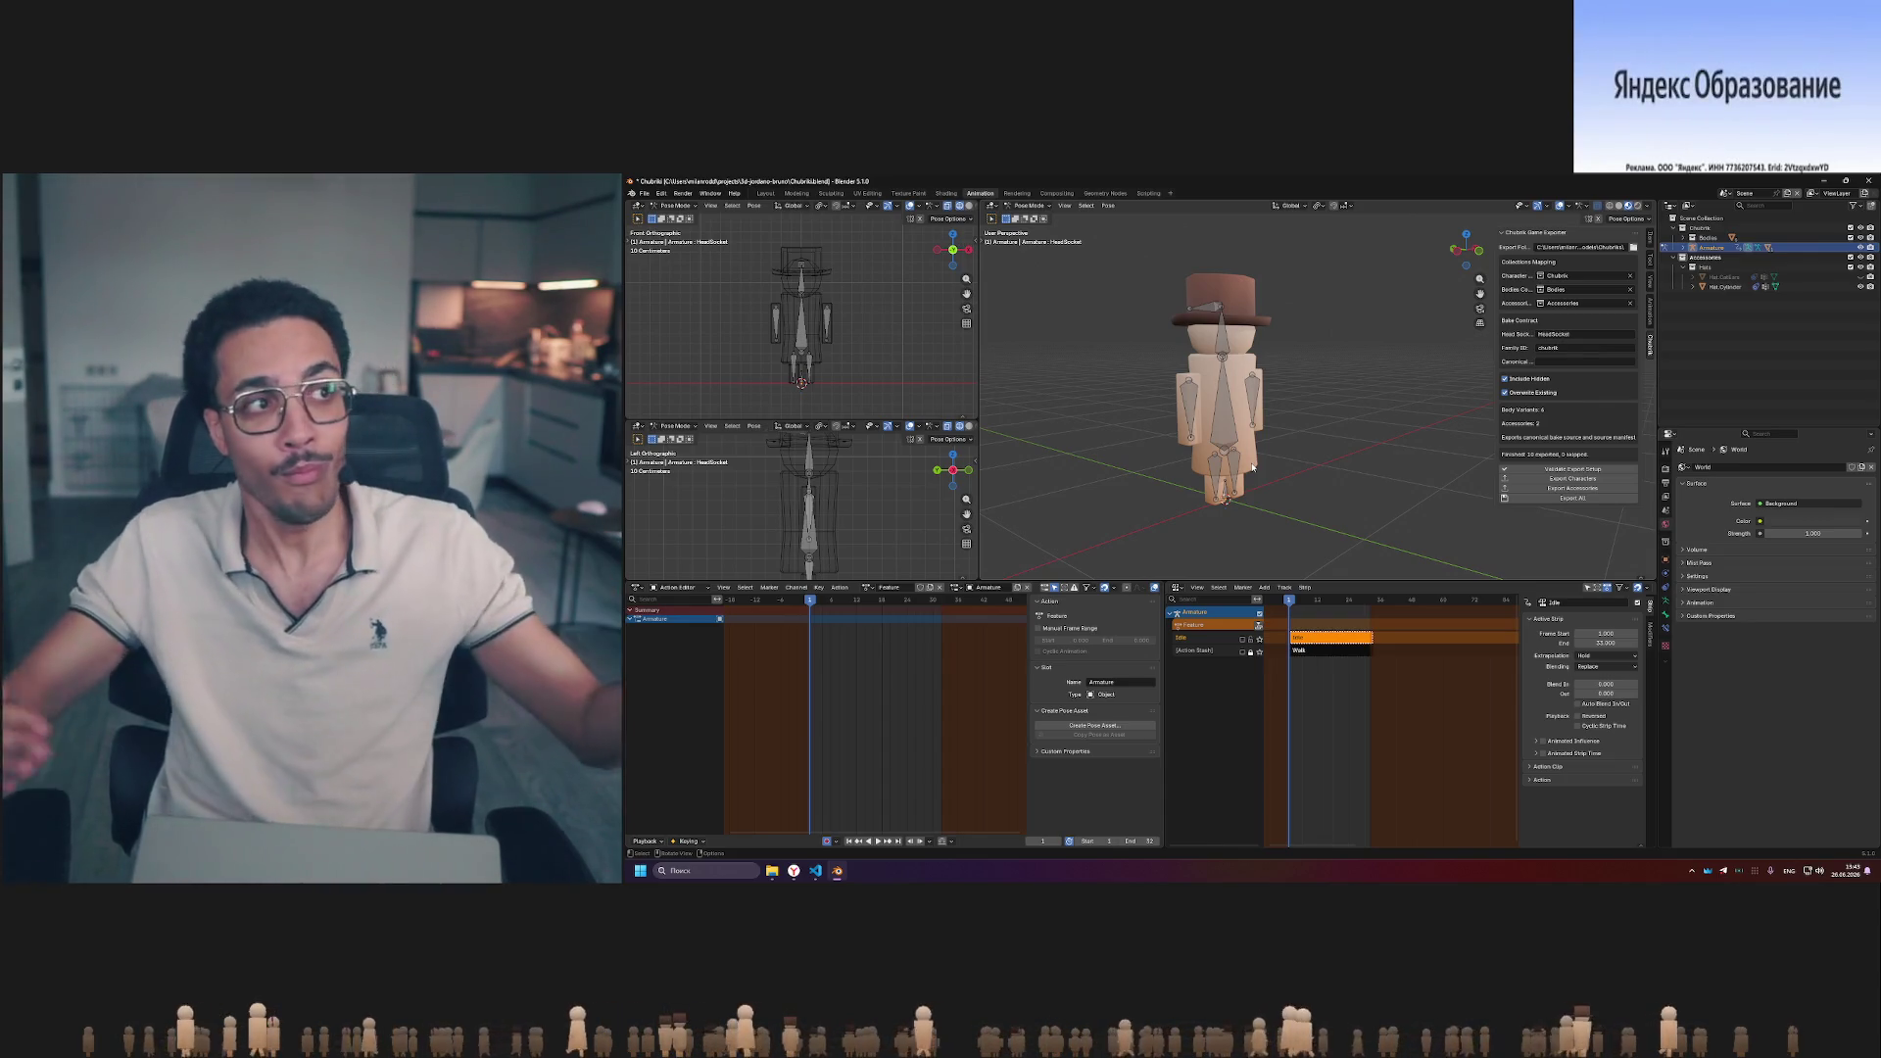
# - Select an arm bone, face the character frontally and play the animation through twice
pyautogui.click(1191, 394)
pyautogui.scroll(5, 1191, 395)
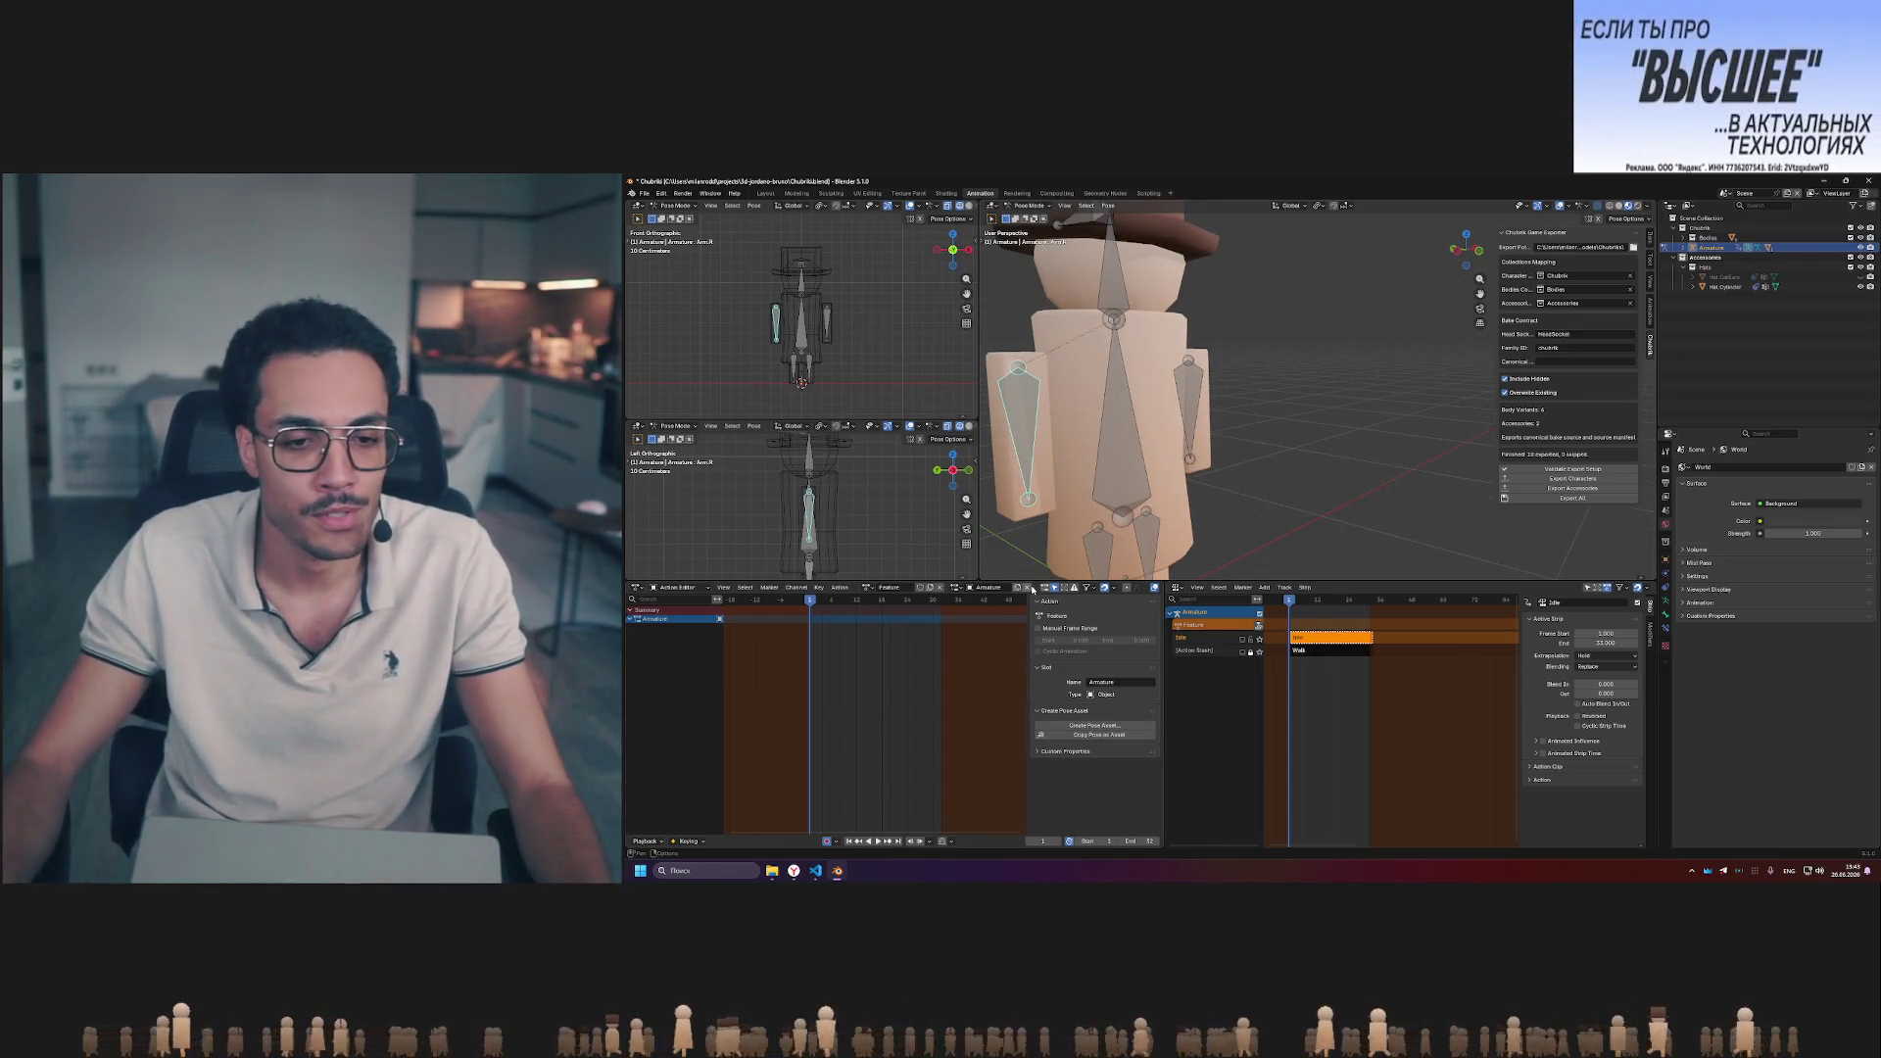
pyautogui.scroll(-5, 1044, 570)
pyautogui.moveTo(1118, 501); pyautogui.dragTo(1226, 467, button='middle')
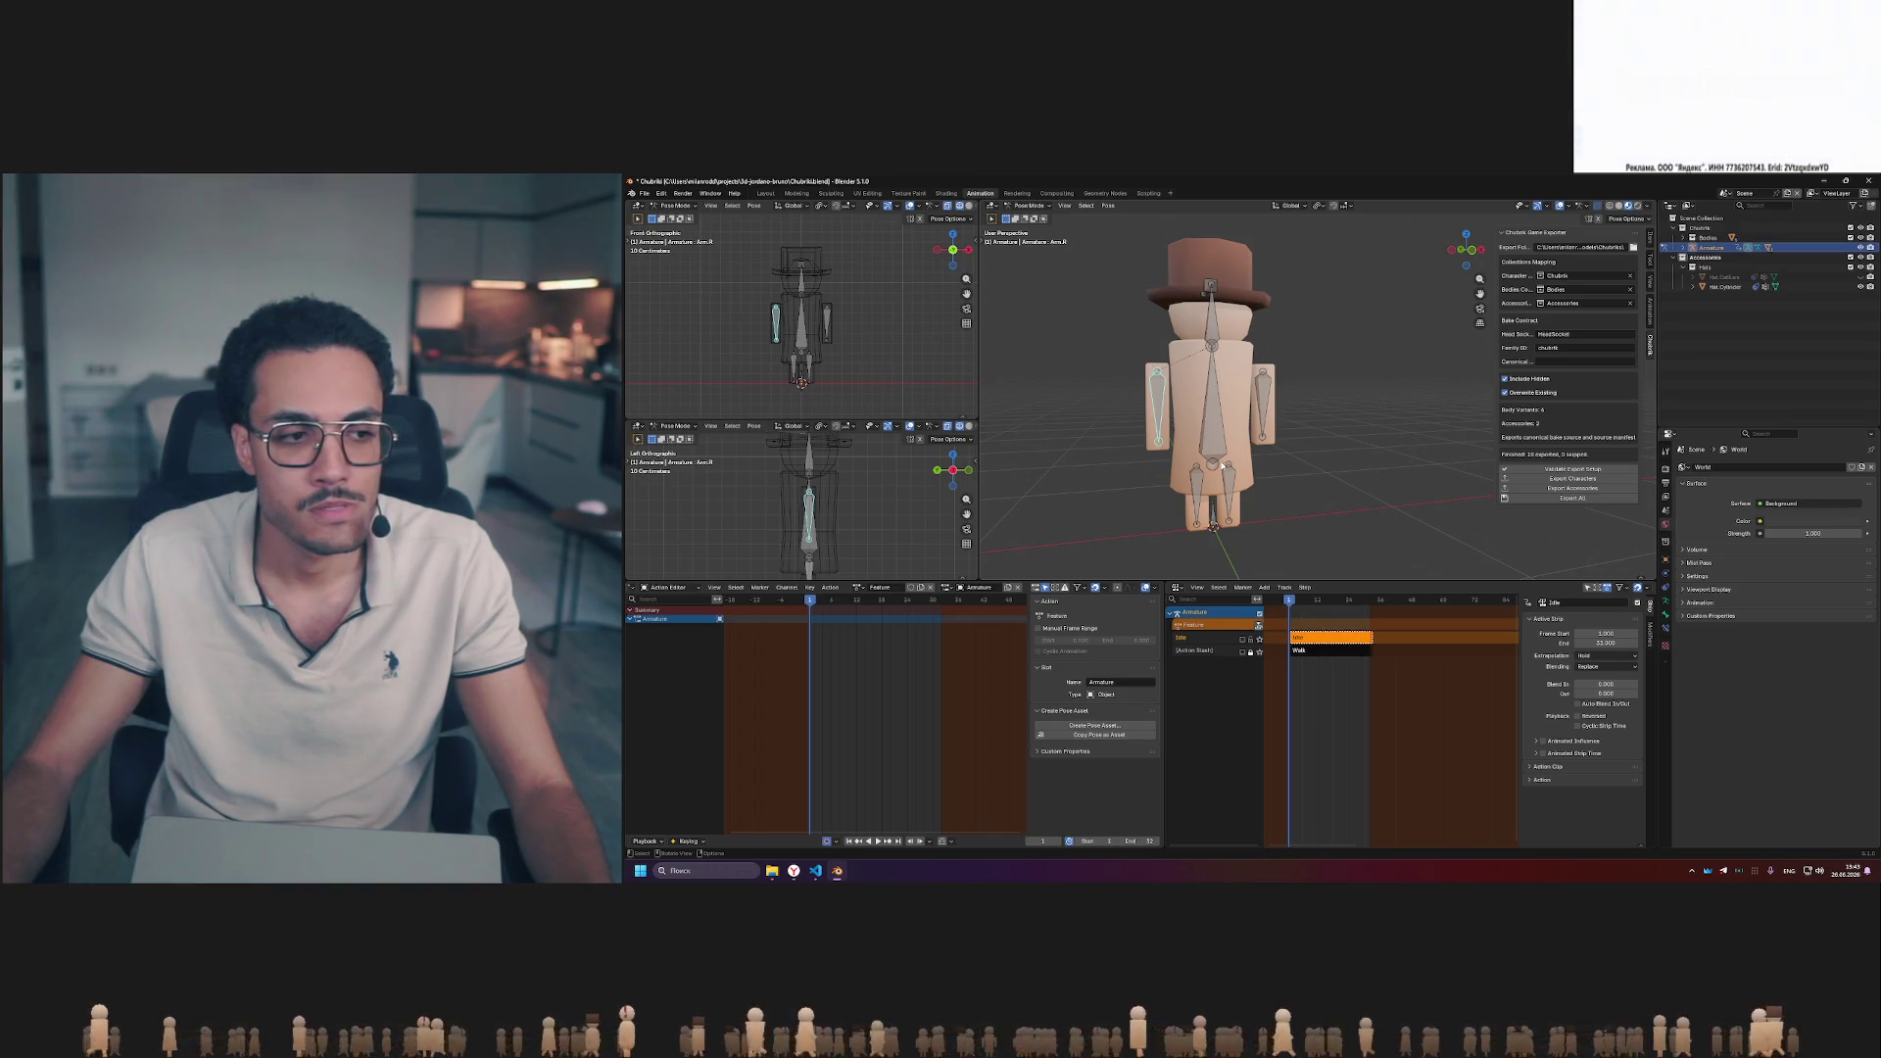
pyautogui.press('space')
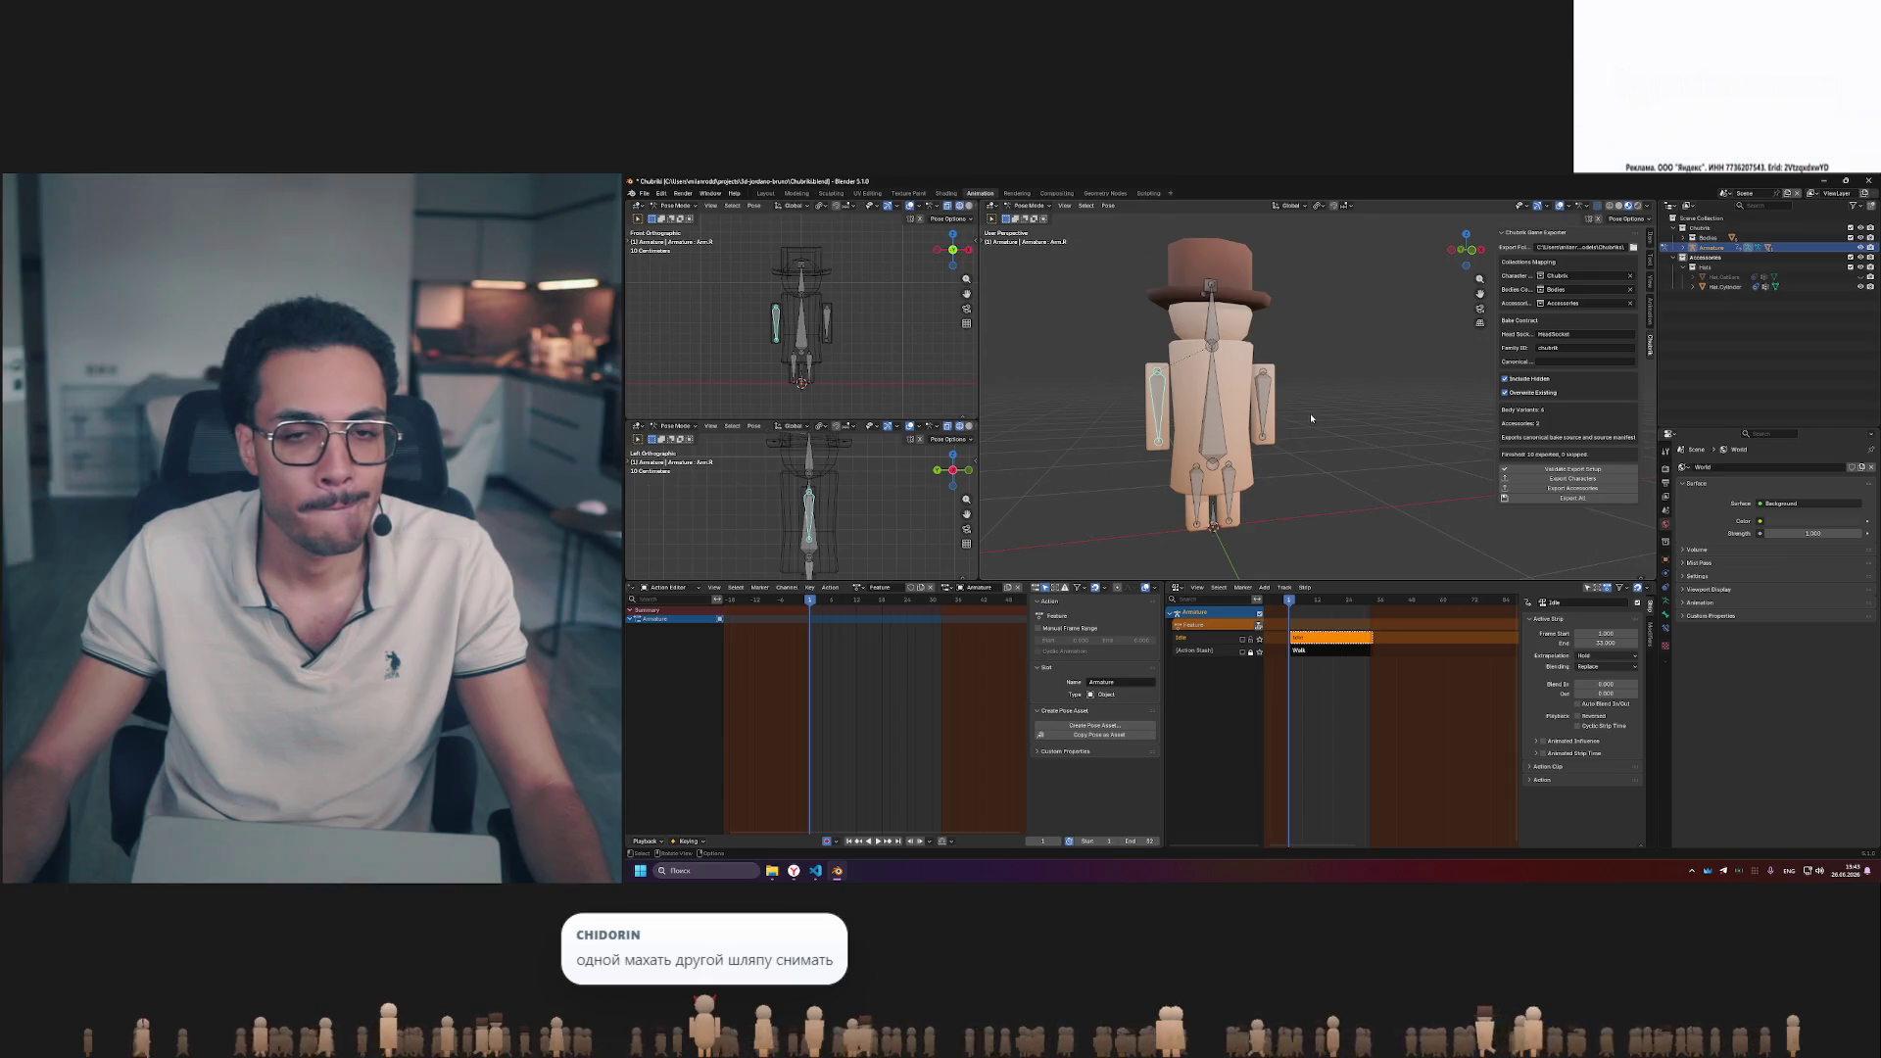
pyautogui.press('space')
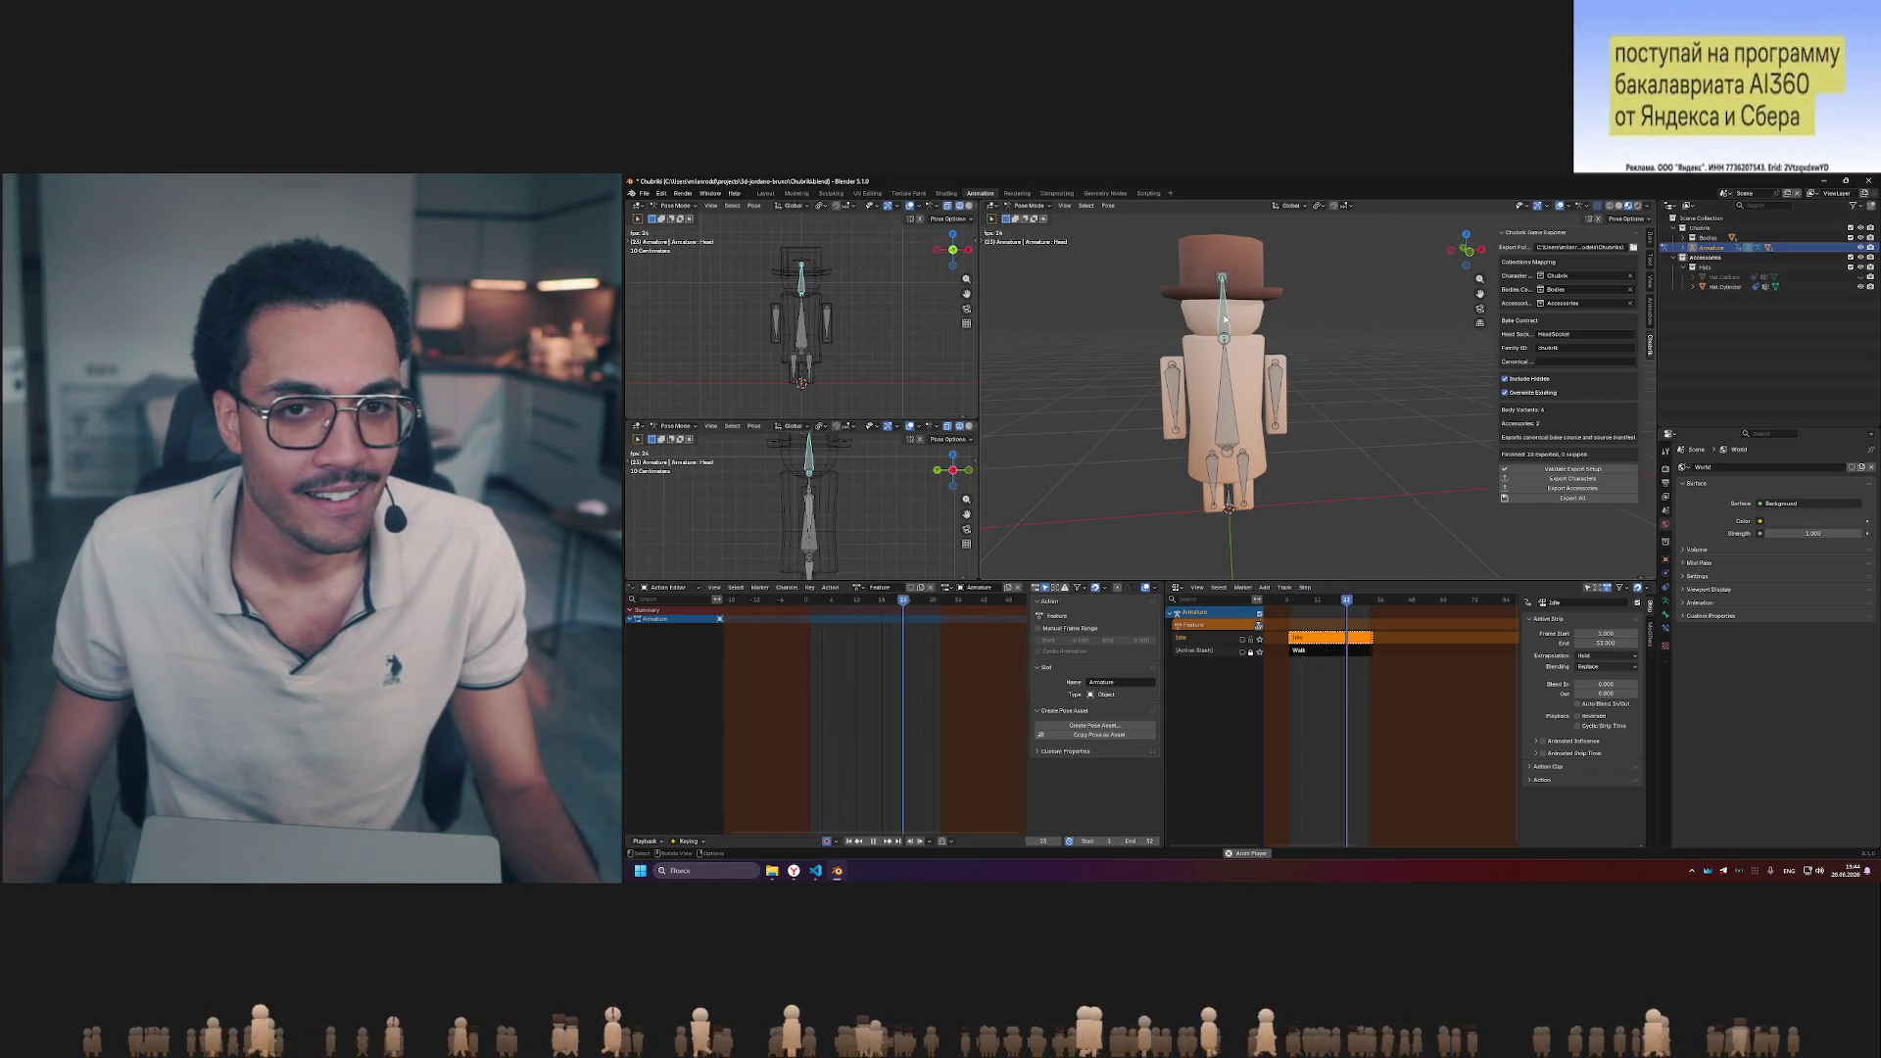
# - Key the Head bone, rotate it into a new pose and confirm it, viewing the character at an angle
pyautogui.press('Right')
pyautogui.press('r')
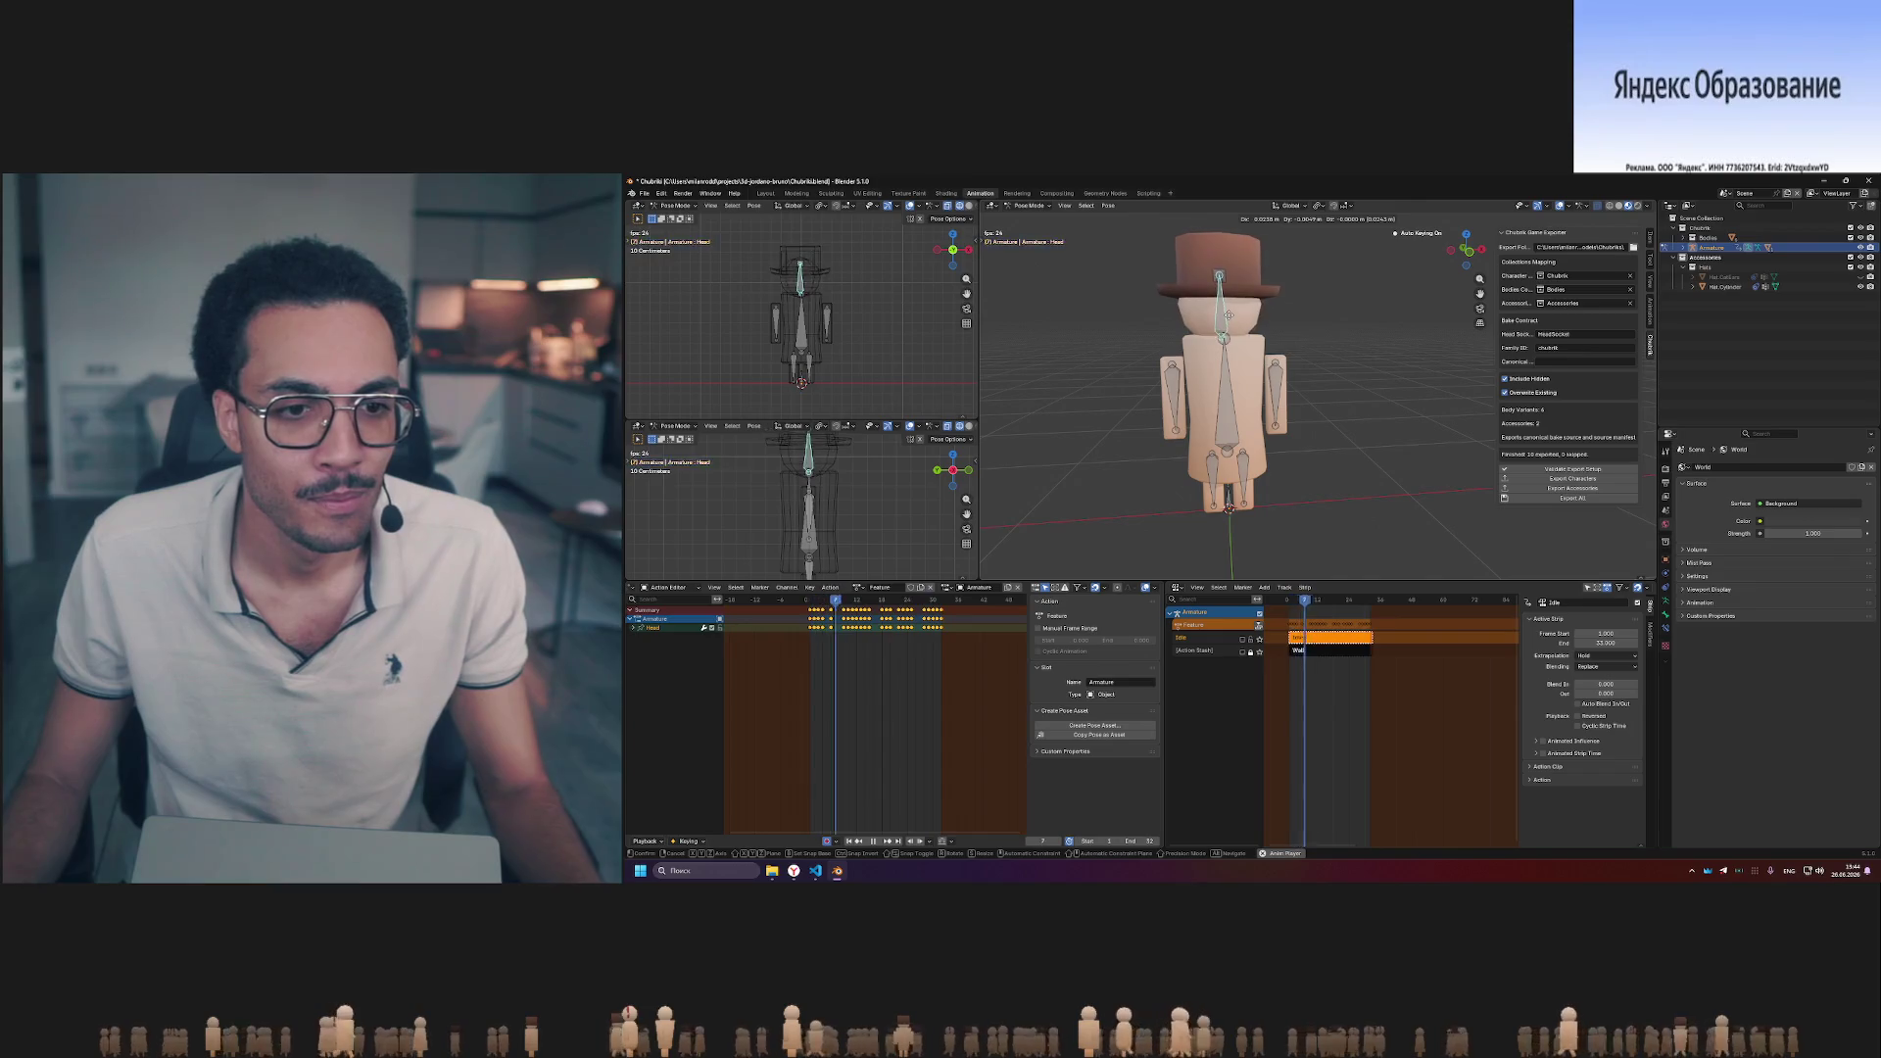
pyautogui.click(1319, 329)
pyautogui.moveTo(1319, 328); pyautogui.dragTo(1390, 333, button='middle')
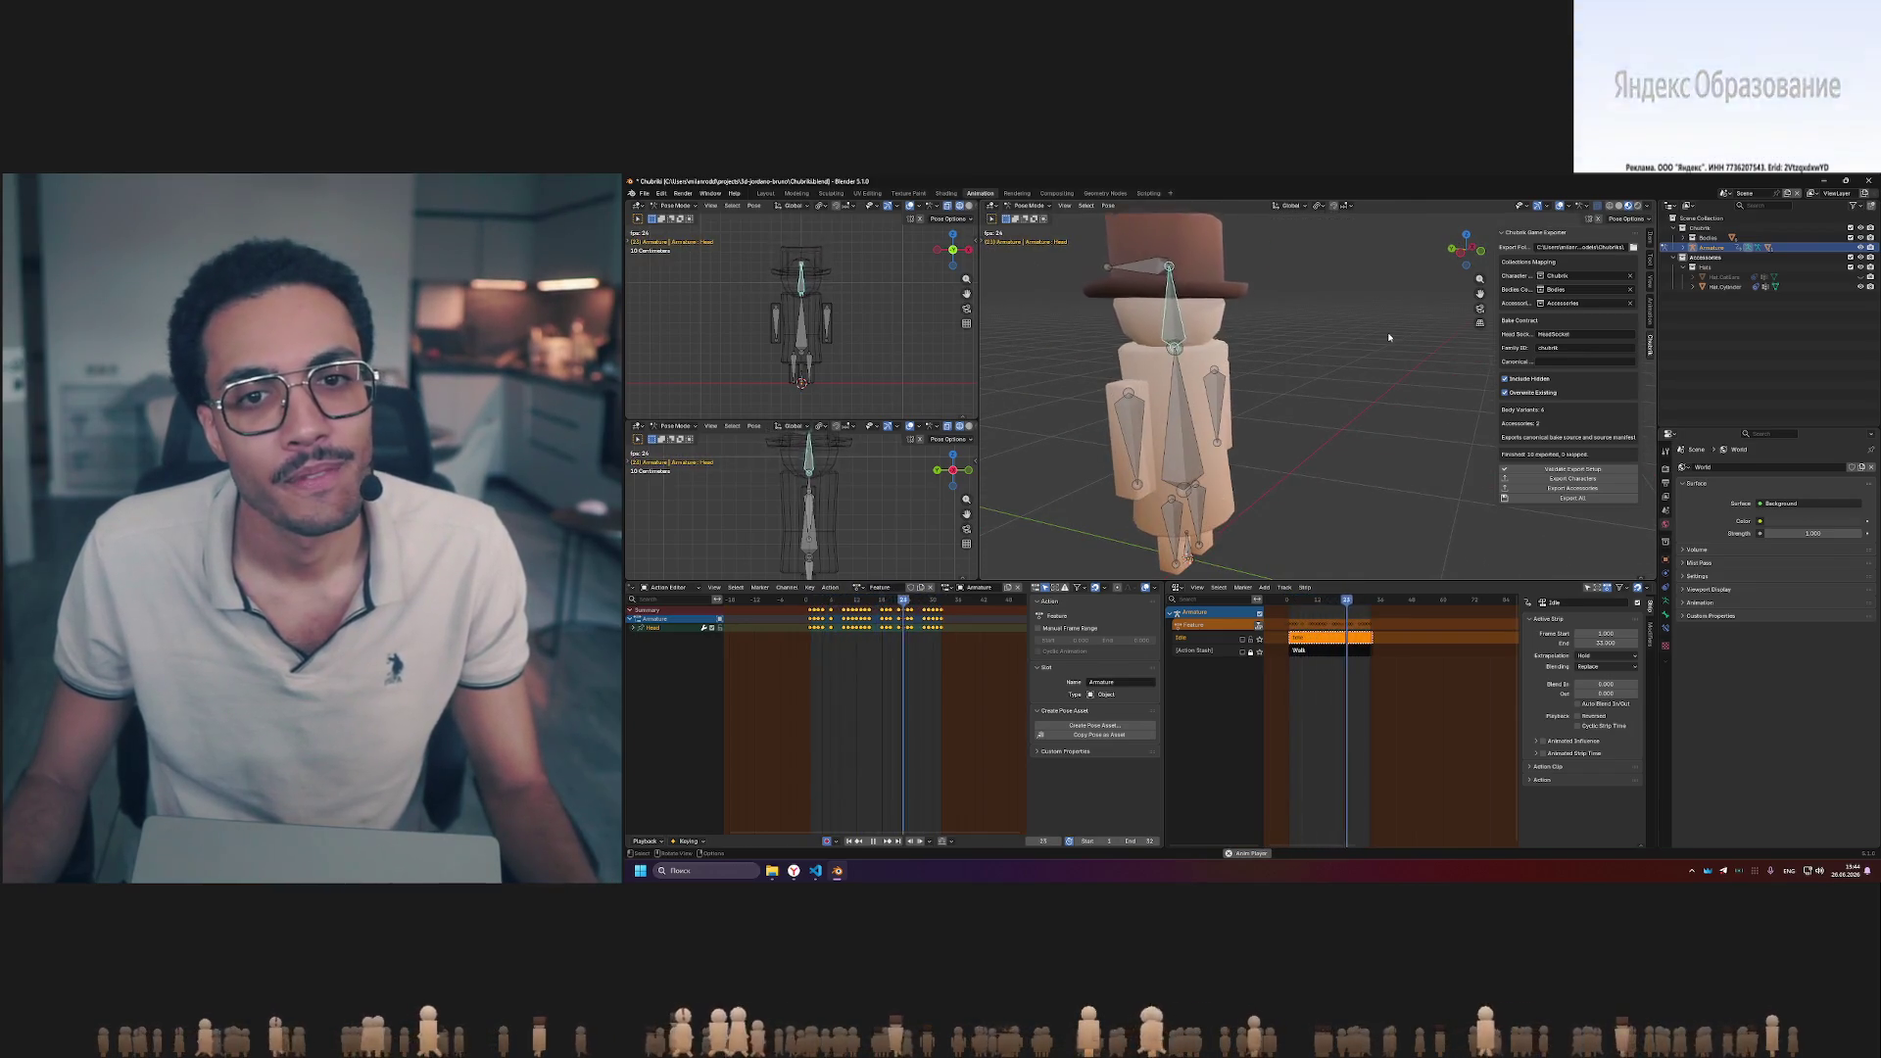
pyautogui.scroll(-4, 1389, 332)
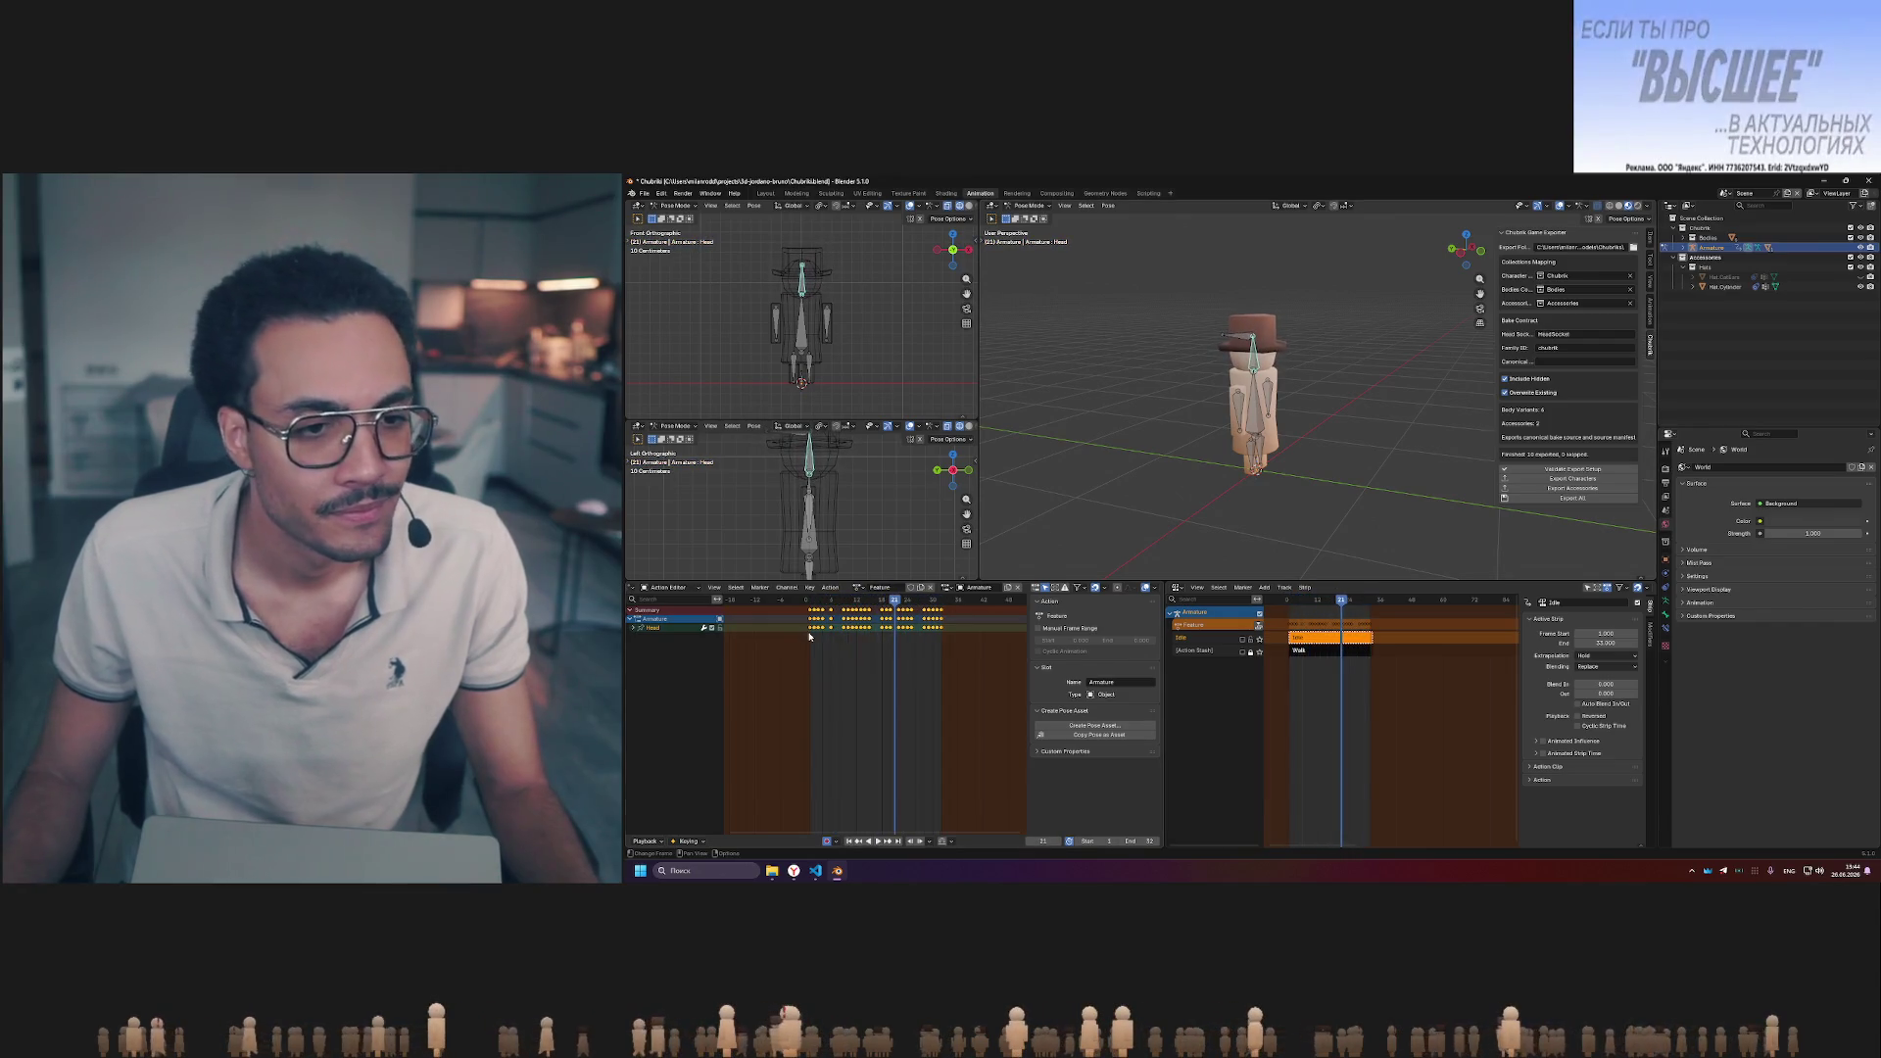
# - Box-select and thin out the head keyframes, then rewind and play the head motion
pyautogui.press('b')
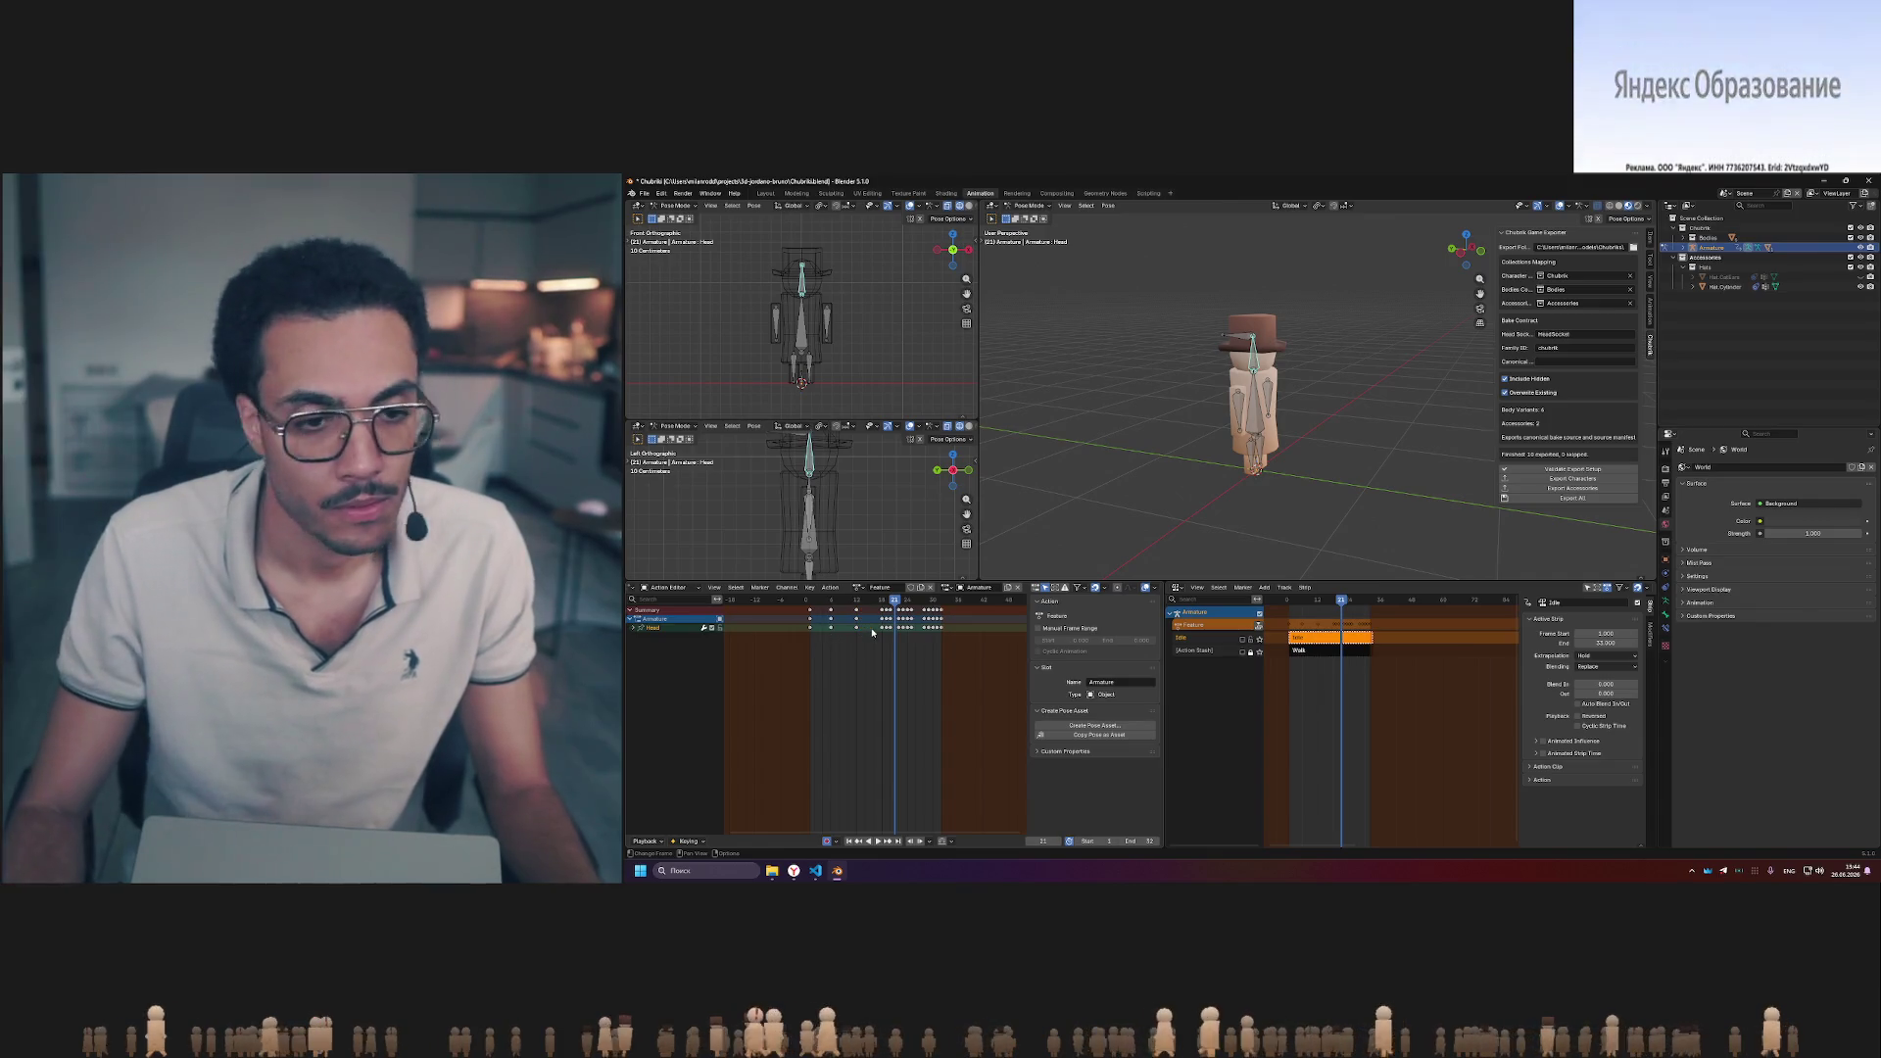
pyautogui.click(890, 620)
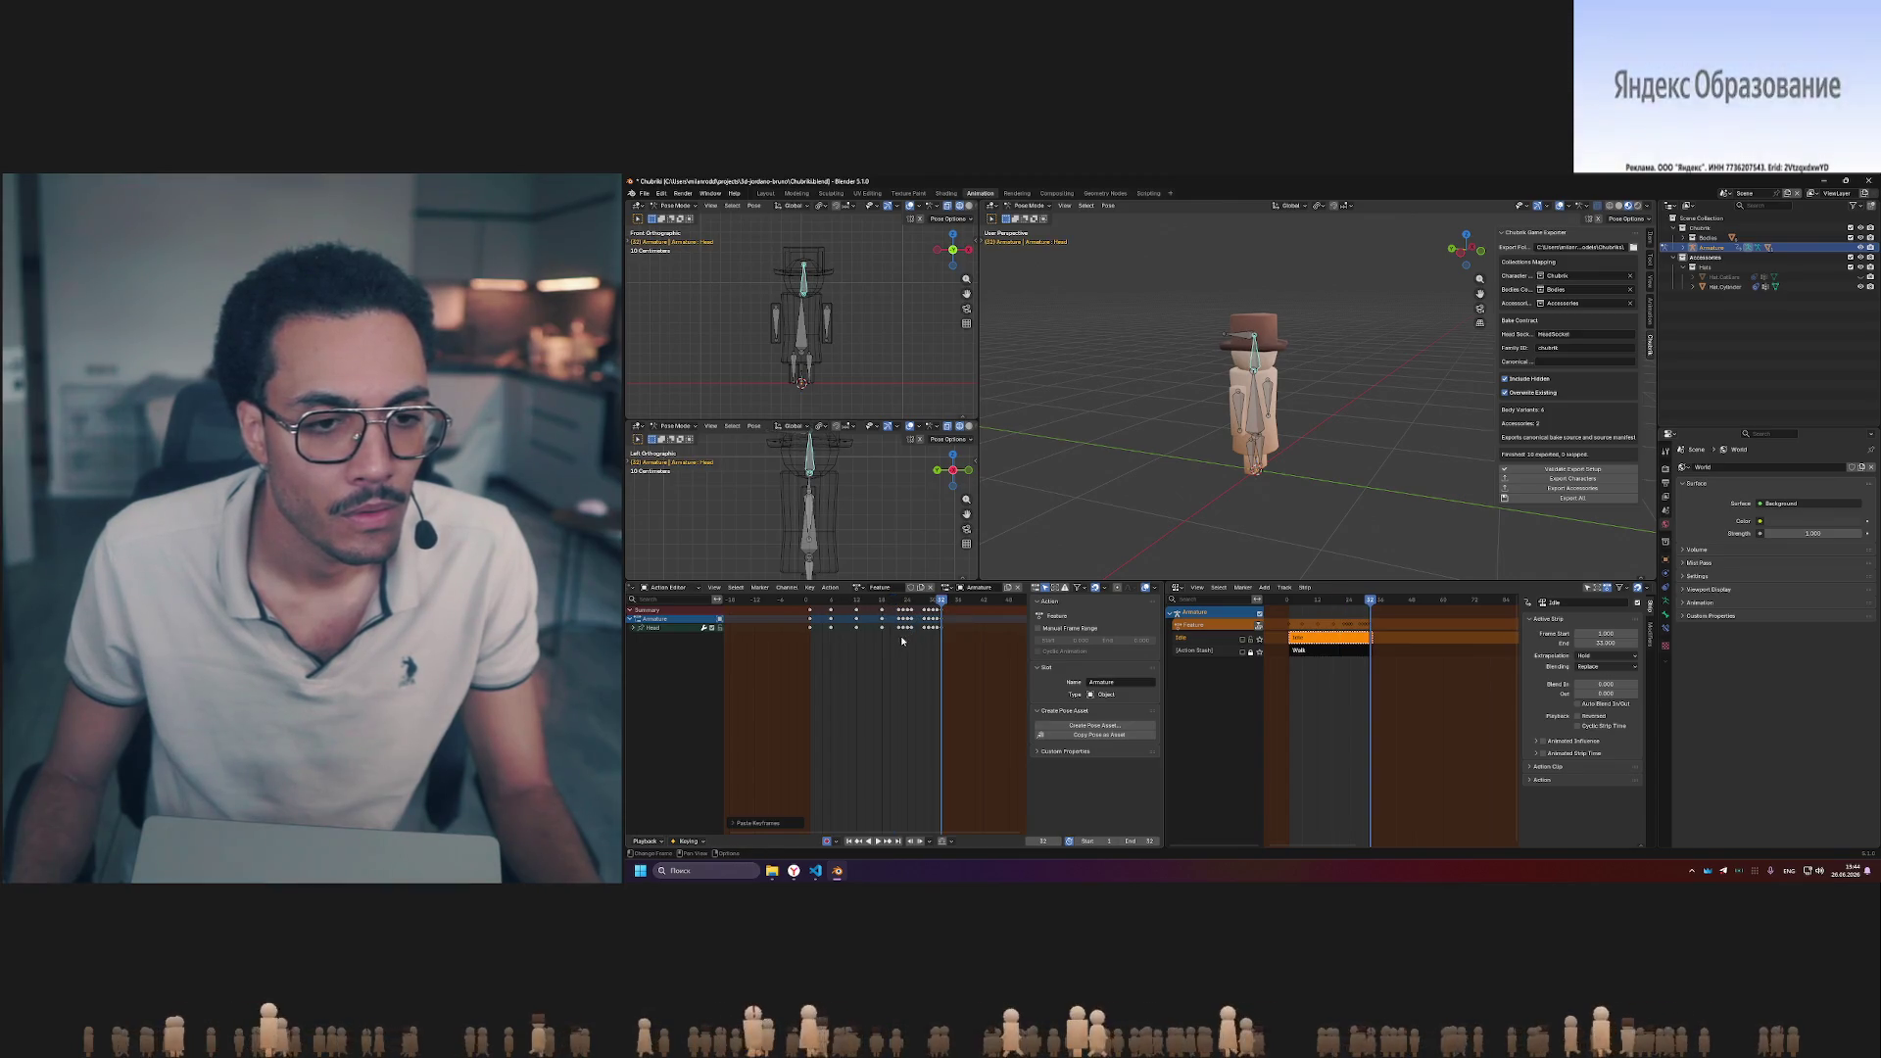
pyautogui.moveTo(905, 602); pyautogui.dragTo(810, 599)
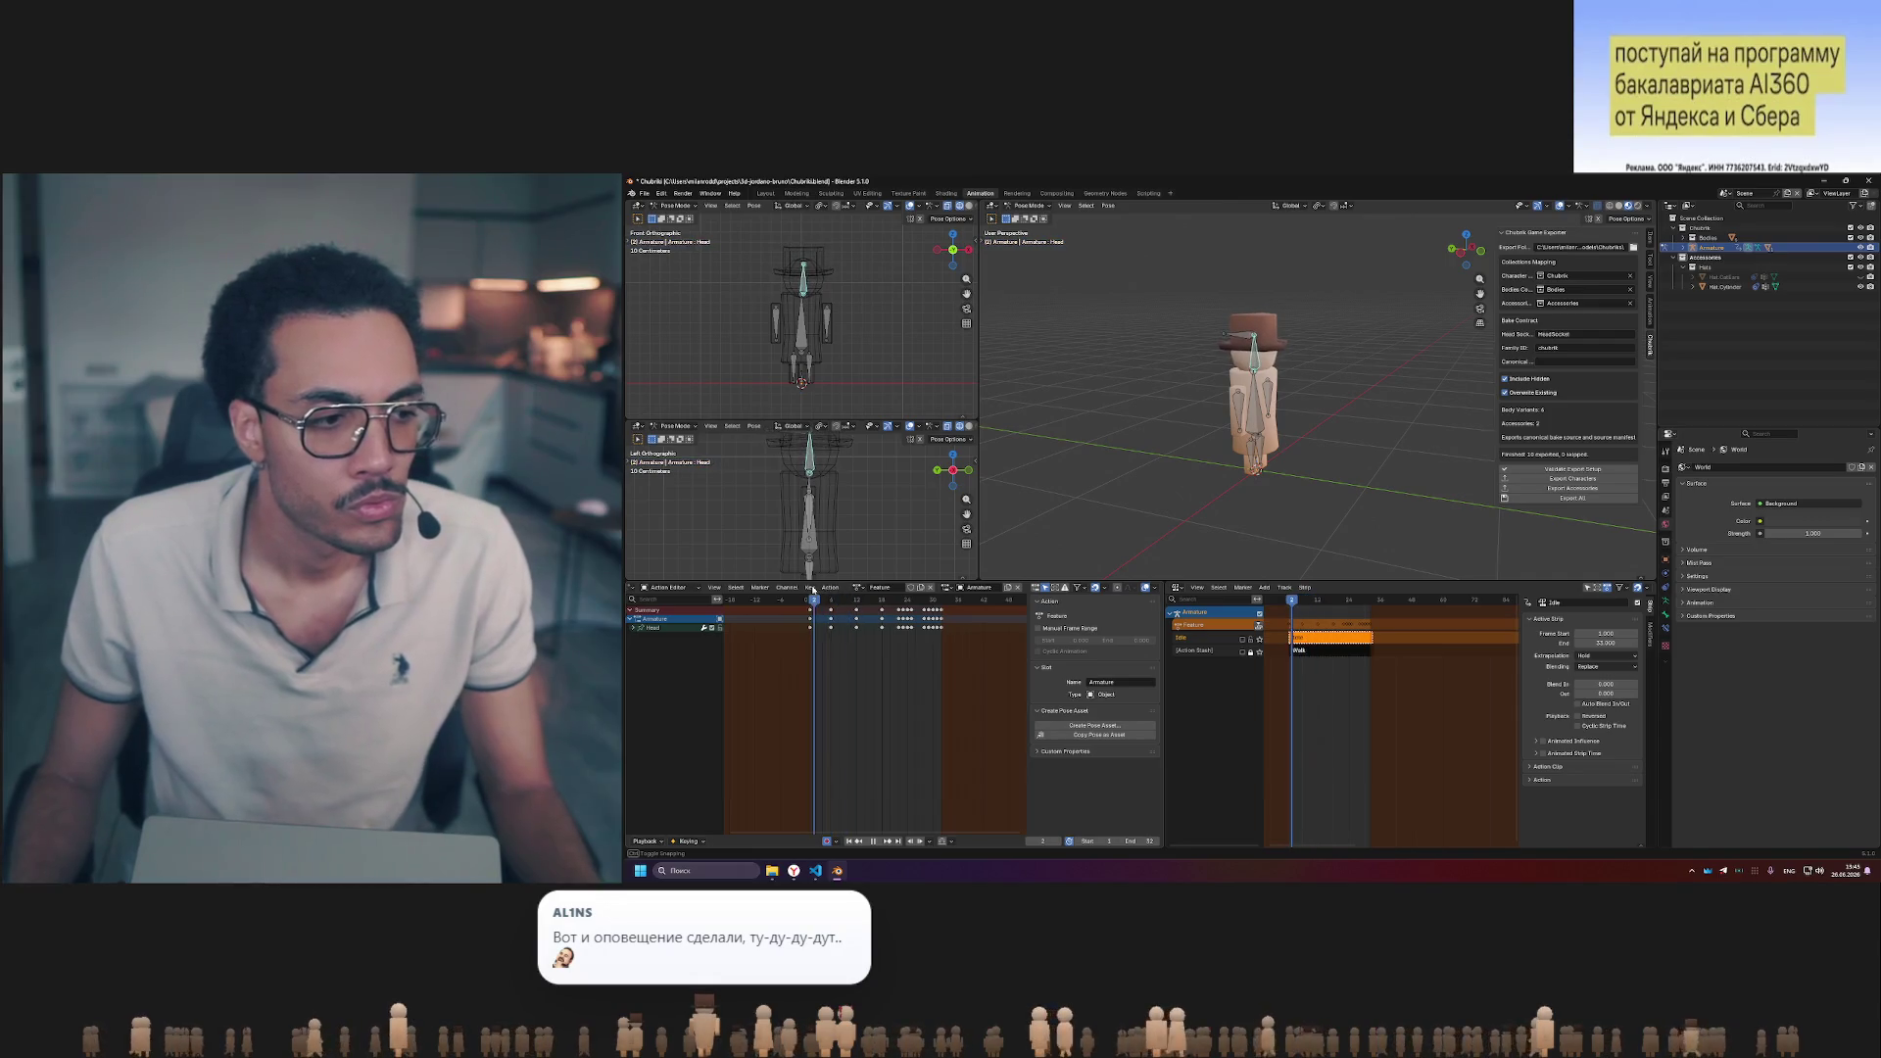
pyautogui.press('space')
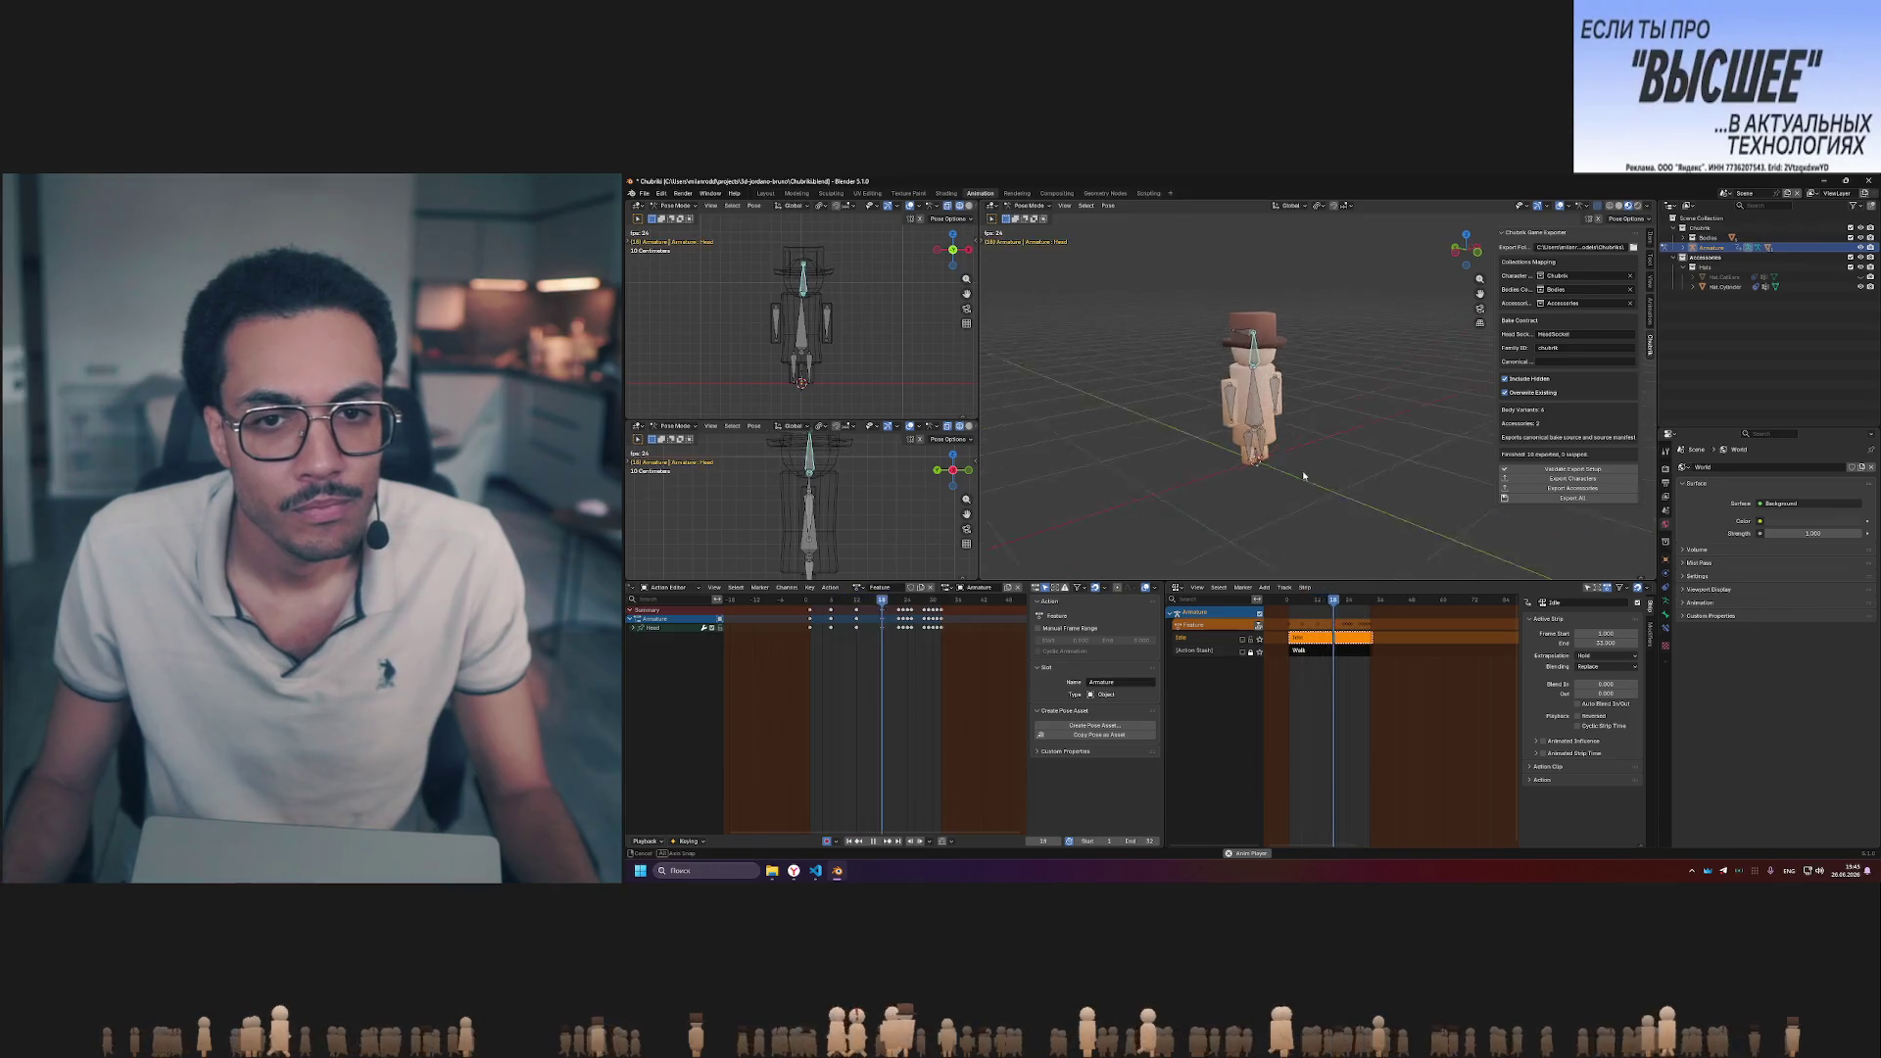
# - Face the character's front, select the Body bone and return the playhead to the first frame
pyautogui.moveTo(1177, 441); pyautogui.dragTo(1268, 468, button='middle')
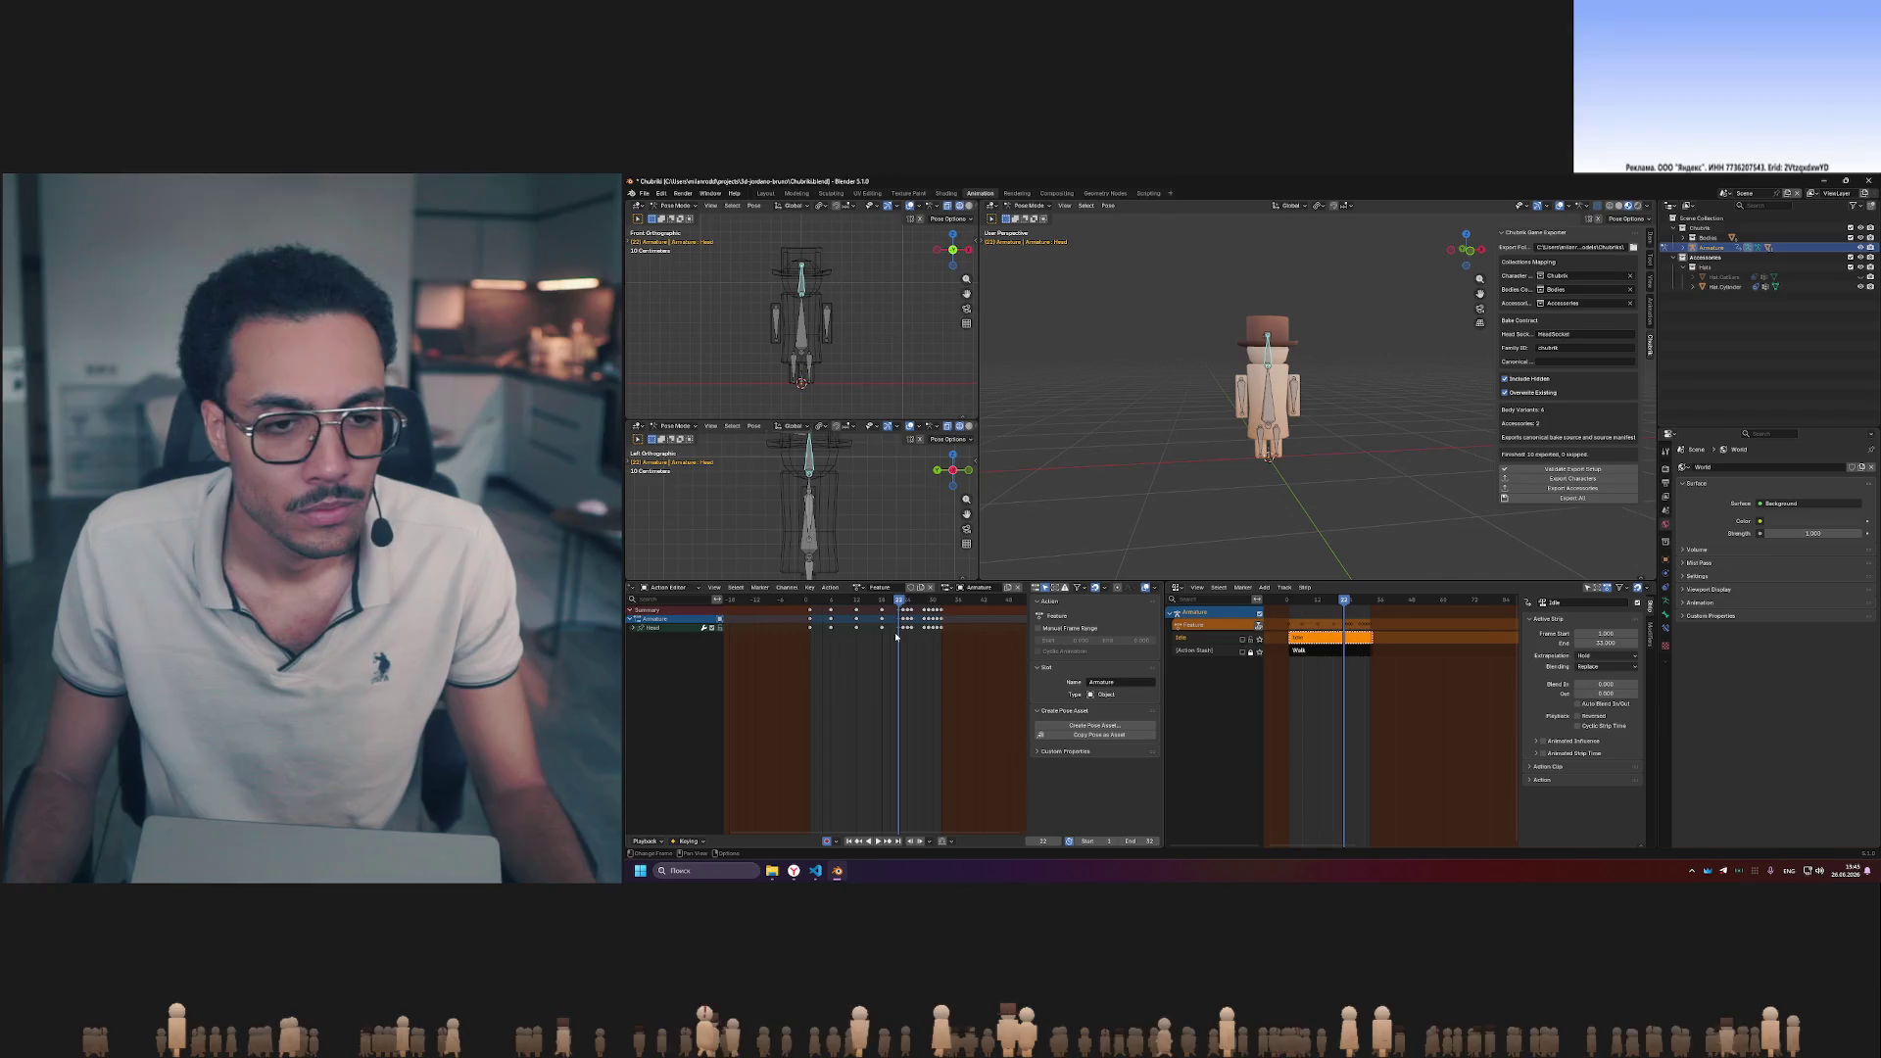
pyautogui.click(809, 647)
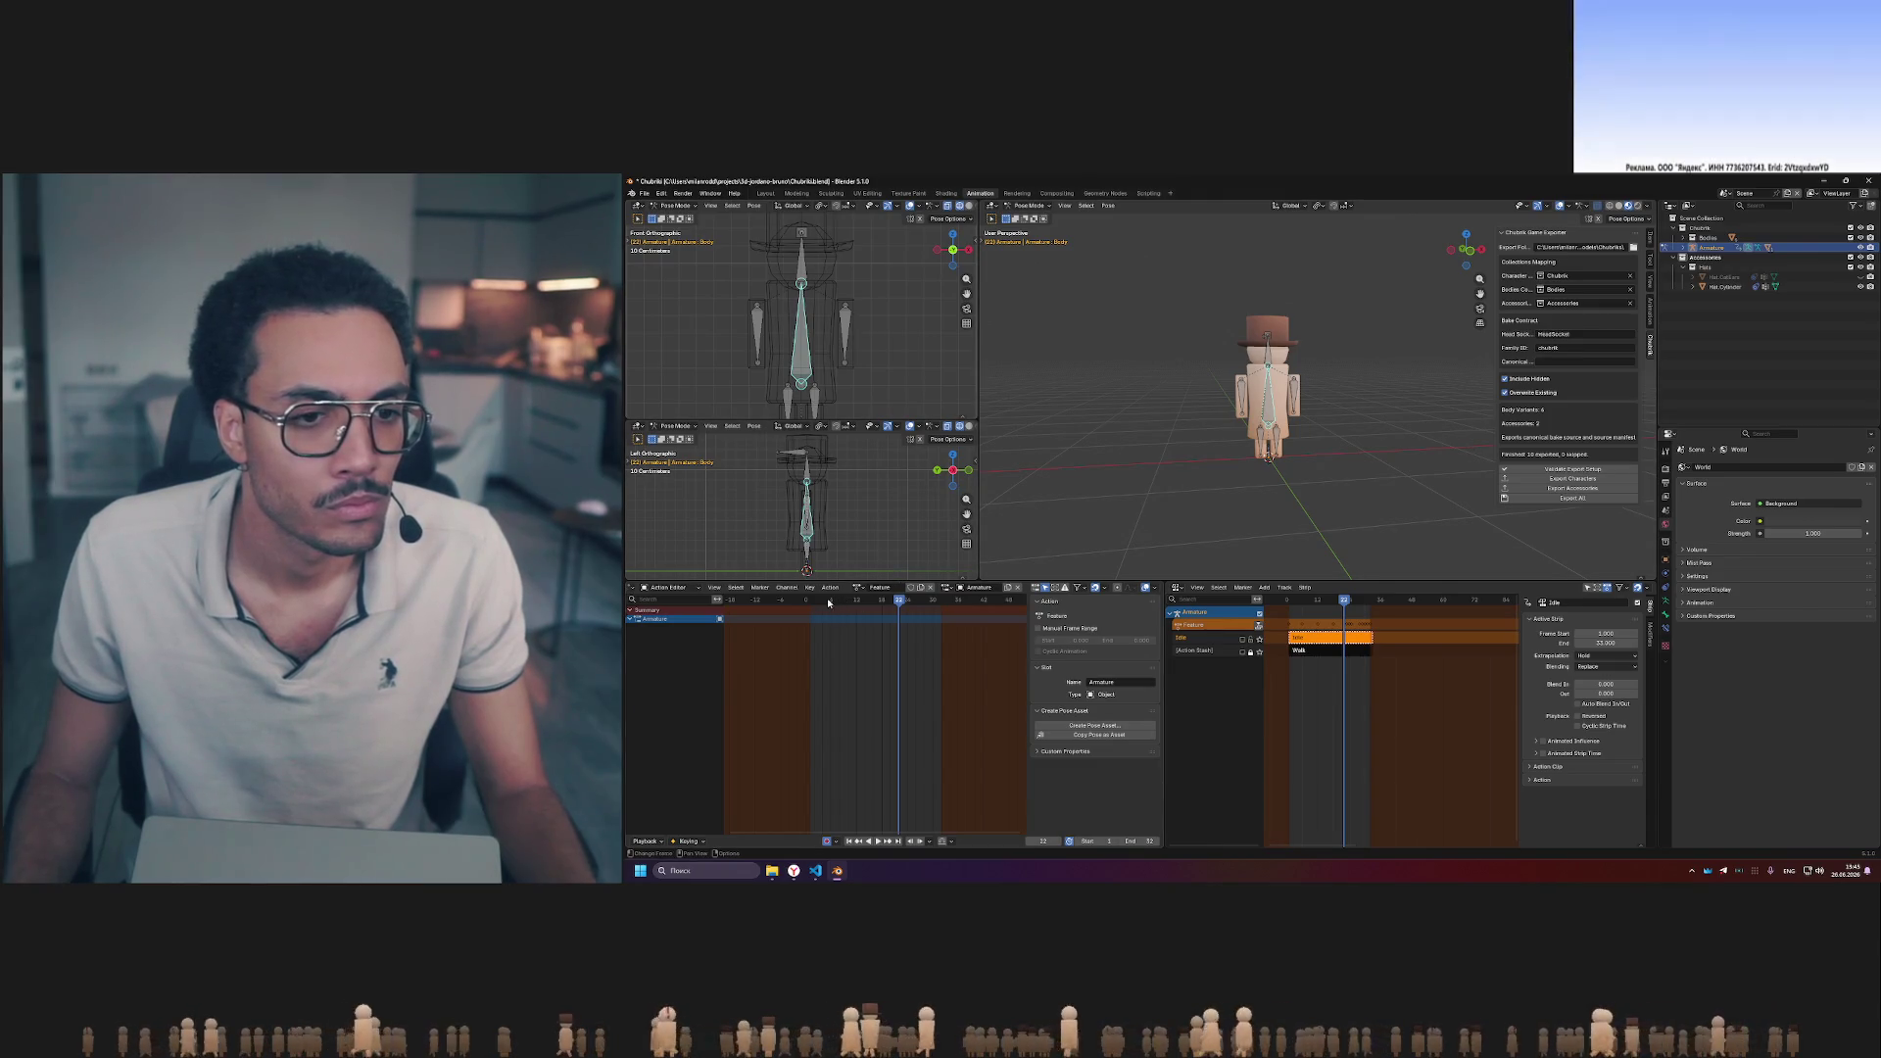
pyautogui.moveTo(896, 599); pyautogui.dragTo(811, 599)
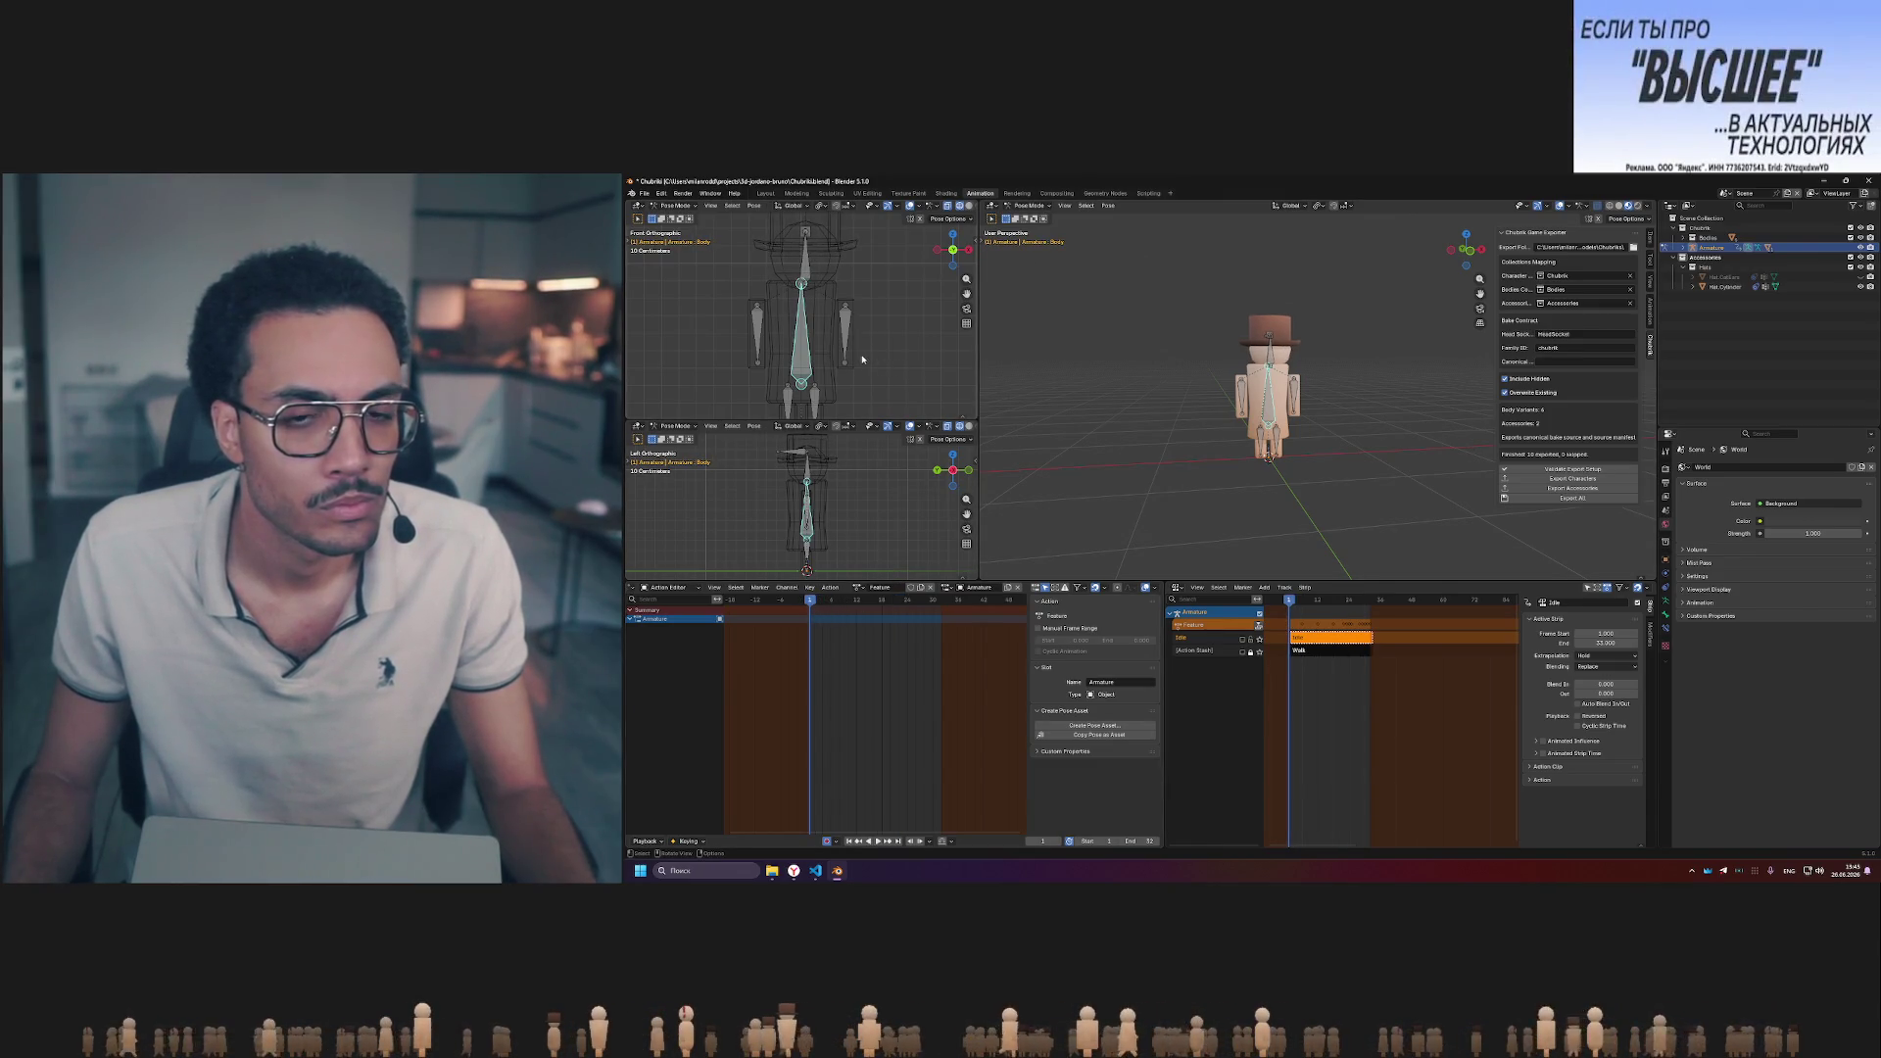
# - Rotate the Body bone into a new pose and paste its keyframes at the action's last frame
pyautogui.press('r')
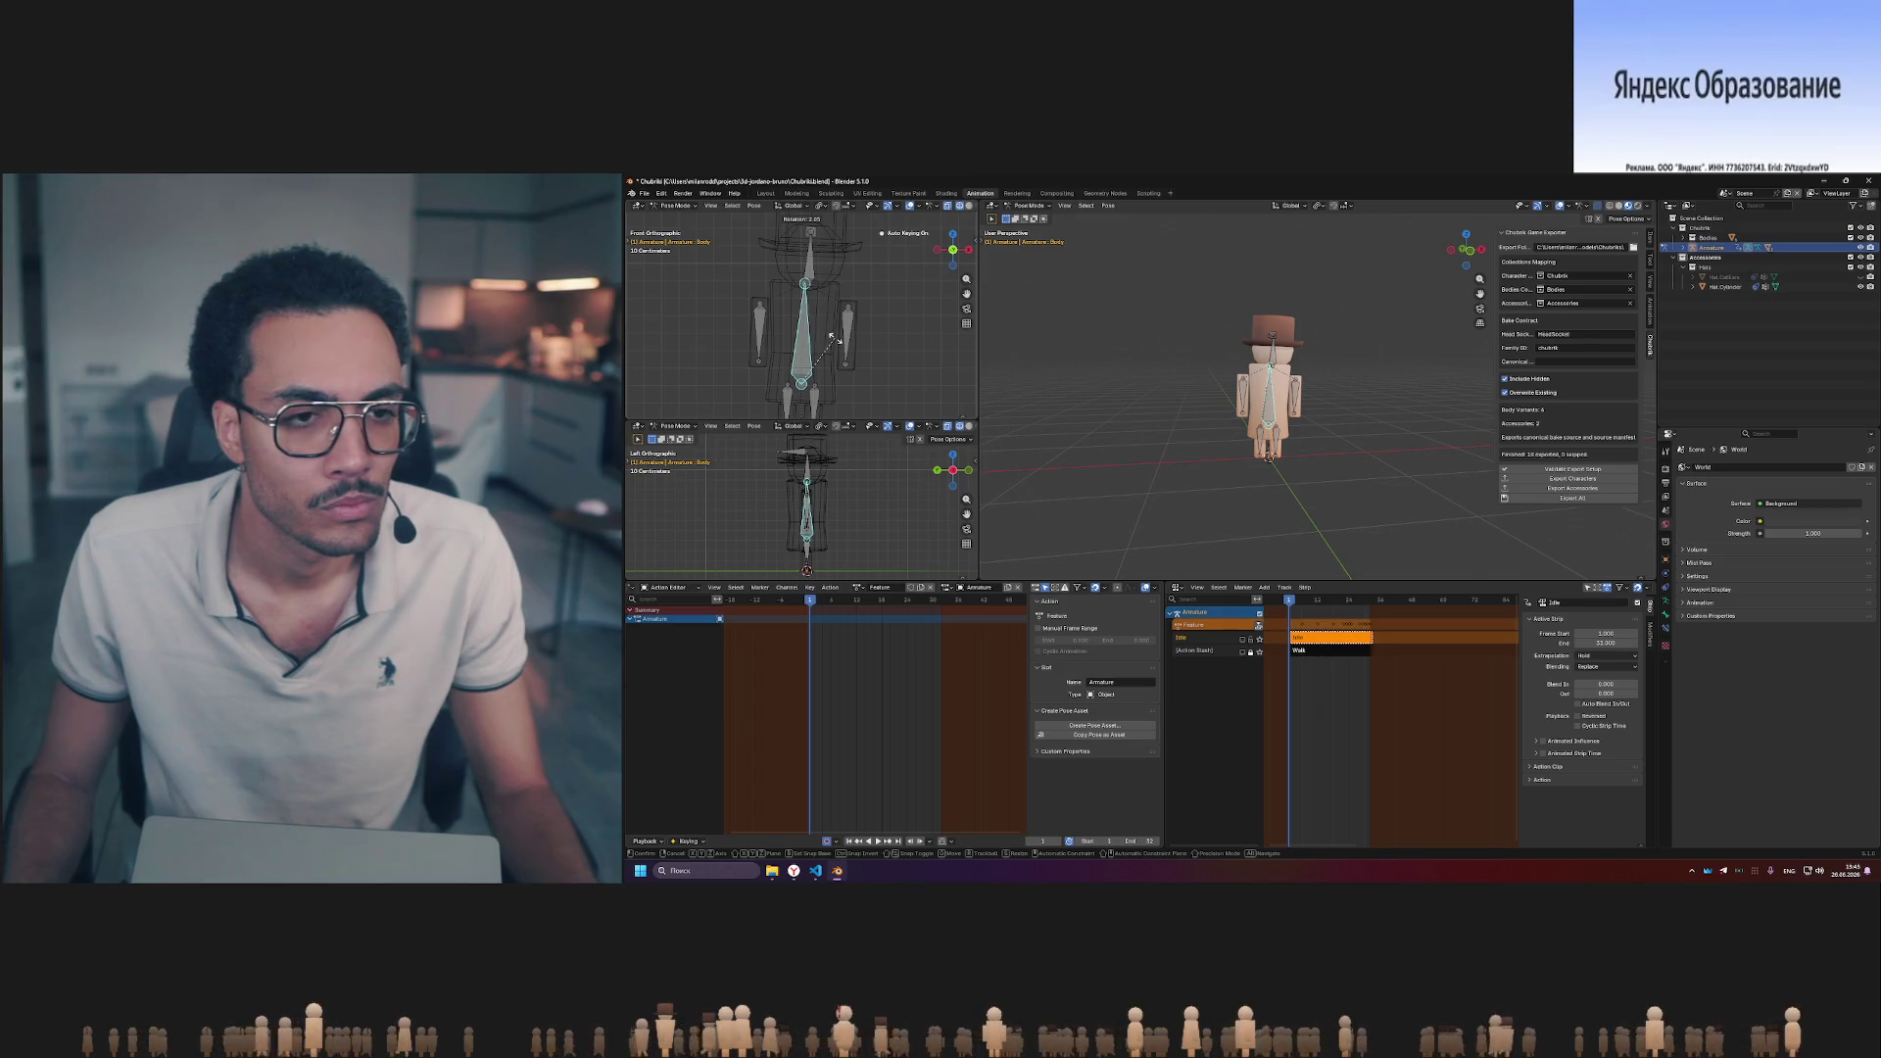
pyautogui.click(830, 341)
pyautogui.click(860, 628)
pyautogui.moveTo(811, 638); pyautogui.dragTo(803, 608)
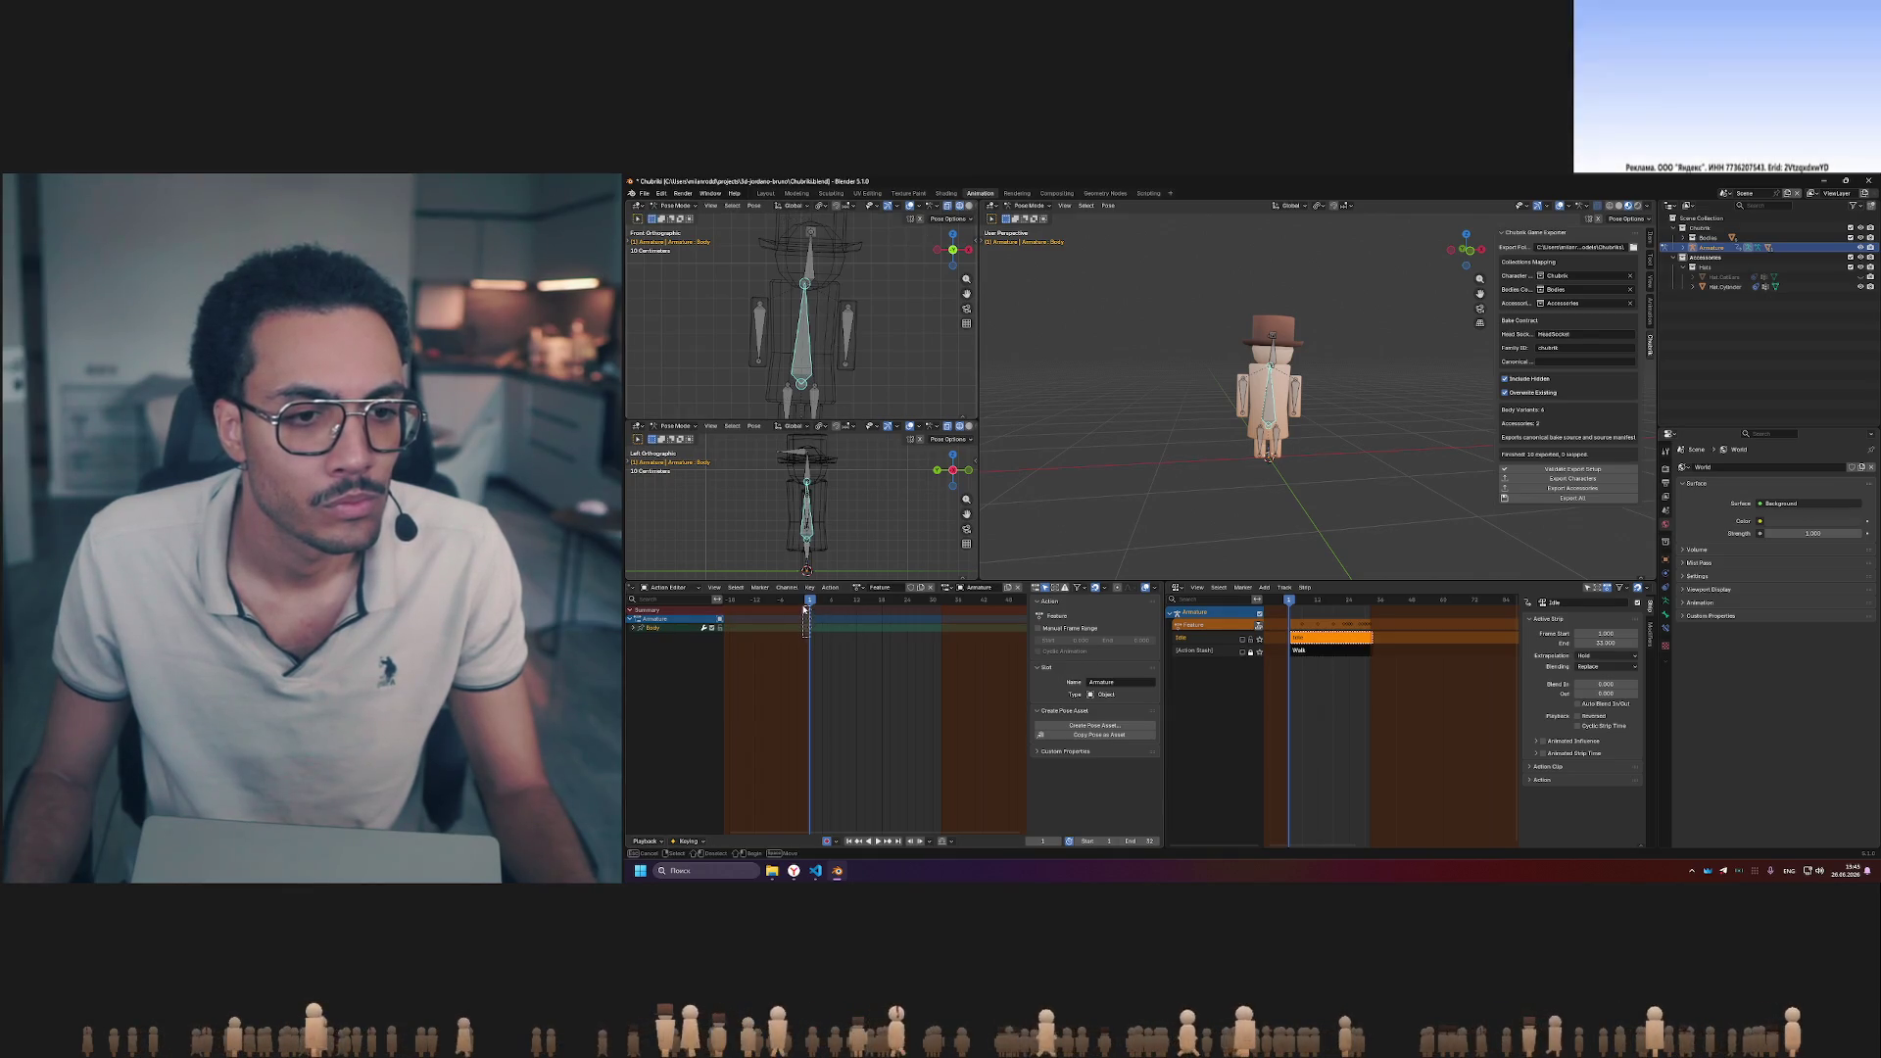
pyautogui.click(941, 600)
pyautogui.hotkey('ctrl', 'v')
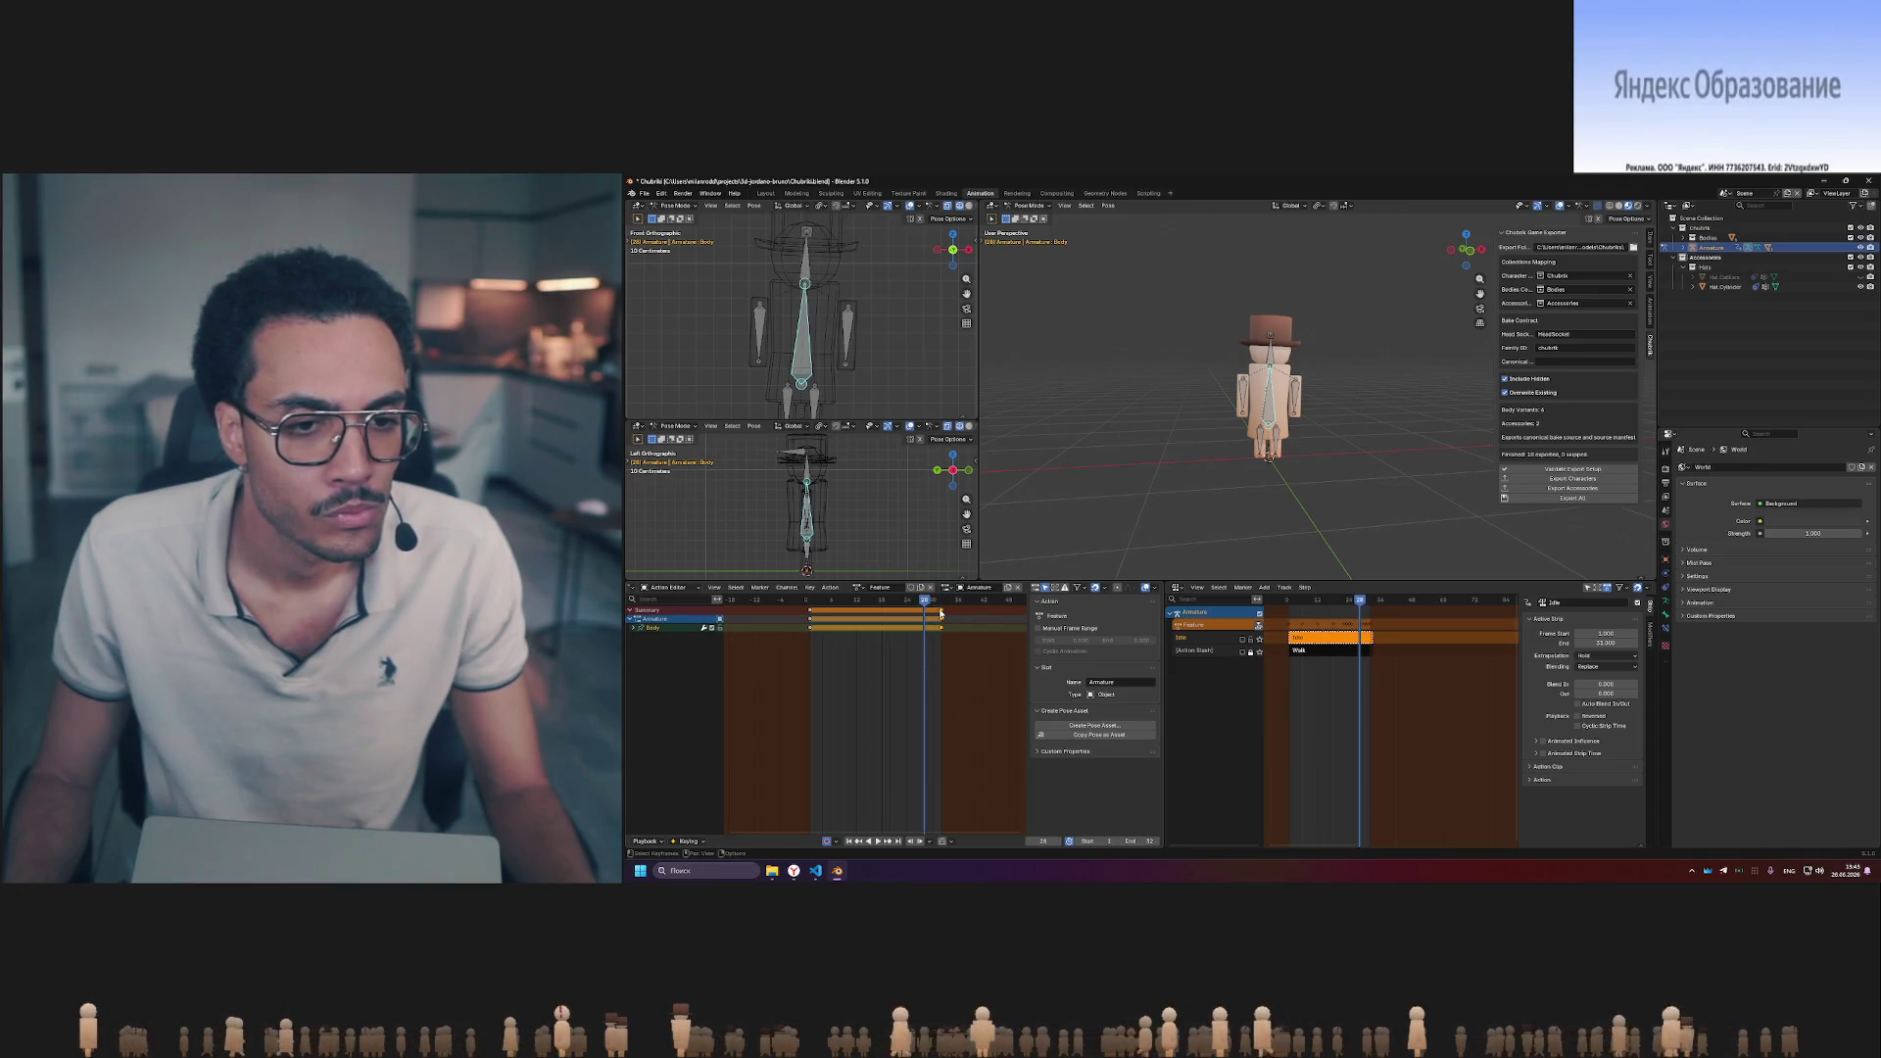
# - Delete the in-between body keyframes and scrub back and forth to check the body motion
pyautogui.moveTo(948, 601); pyautogui.dragTo(871, 600)
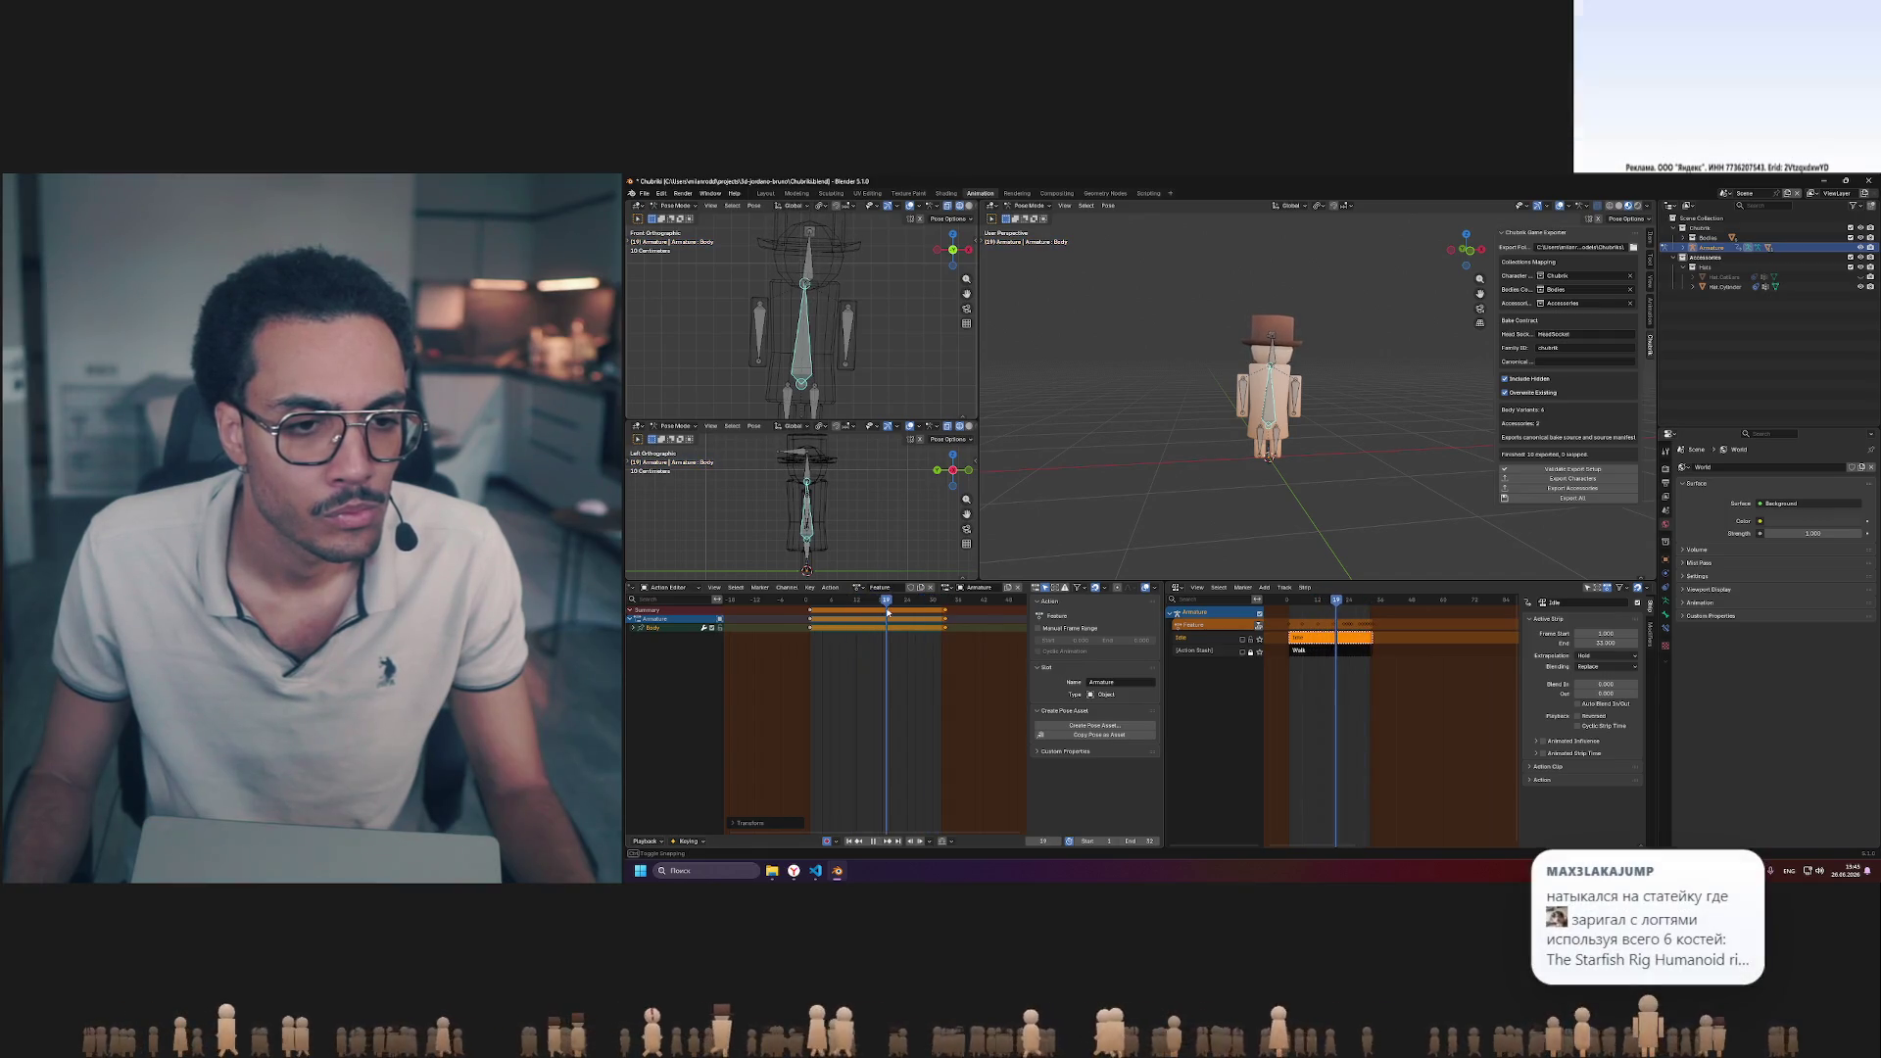
pyautogui.press('x')
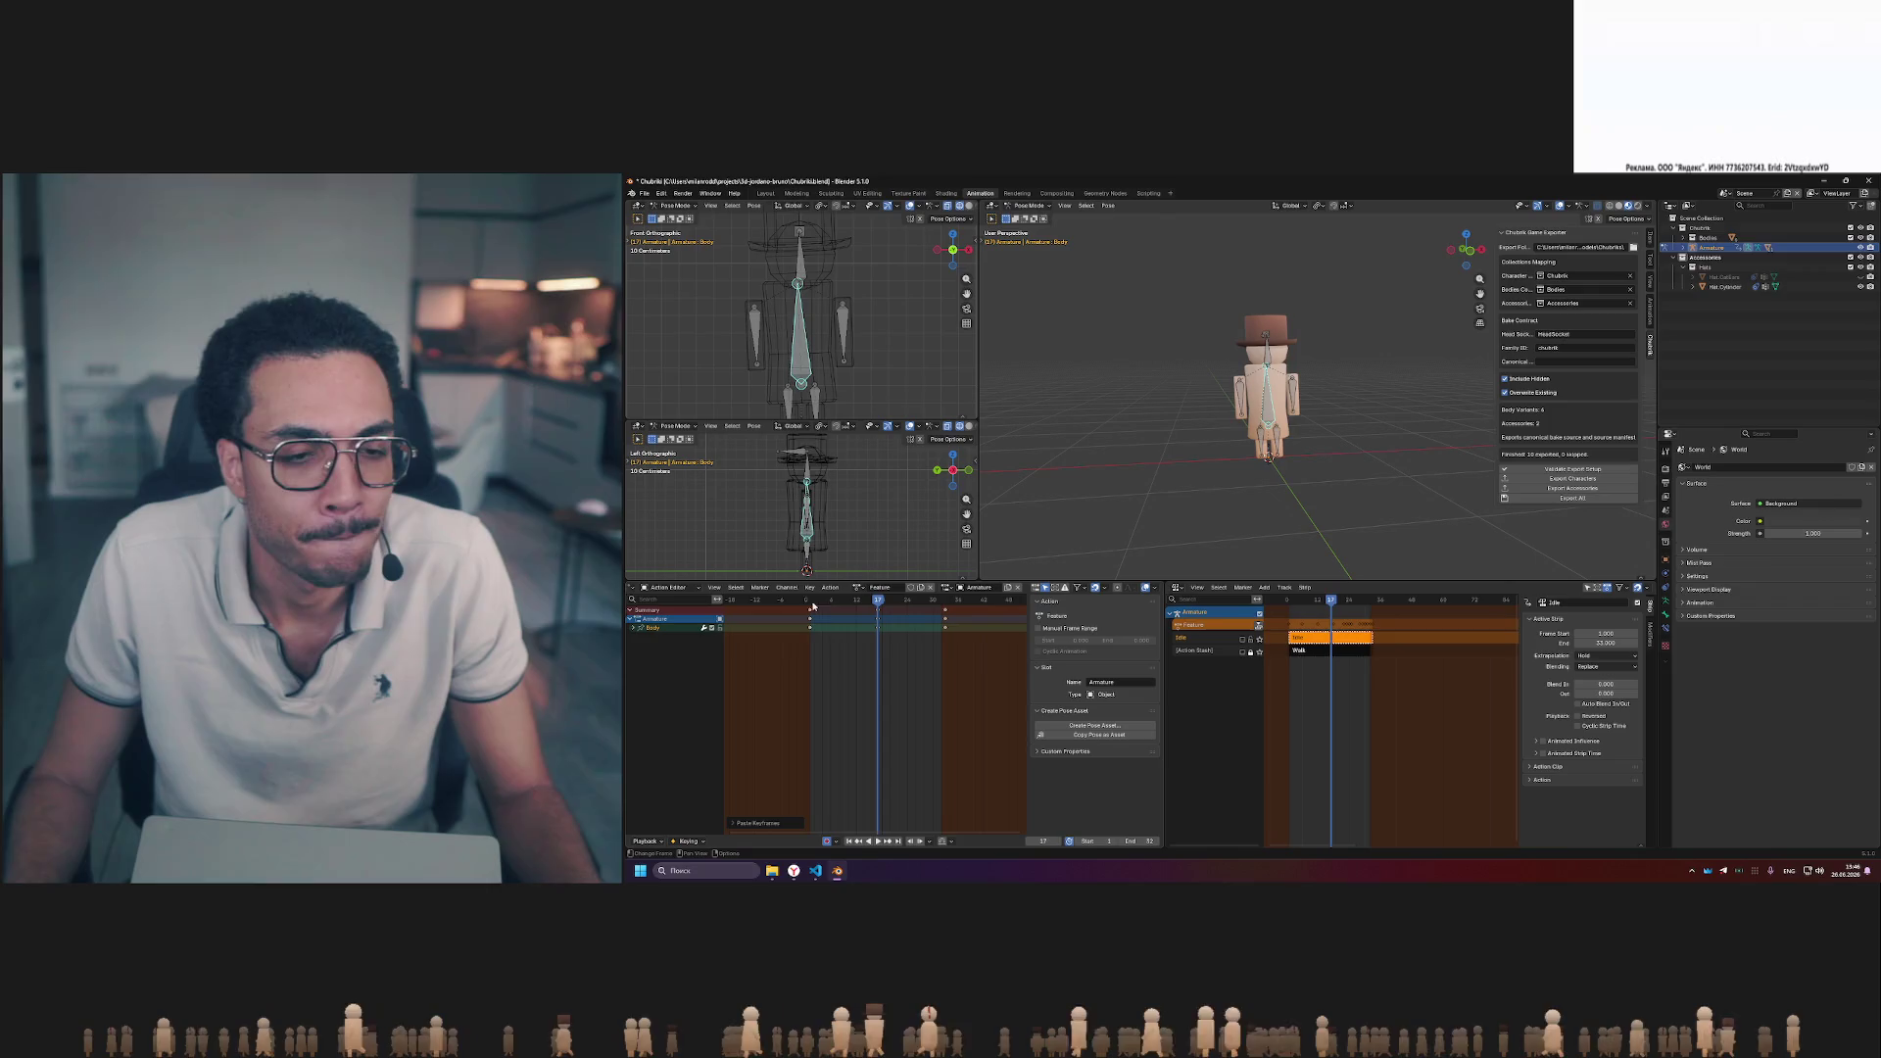
pyautogui.moveTo(813, 599)
pyautogui.mouseDown()
pyautogui.moveTo(938, 600)
pyautogui.moveTo(841, 600)
pyautogui.mouseUp()
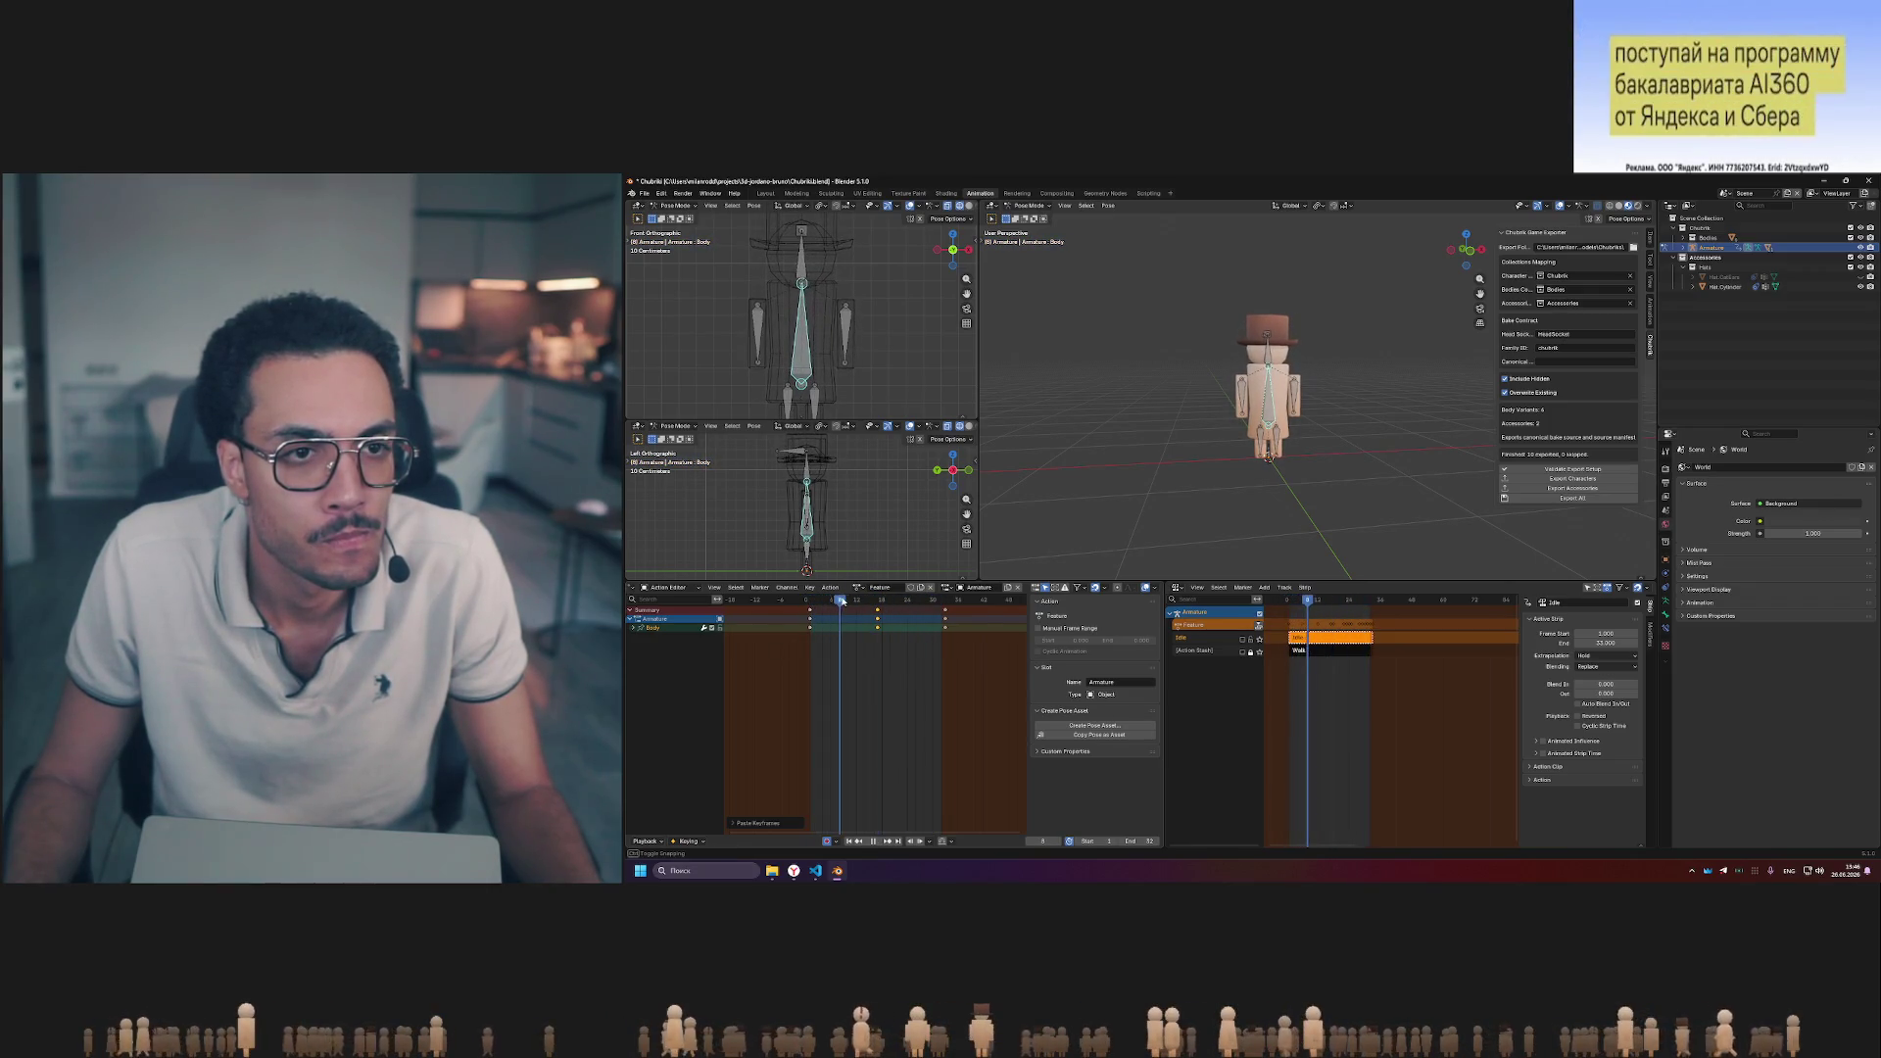
pyautogui.moveTo(851, 600); pyautogui.dragTo(806, 600)
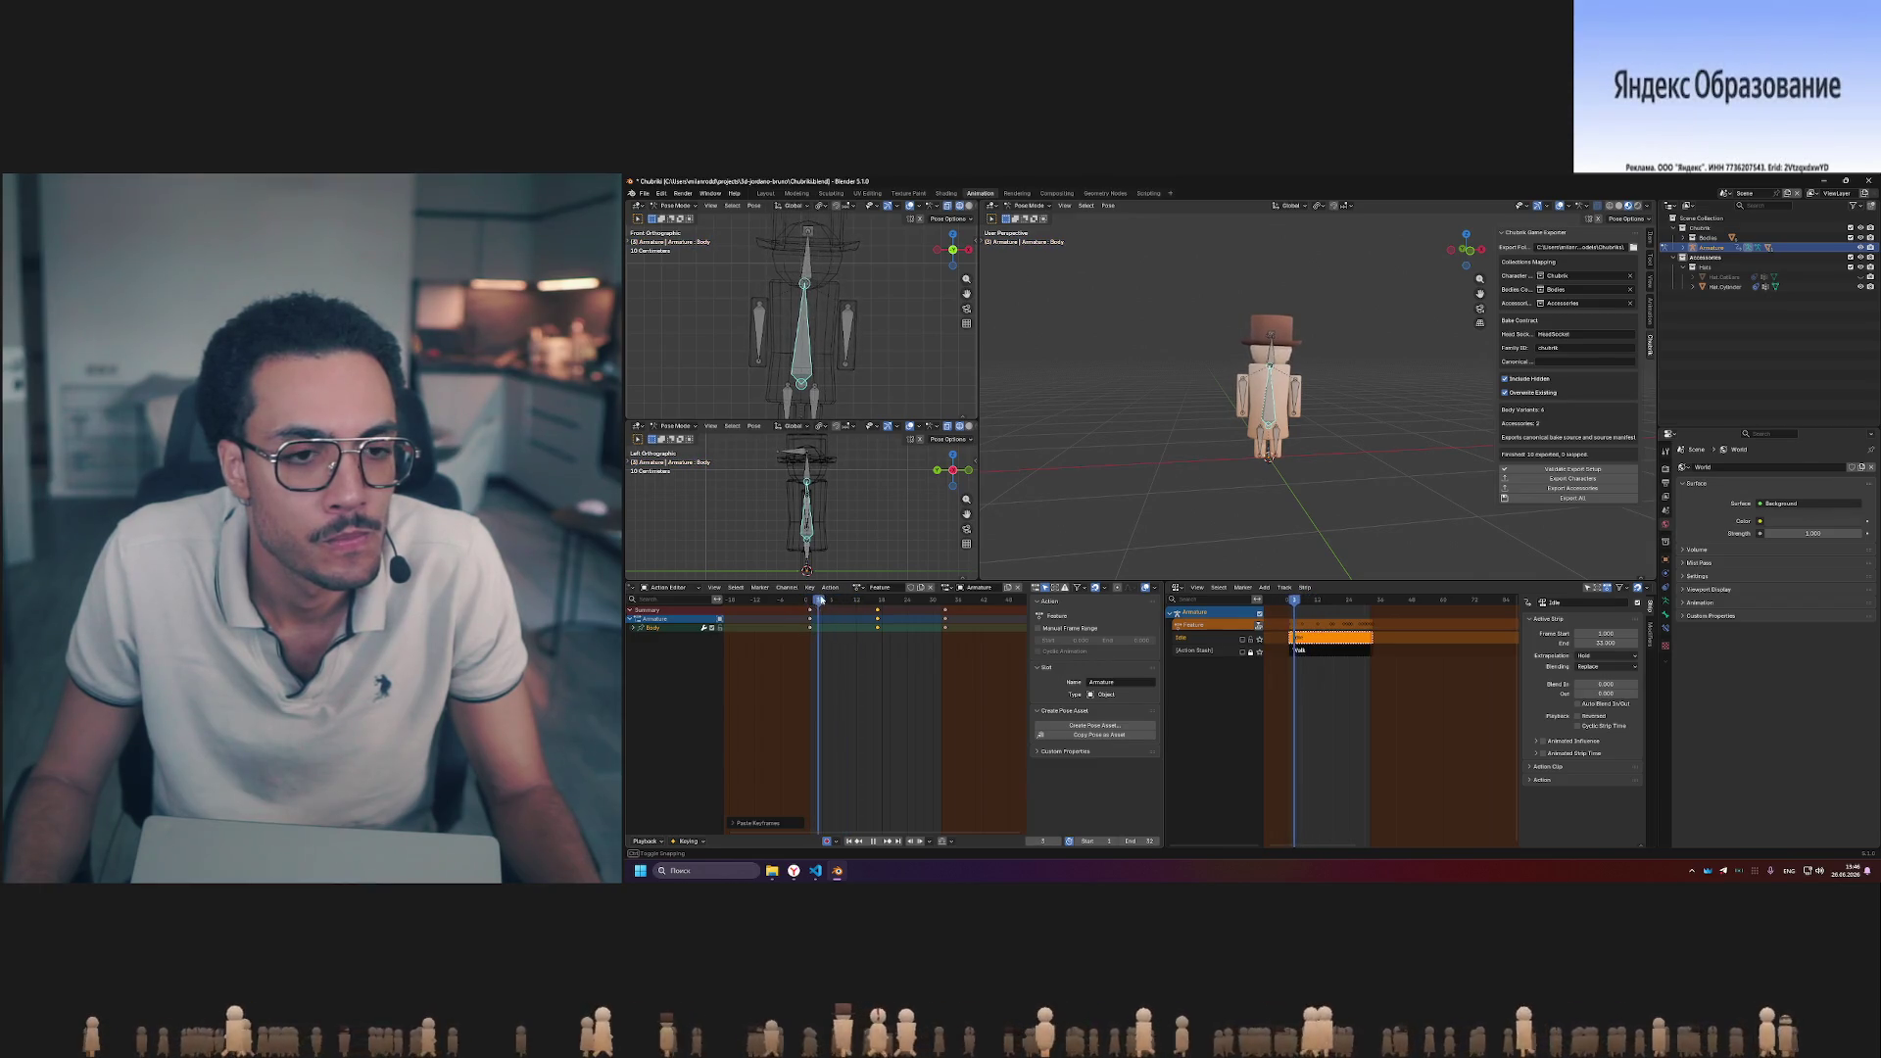
pyautogui.moveTo(835, 600); pyautogui.dragTo(850, 600)
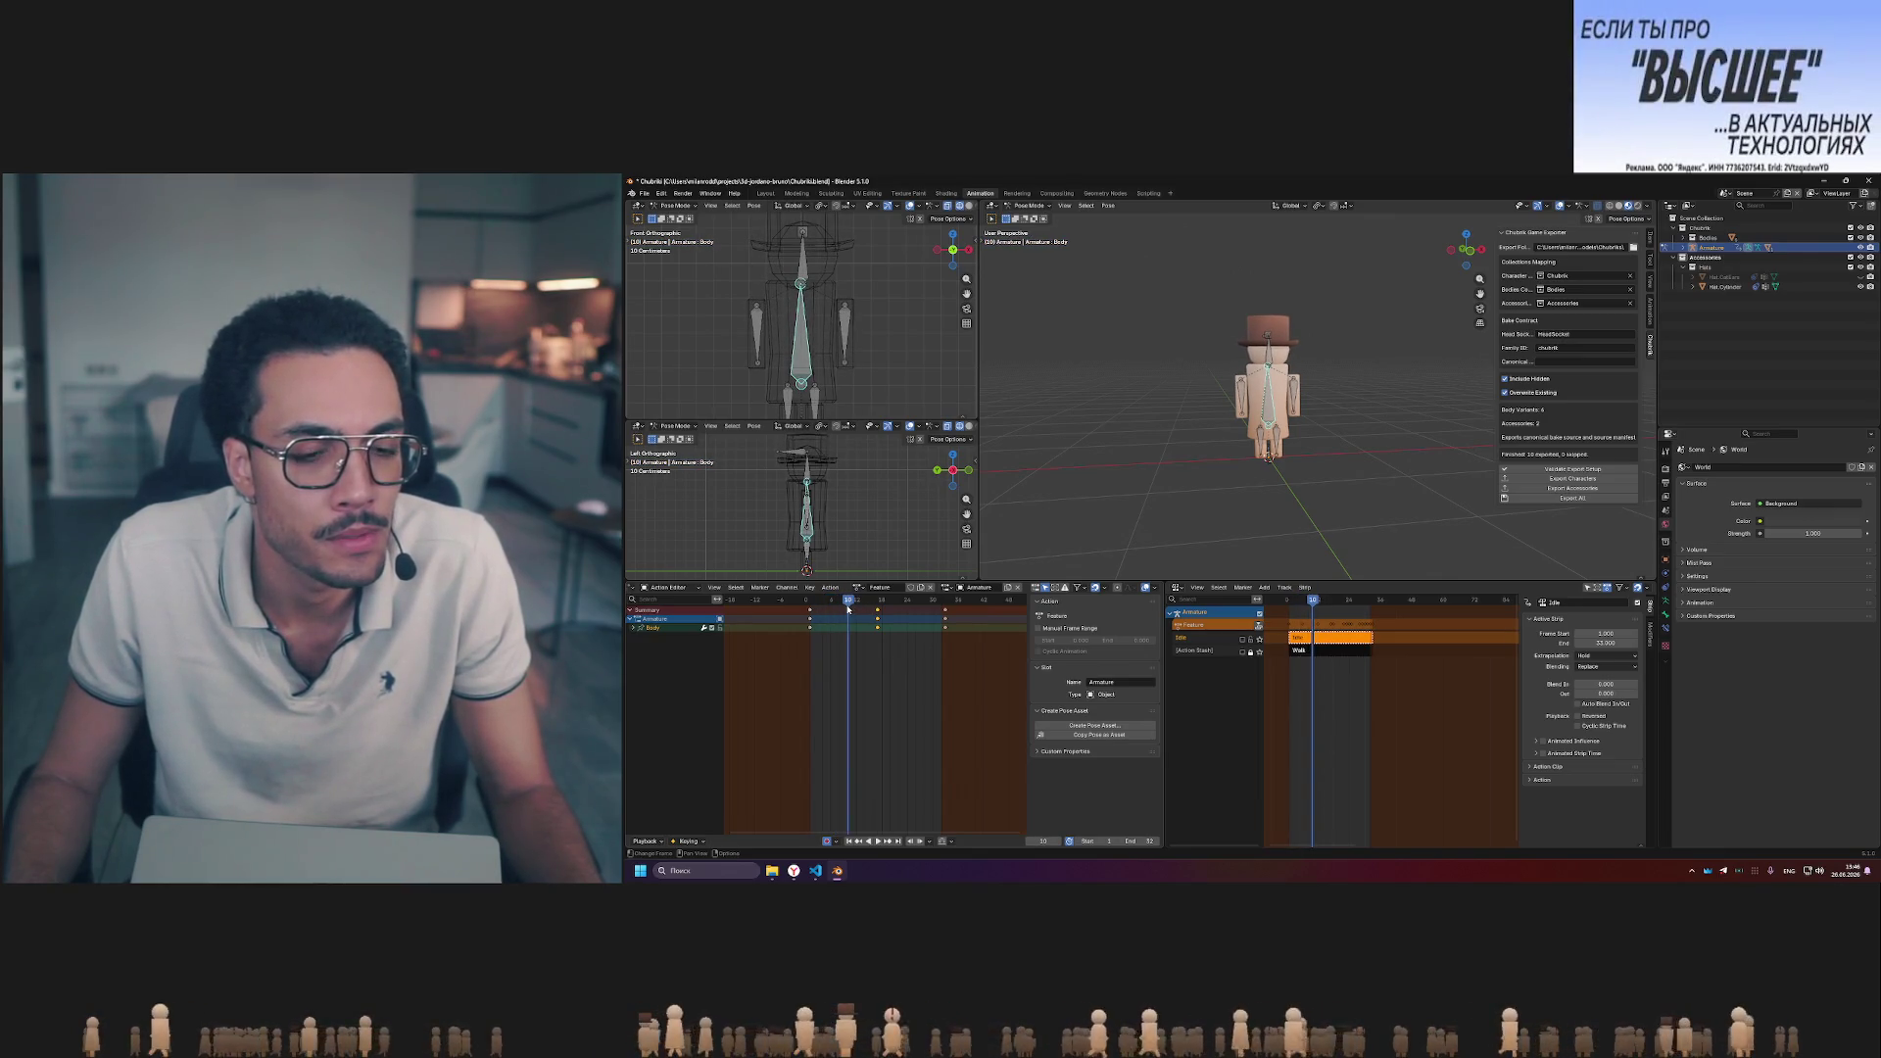
pyautogui.moveTo(849, 600); pyautogui.dragTo(843, 599)
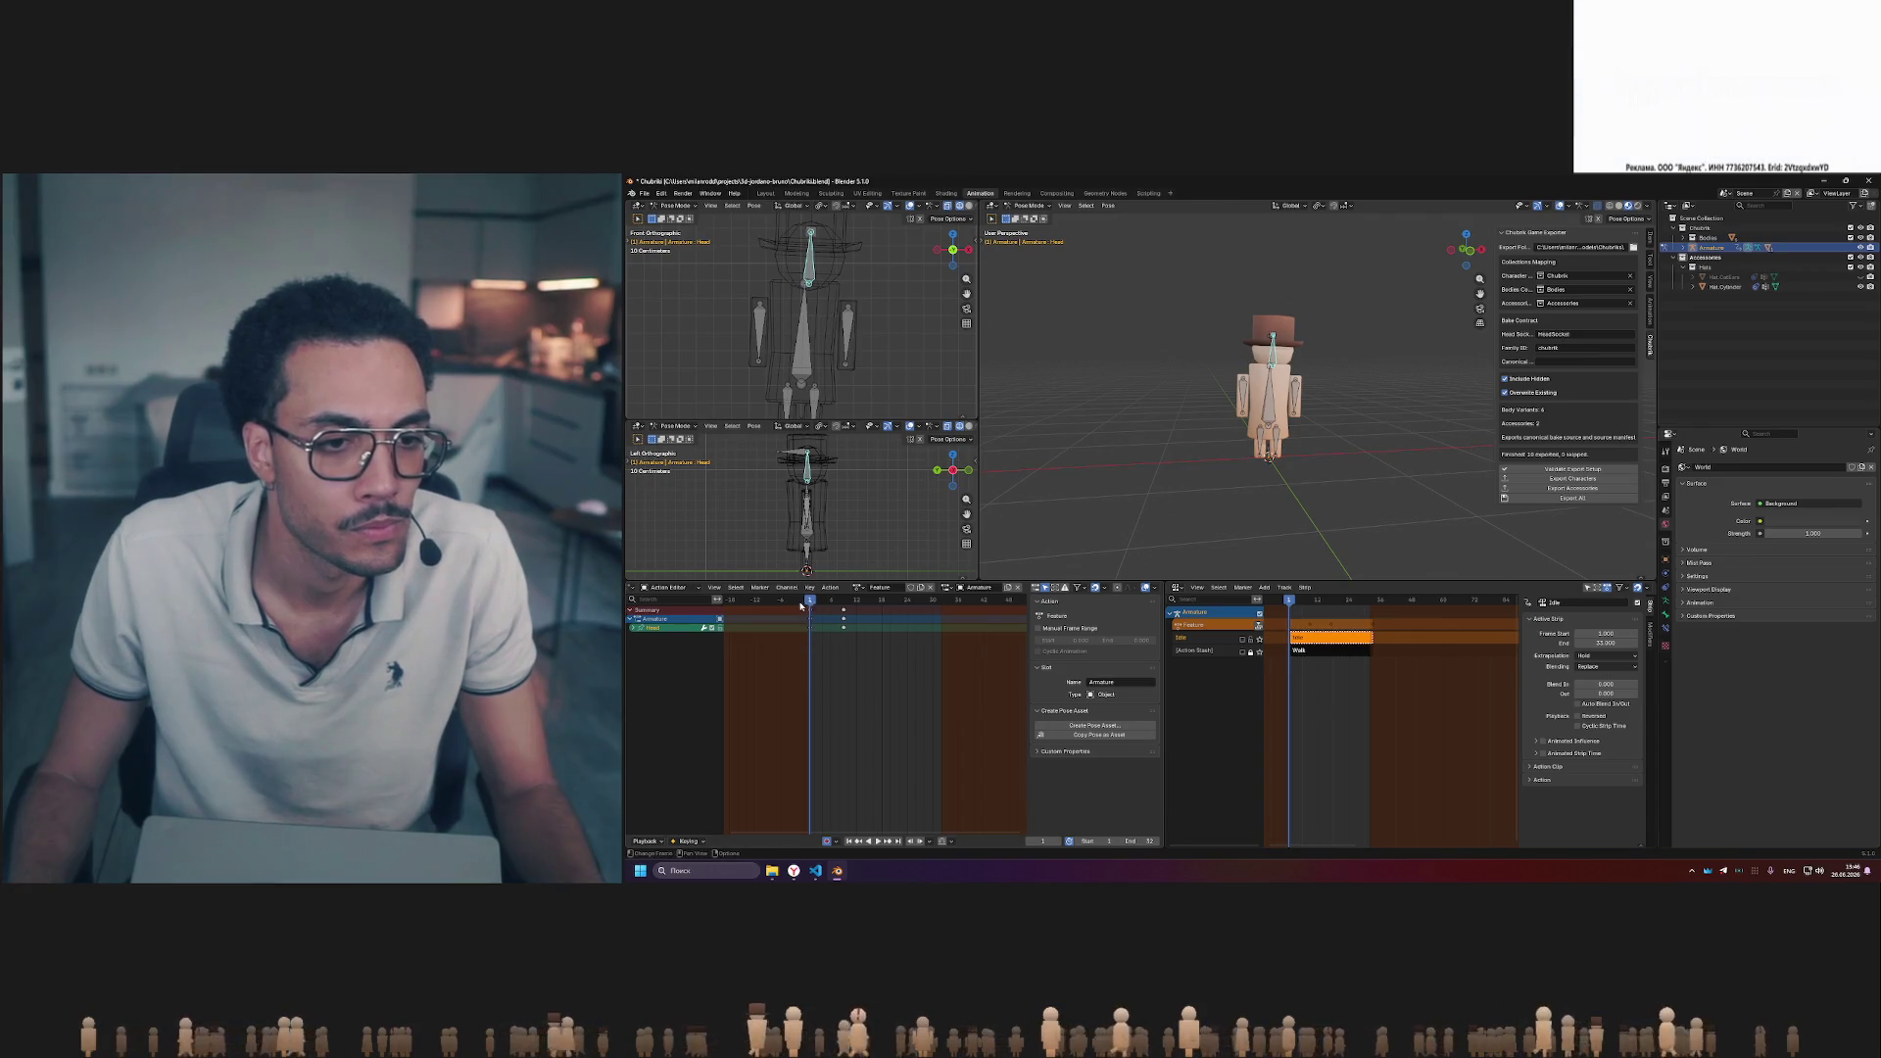
# - Paste the head pose as a key at frame 17 and scrub around it to check
pyautogui.moveTo(805, 603); pyautogui.dragTo(942, 604)
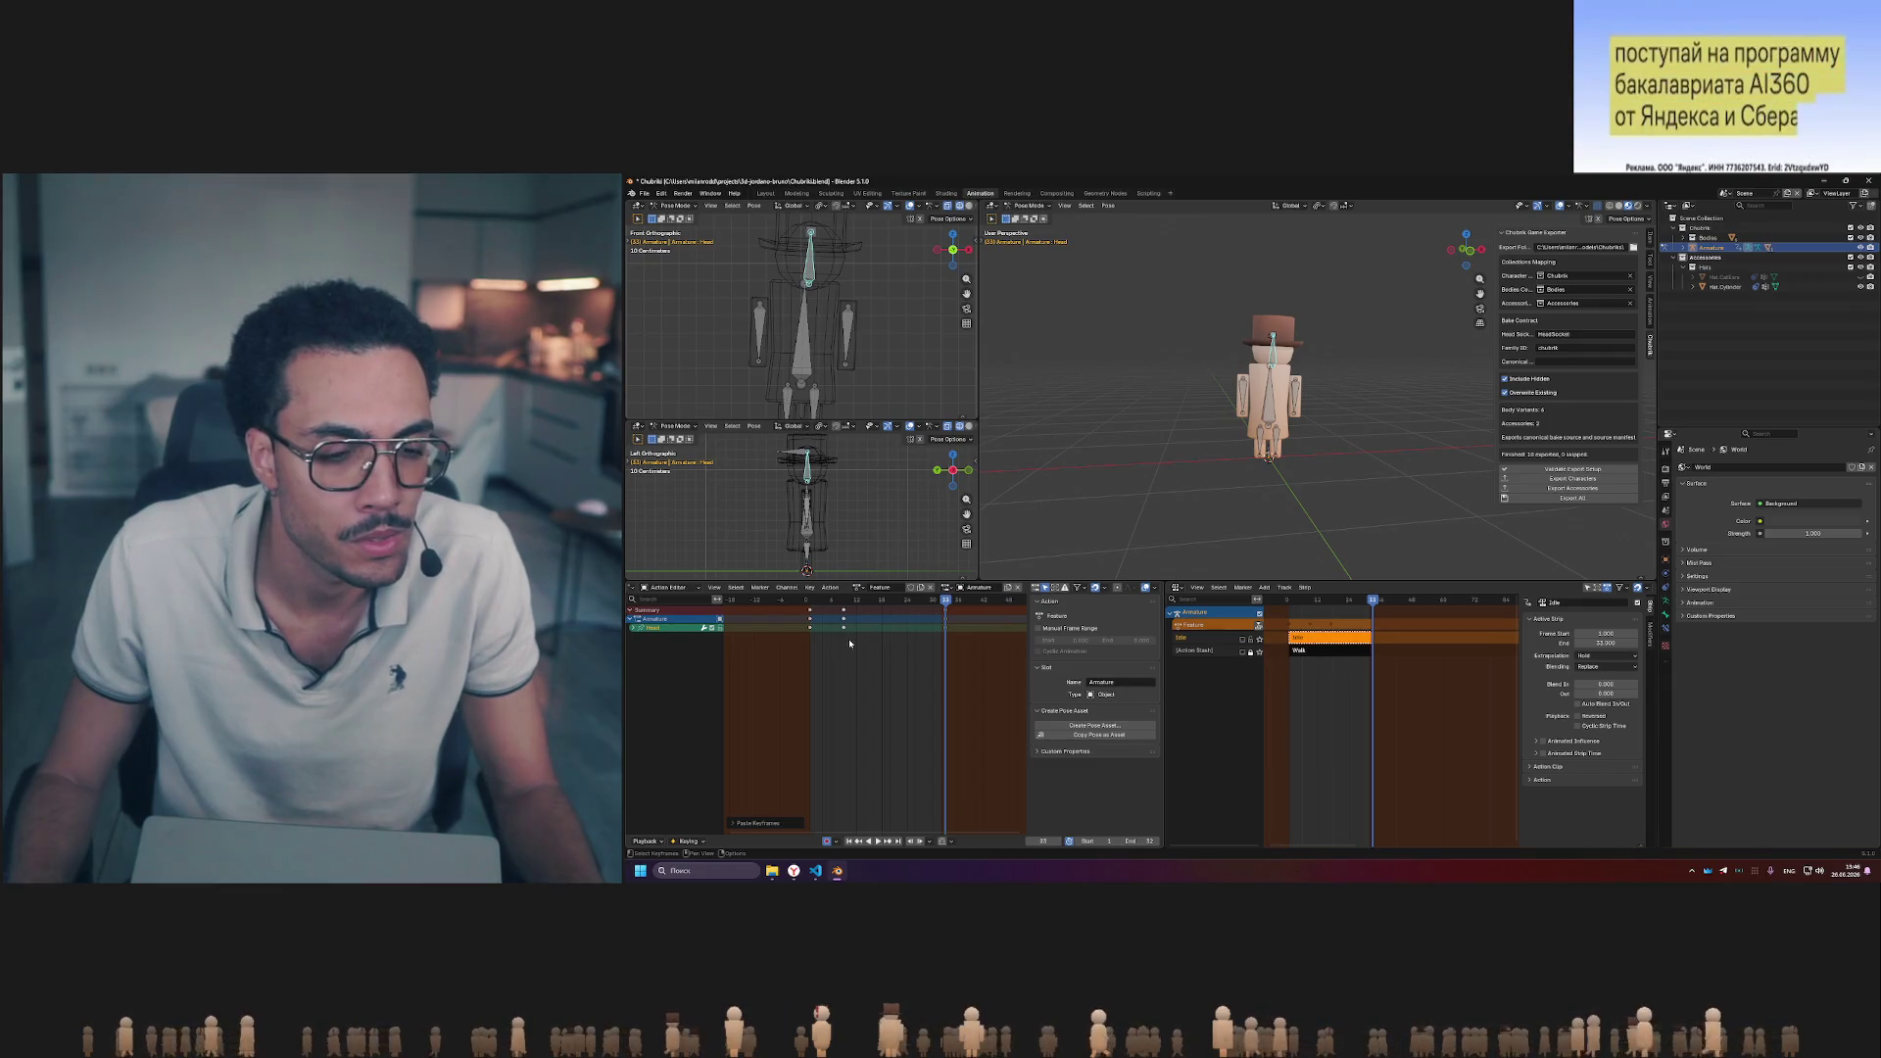
pyautogui.click(882, 603)
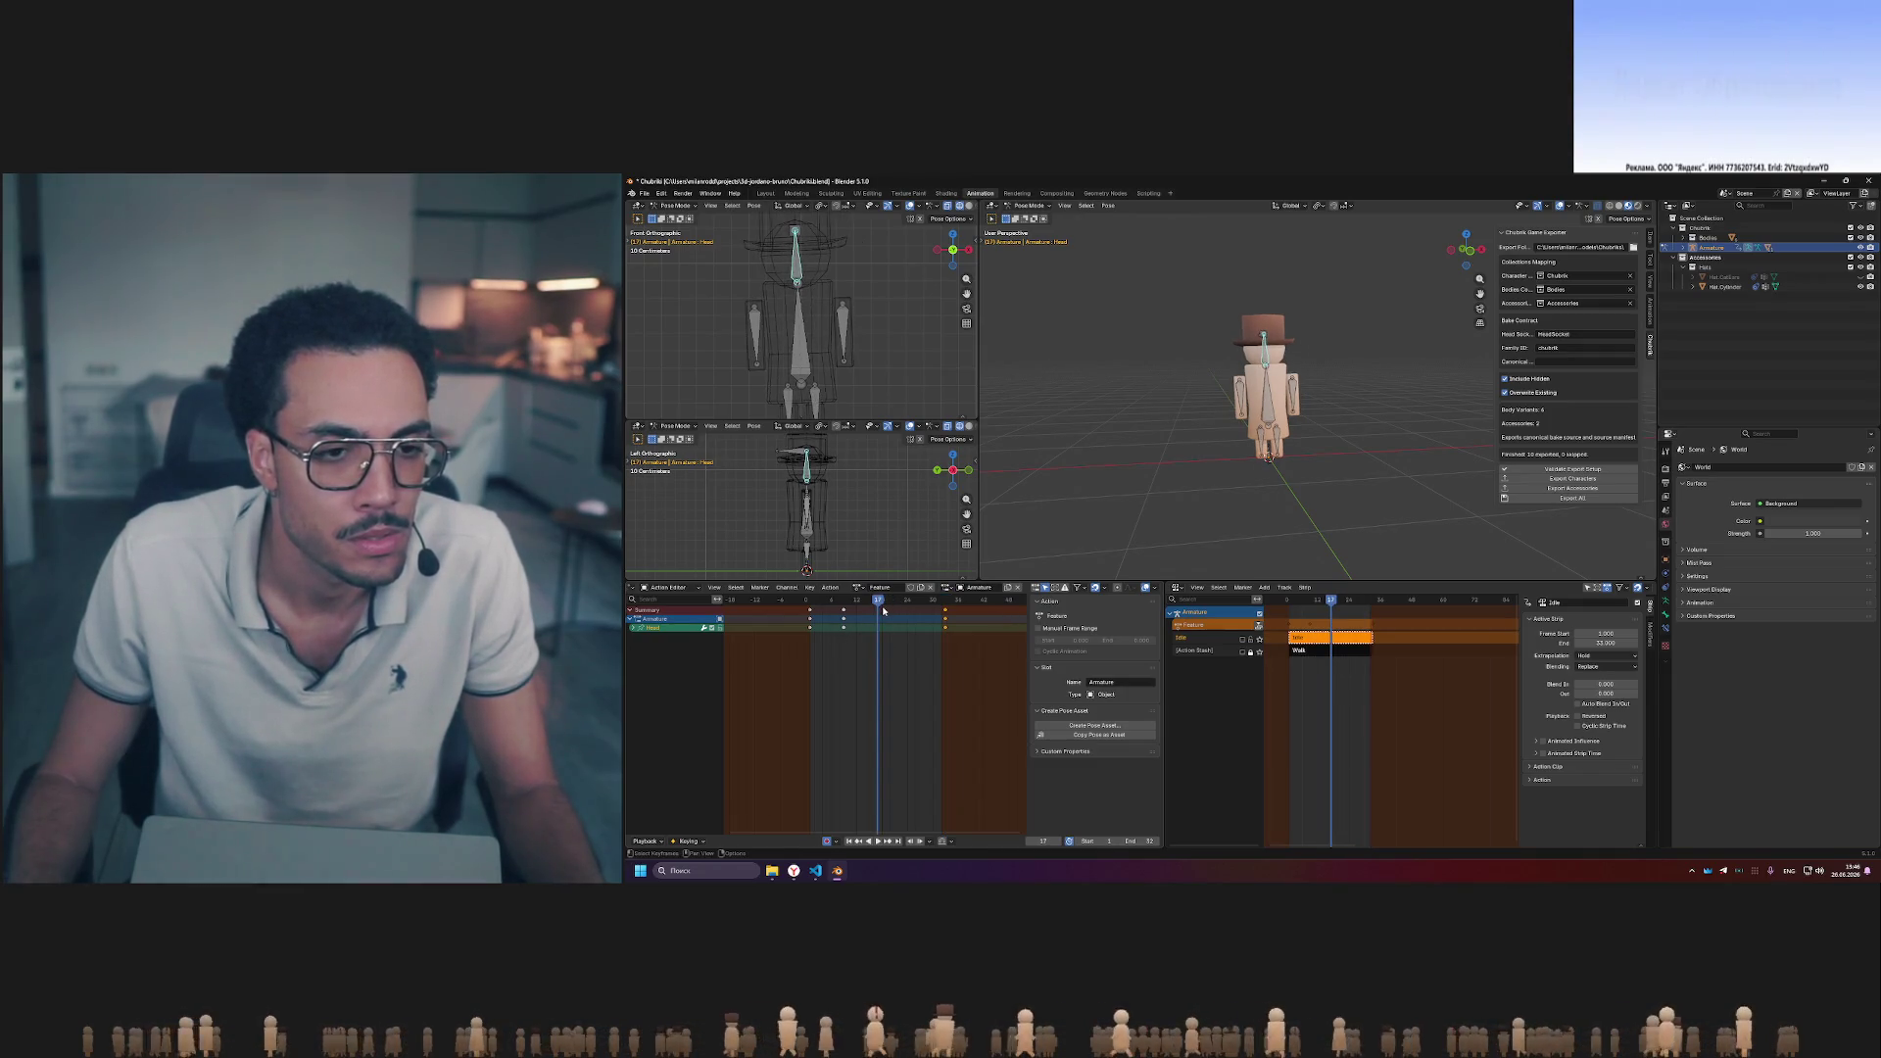
pyautogui.hotkey('ctrl', 'v')
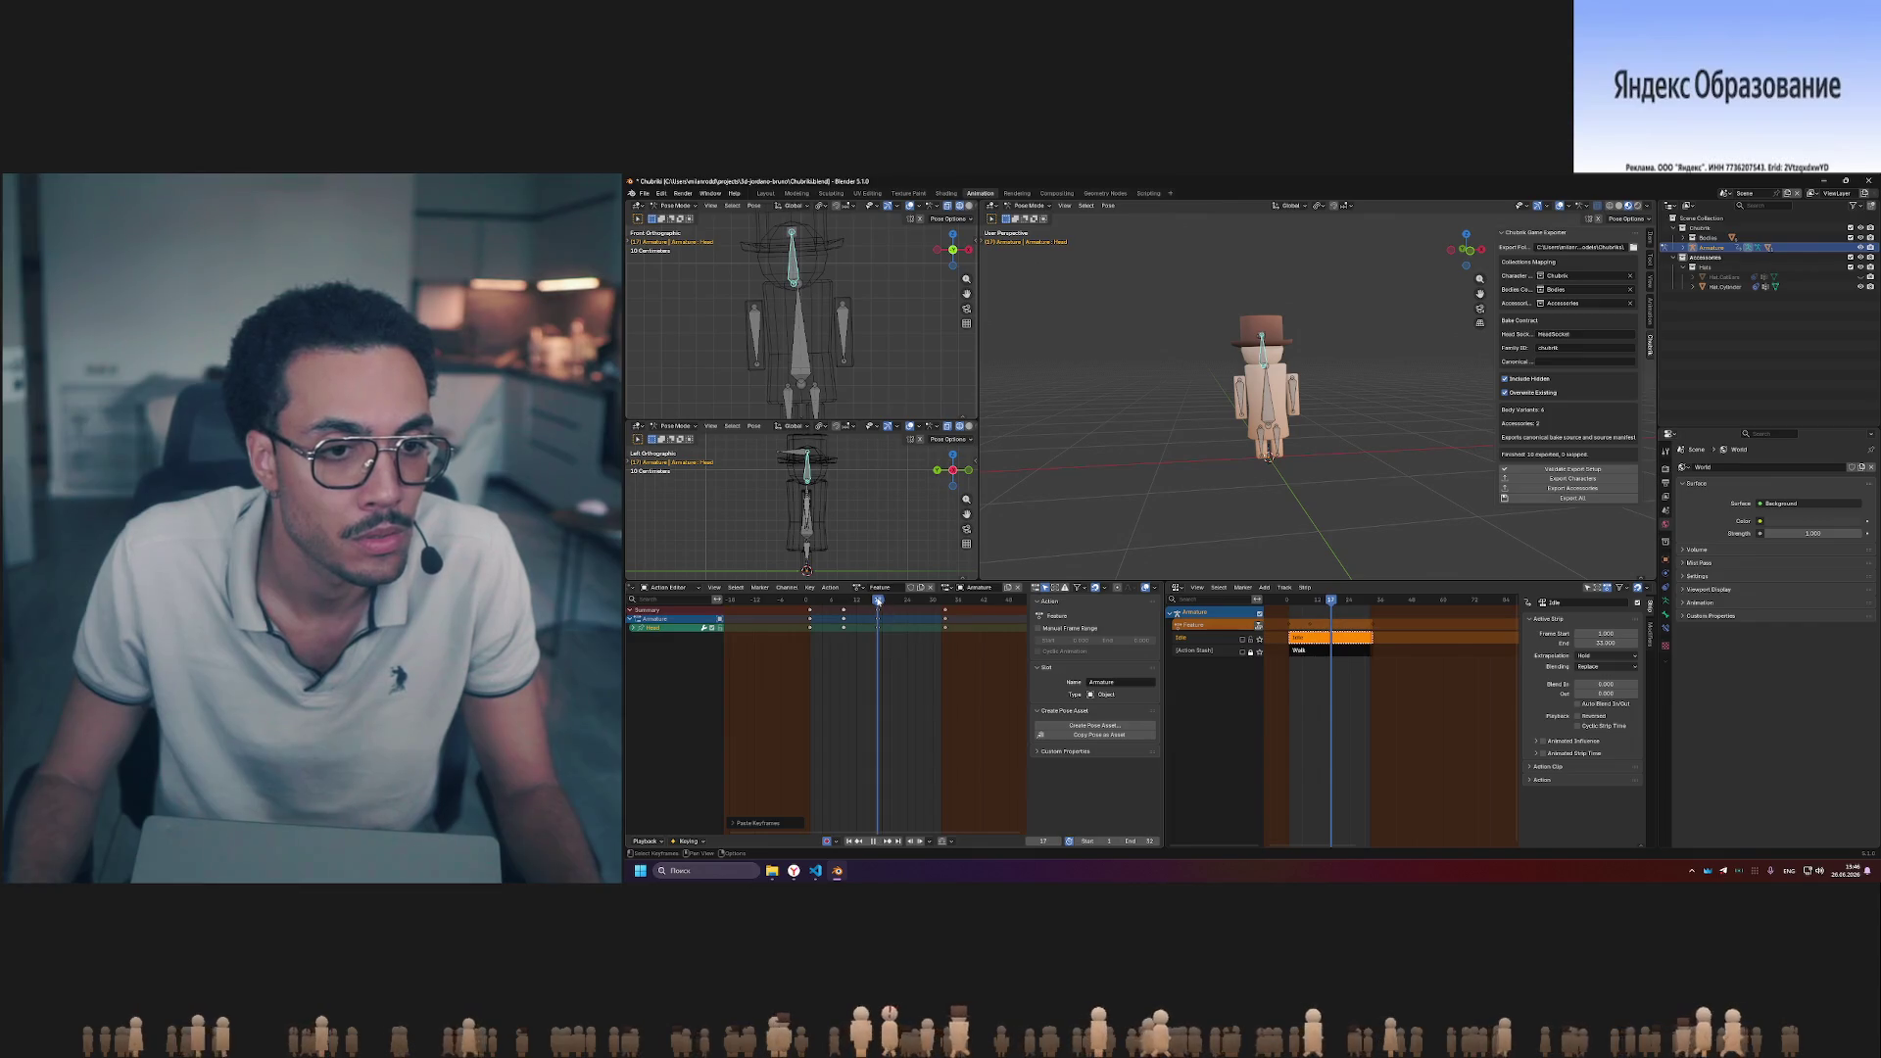
pyautogui.moveTo(877, 601)
pyautogui.mouseDown()
pyautogui.moveTo(907, 600)
pyautogui.moveTo(885, 602)
pyautogui.mouseUp()
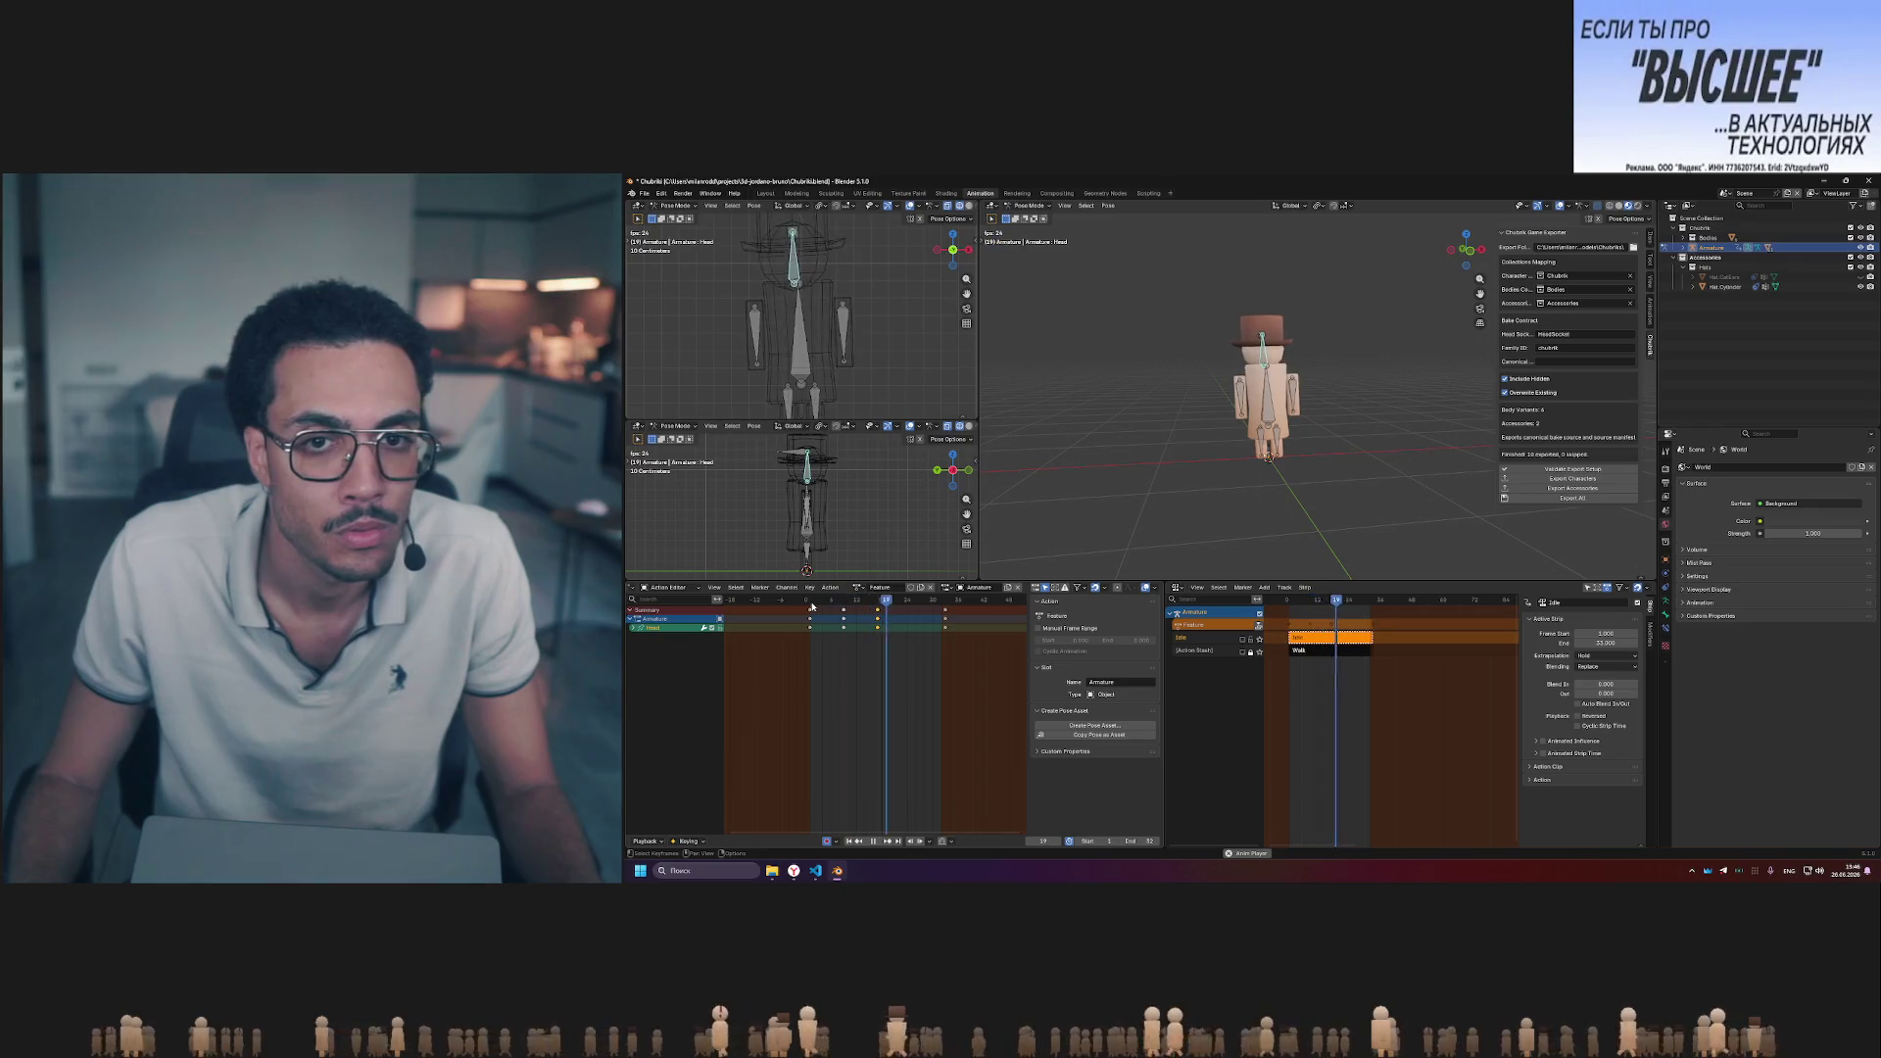
pyautogui.click(846, 601)
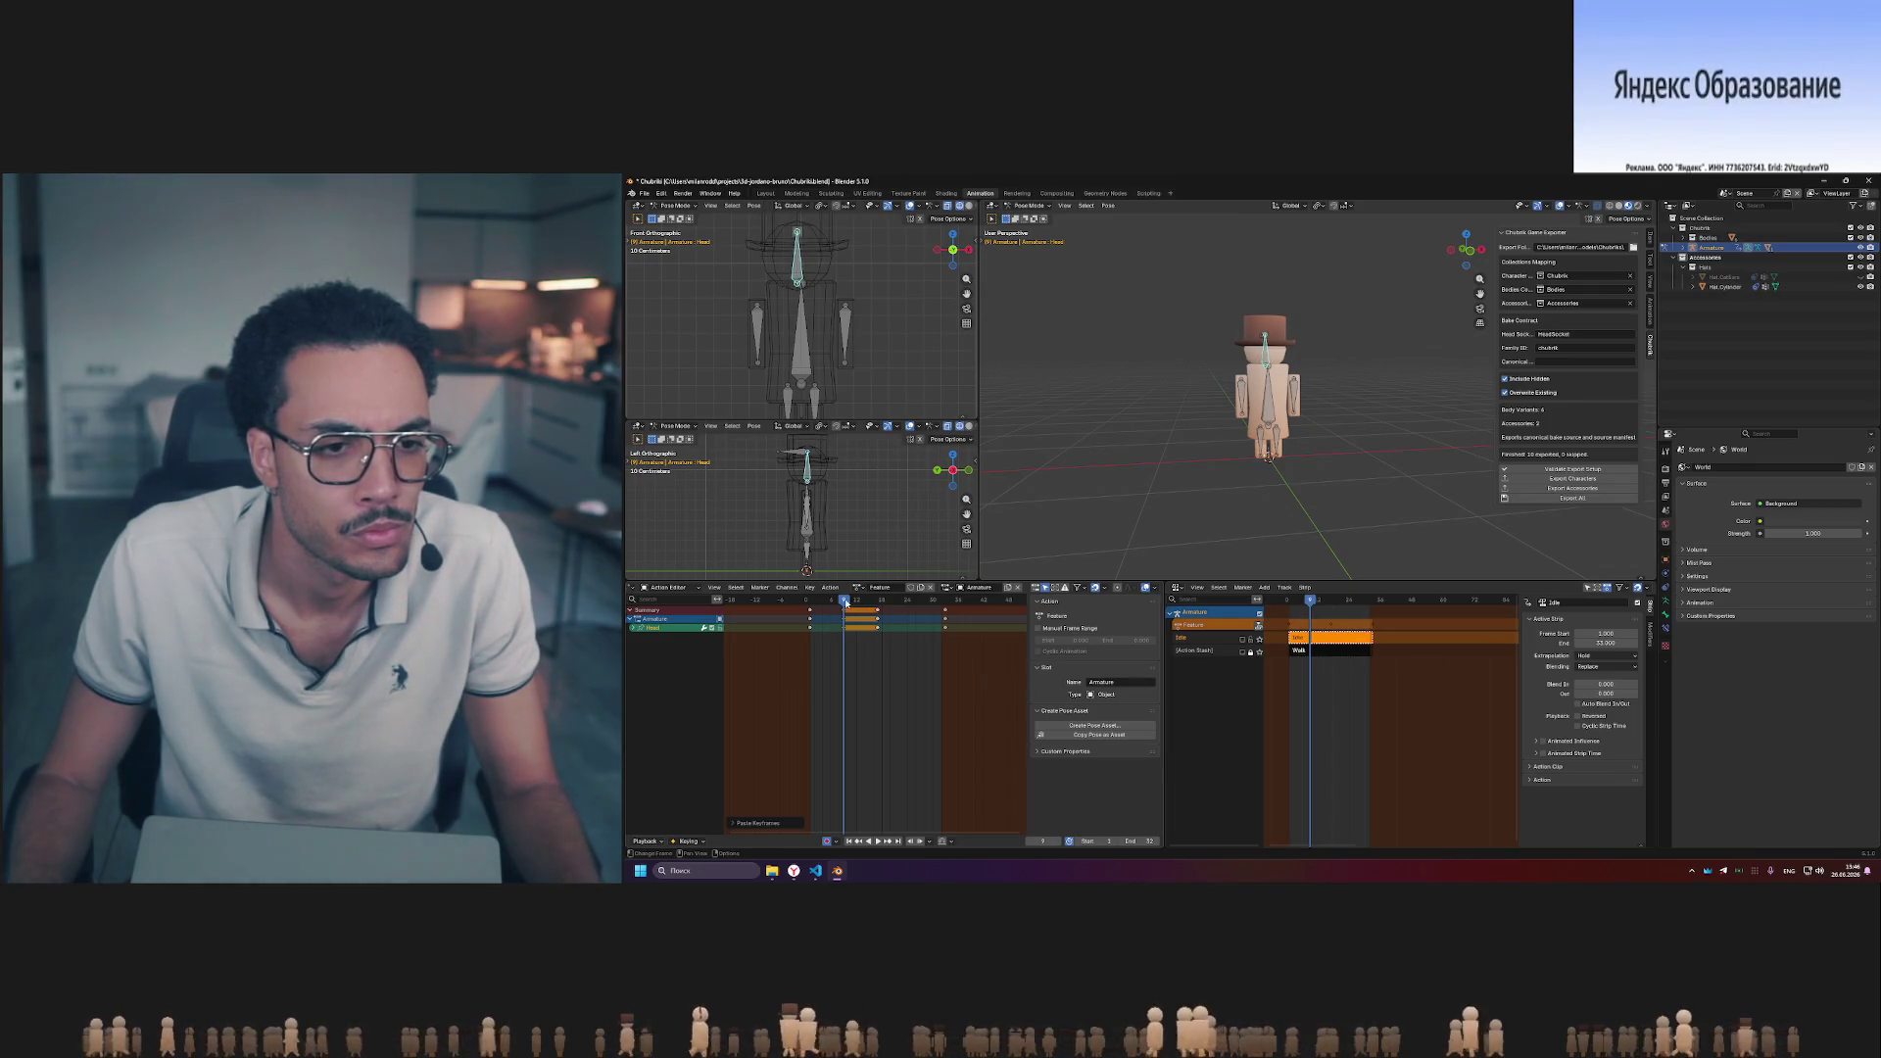
pyautogui.moveTo(844, 601); pyautogui.dragTo(878, 598)
# - Select the head keyframes after frame 17, check the motion and paste the pose at a later frame
pyautogui.click(893, 614)
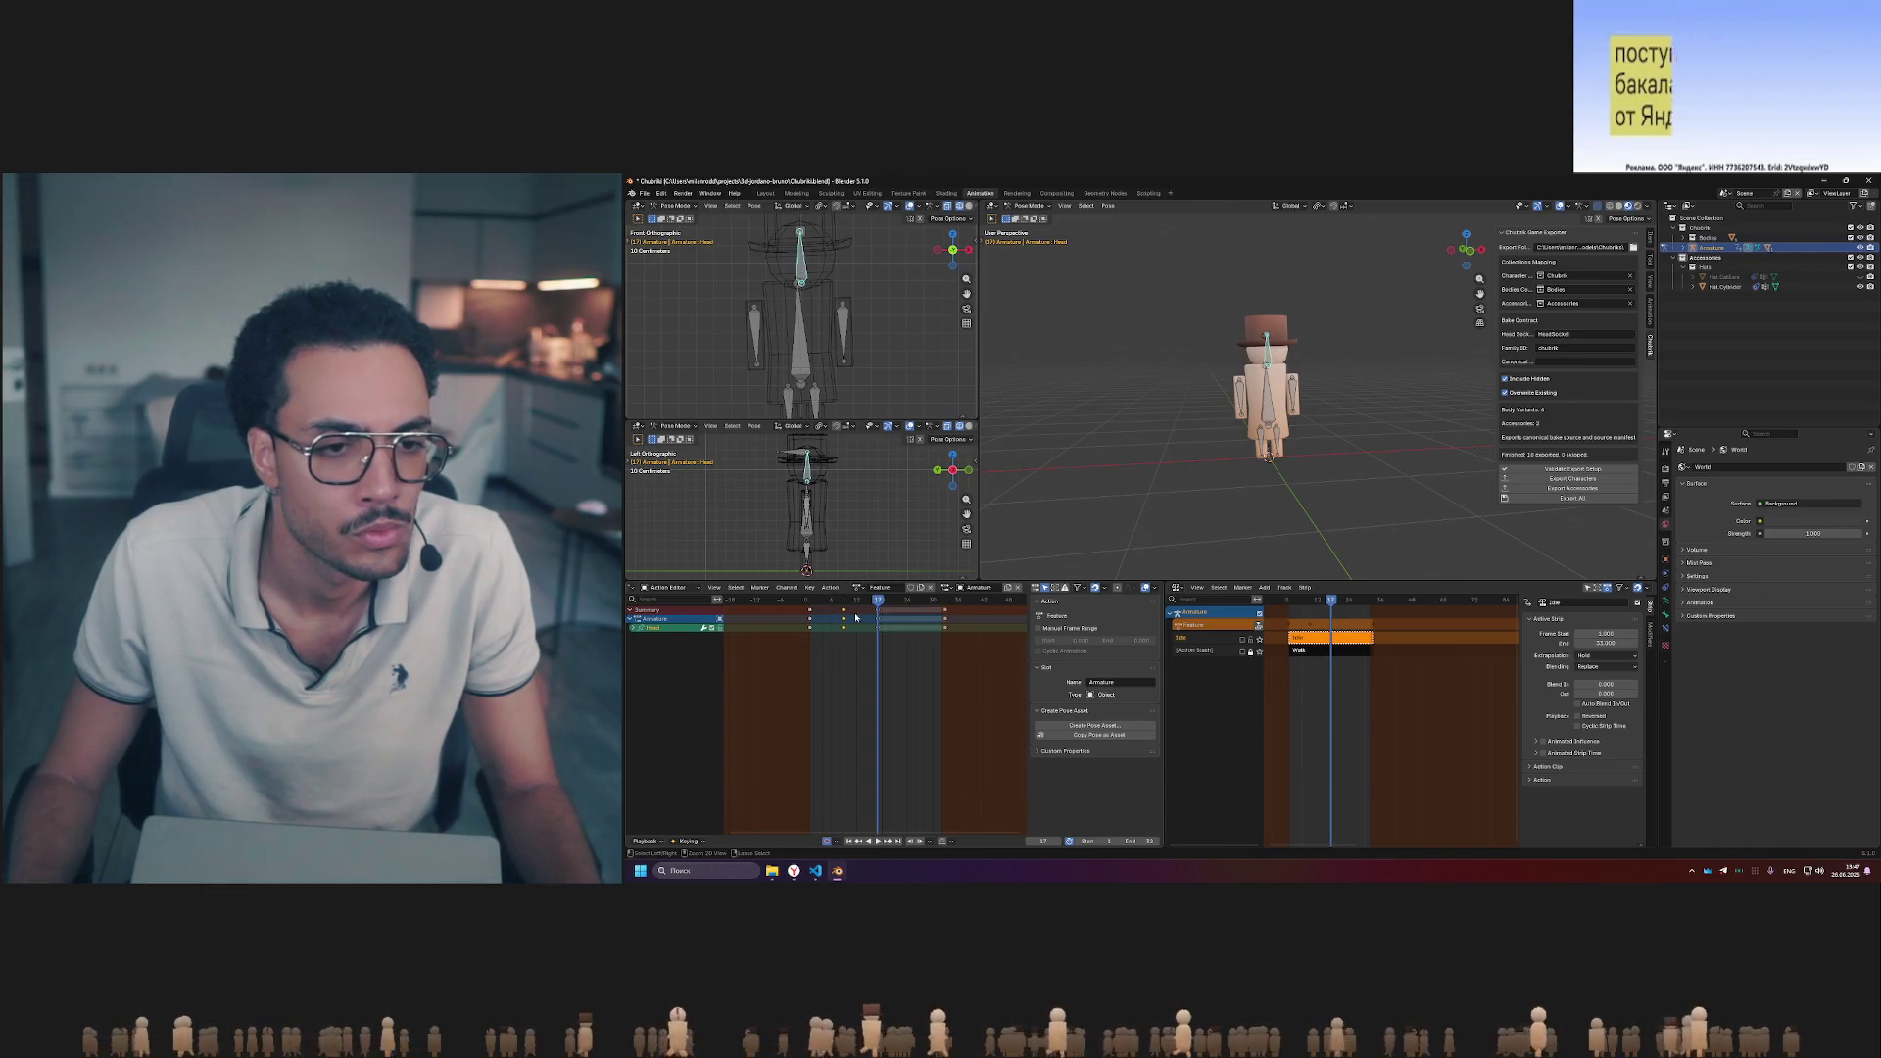
pyautogui.moveTo(878, 600); pyautogui.dragTo(842, 601)
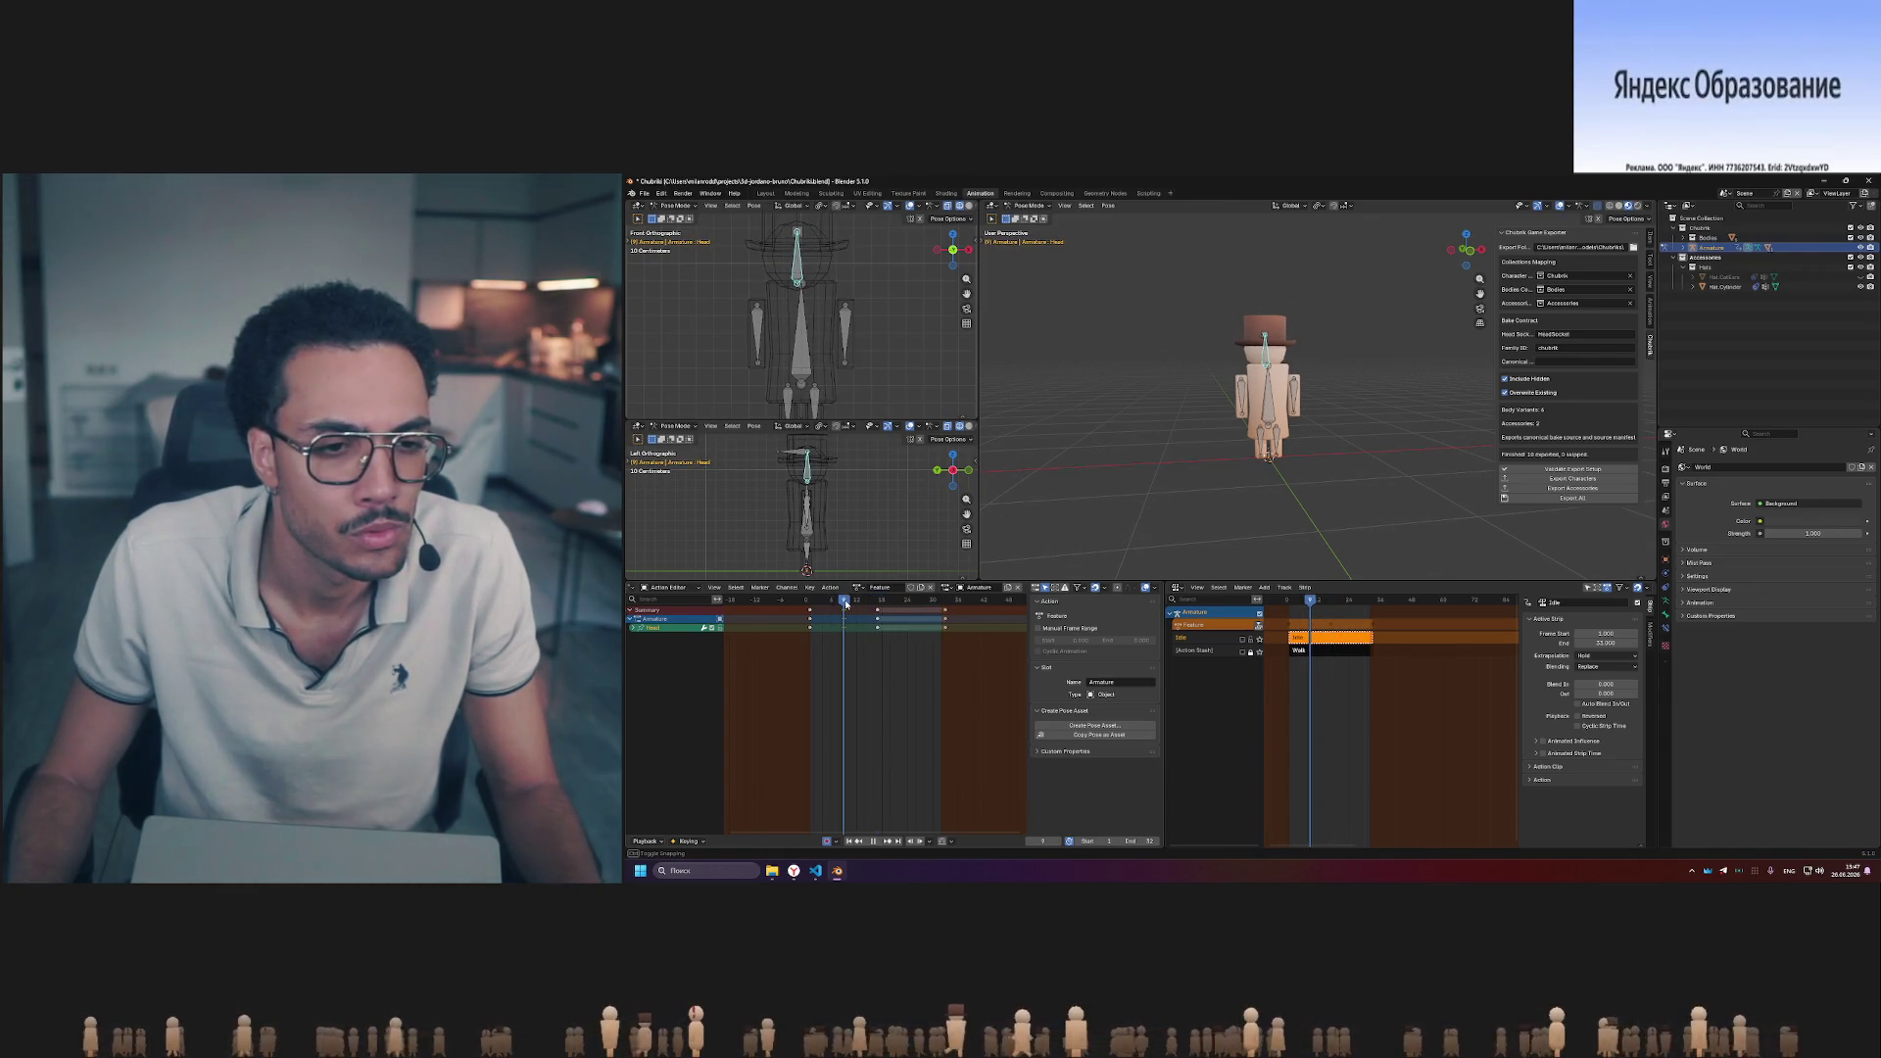
pyautogui.moveTo(844, 601); pyautogui.dragTo(876, 601)
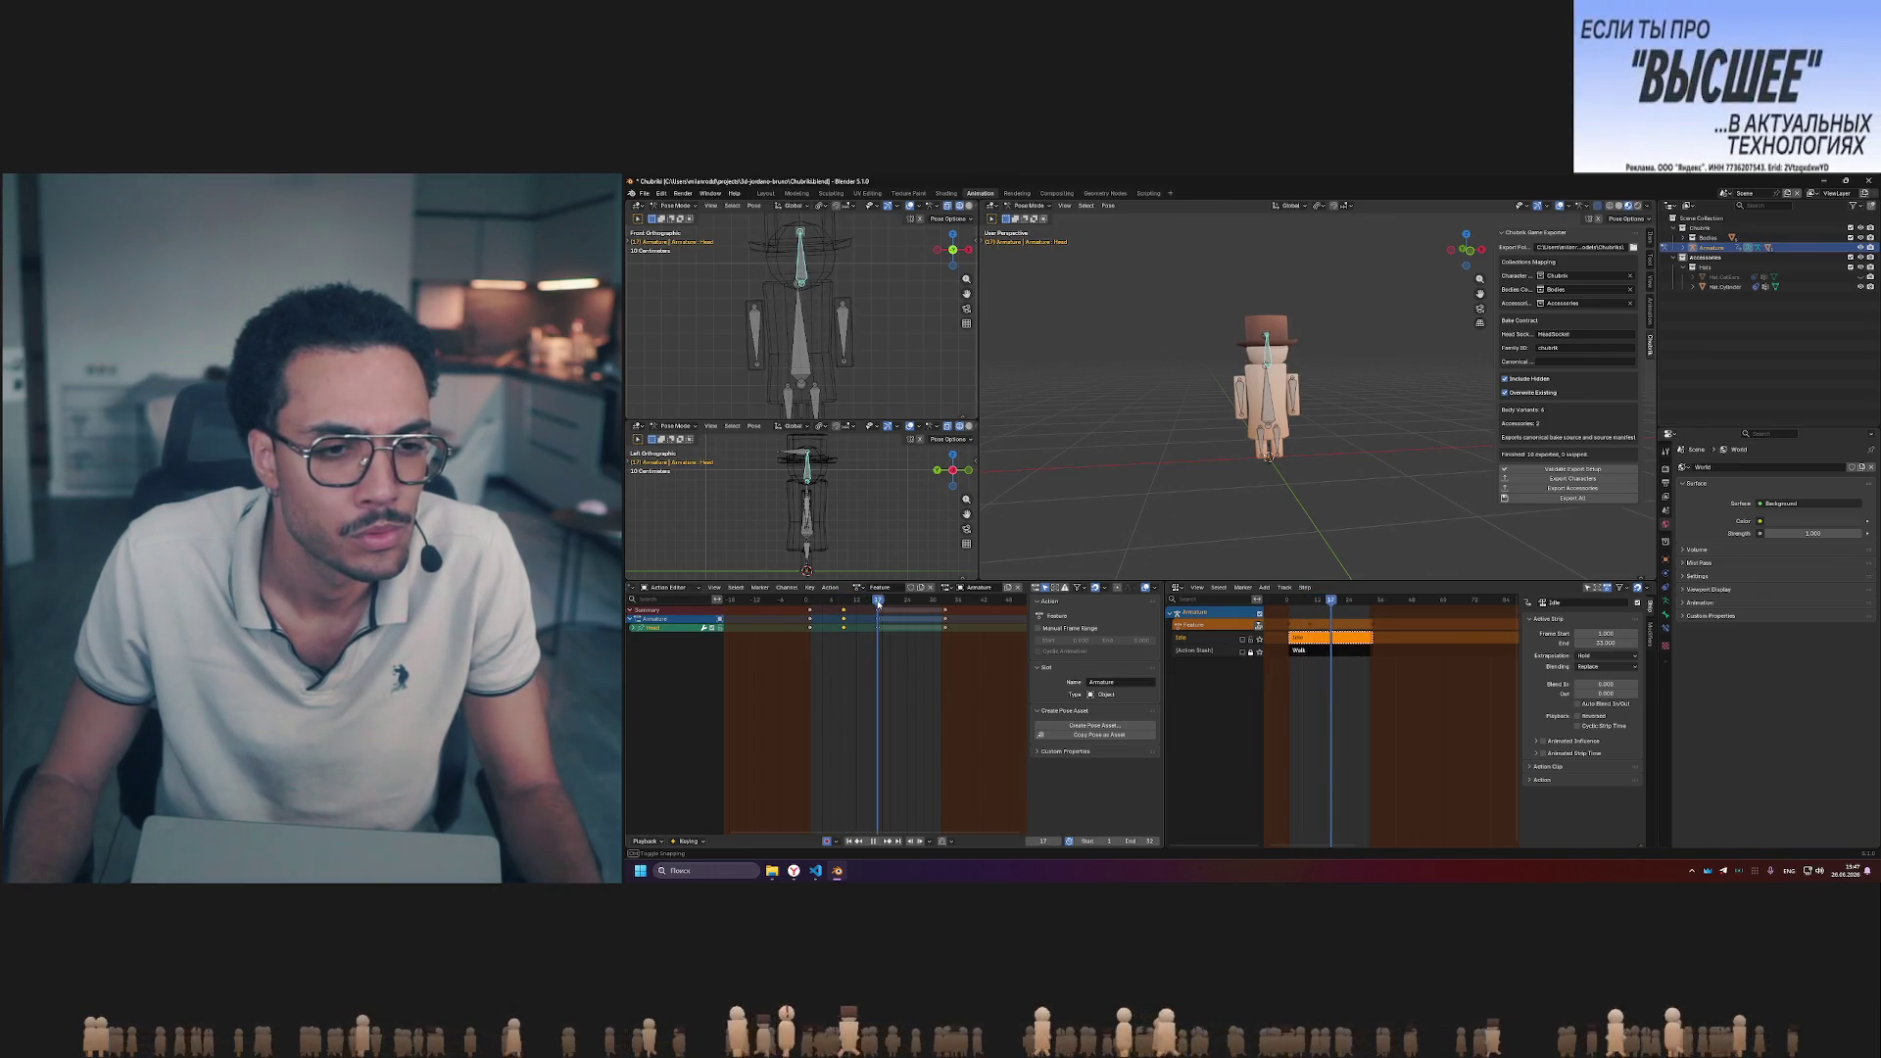
pyautogui.moveTo(907, 599); pyautogui.dragTo(815, 600)
pyautogui.hotkey('ctrl', 'v')
# - Play the animation from the start, stop it and set the playhead back to frame 12
pyautogui.press('space')
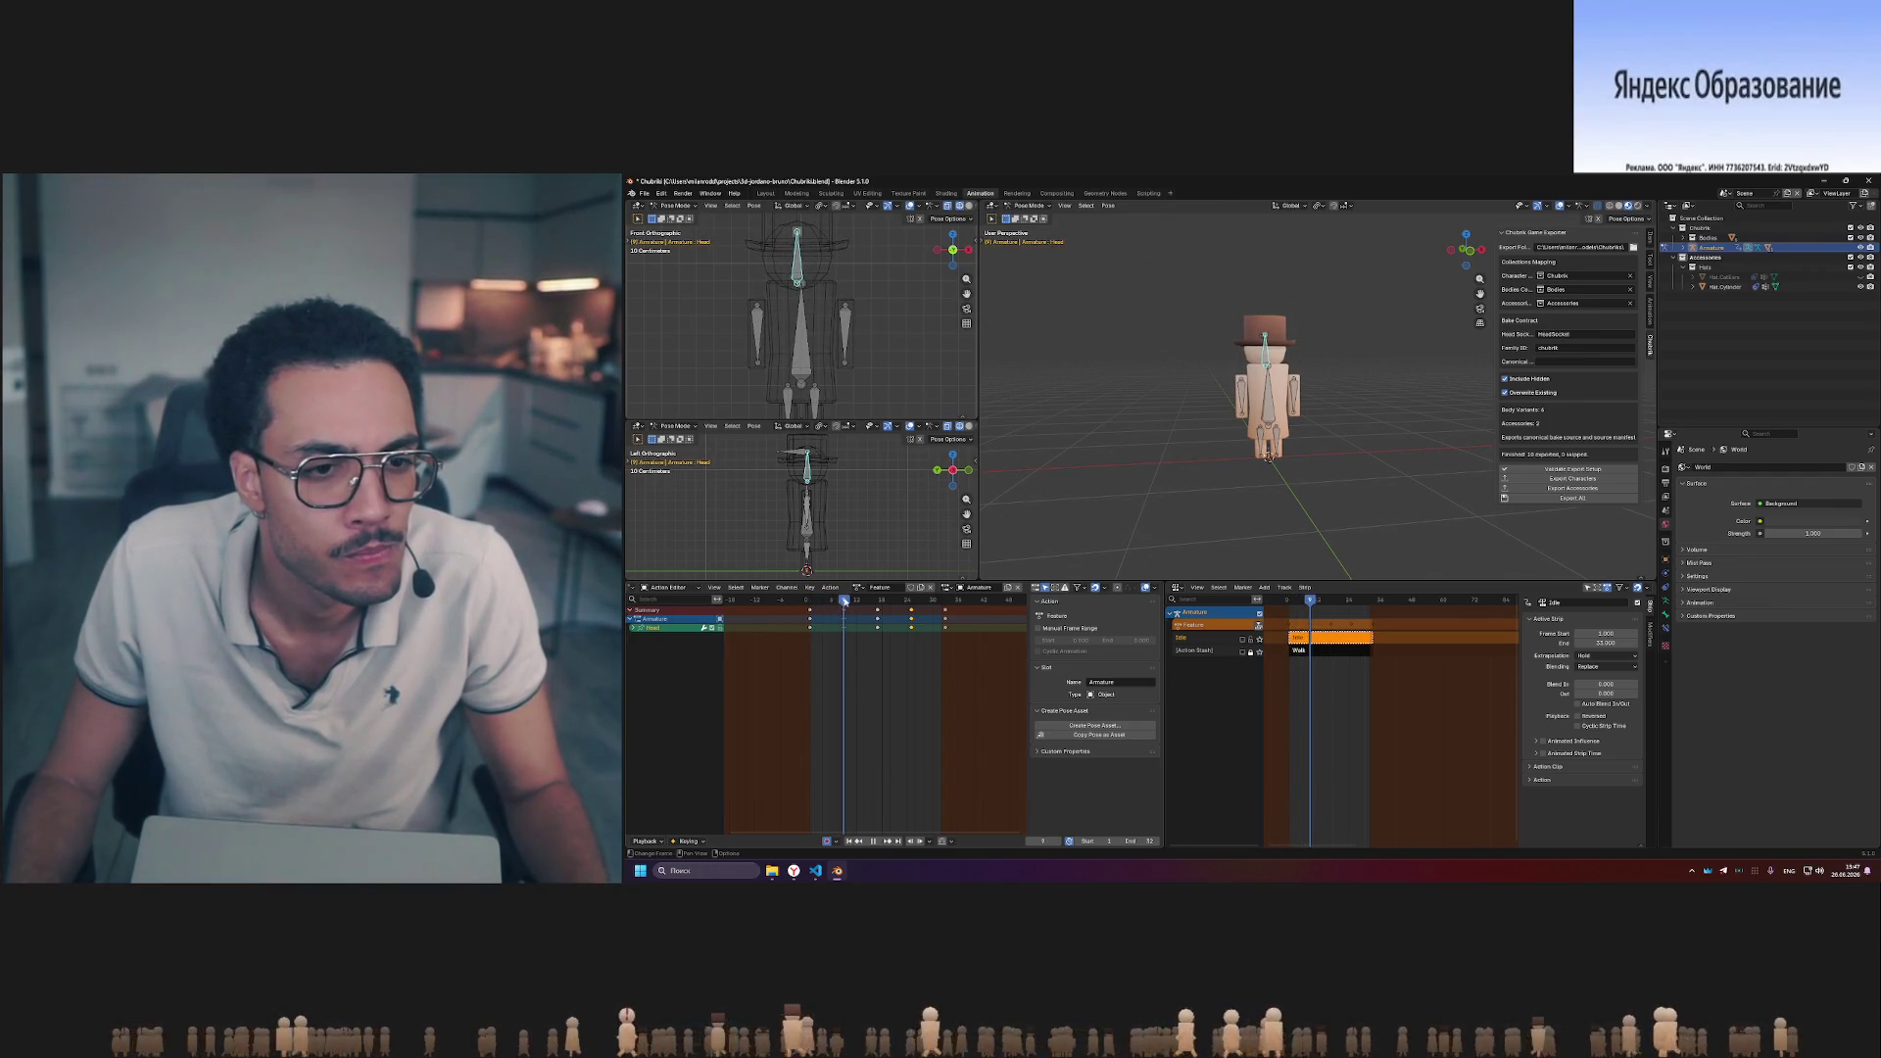
pyautogui.moveTo(806, 603); pyautogui.dragTo(810, 604)
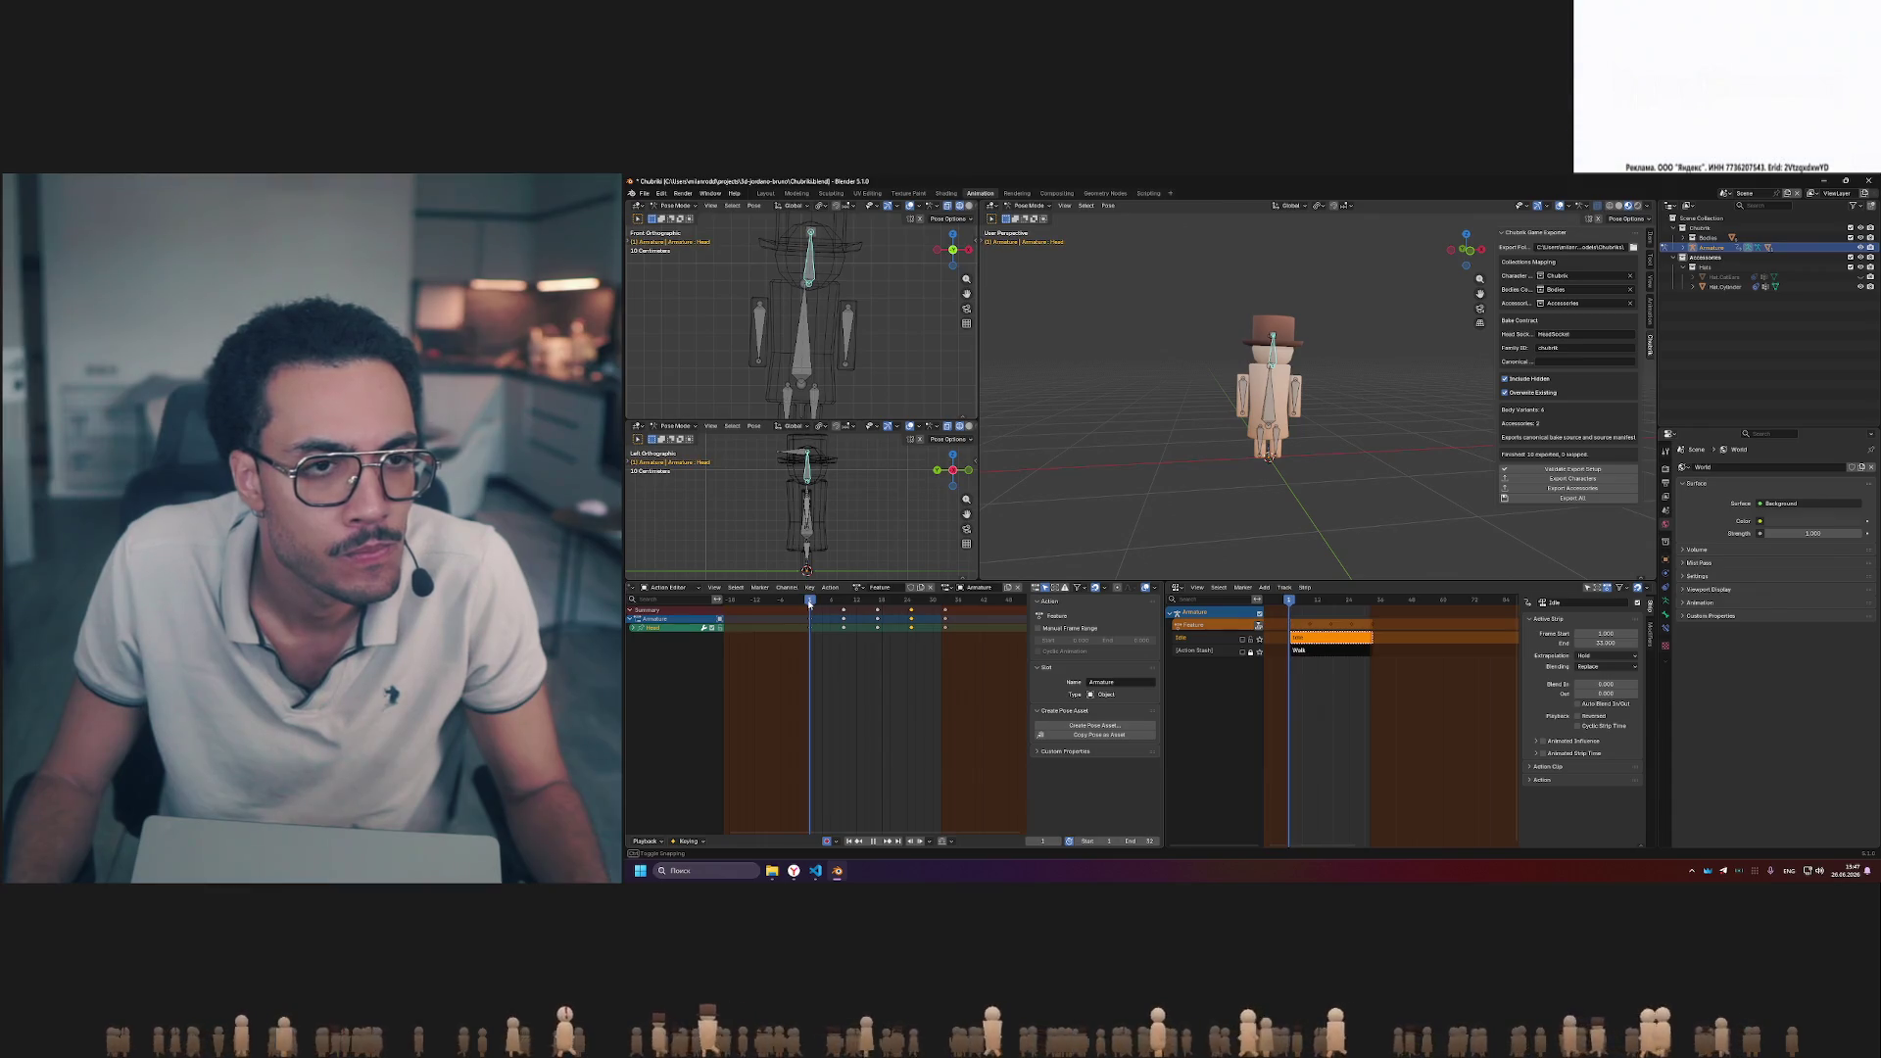
pyautogui.press('space')
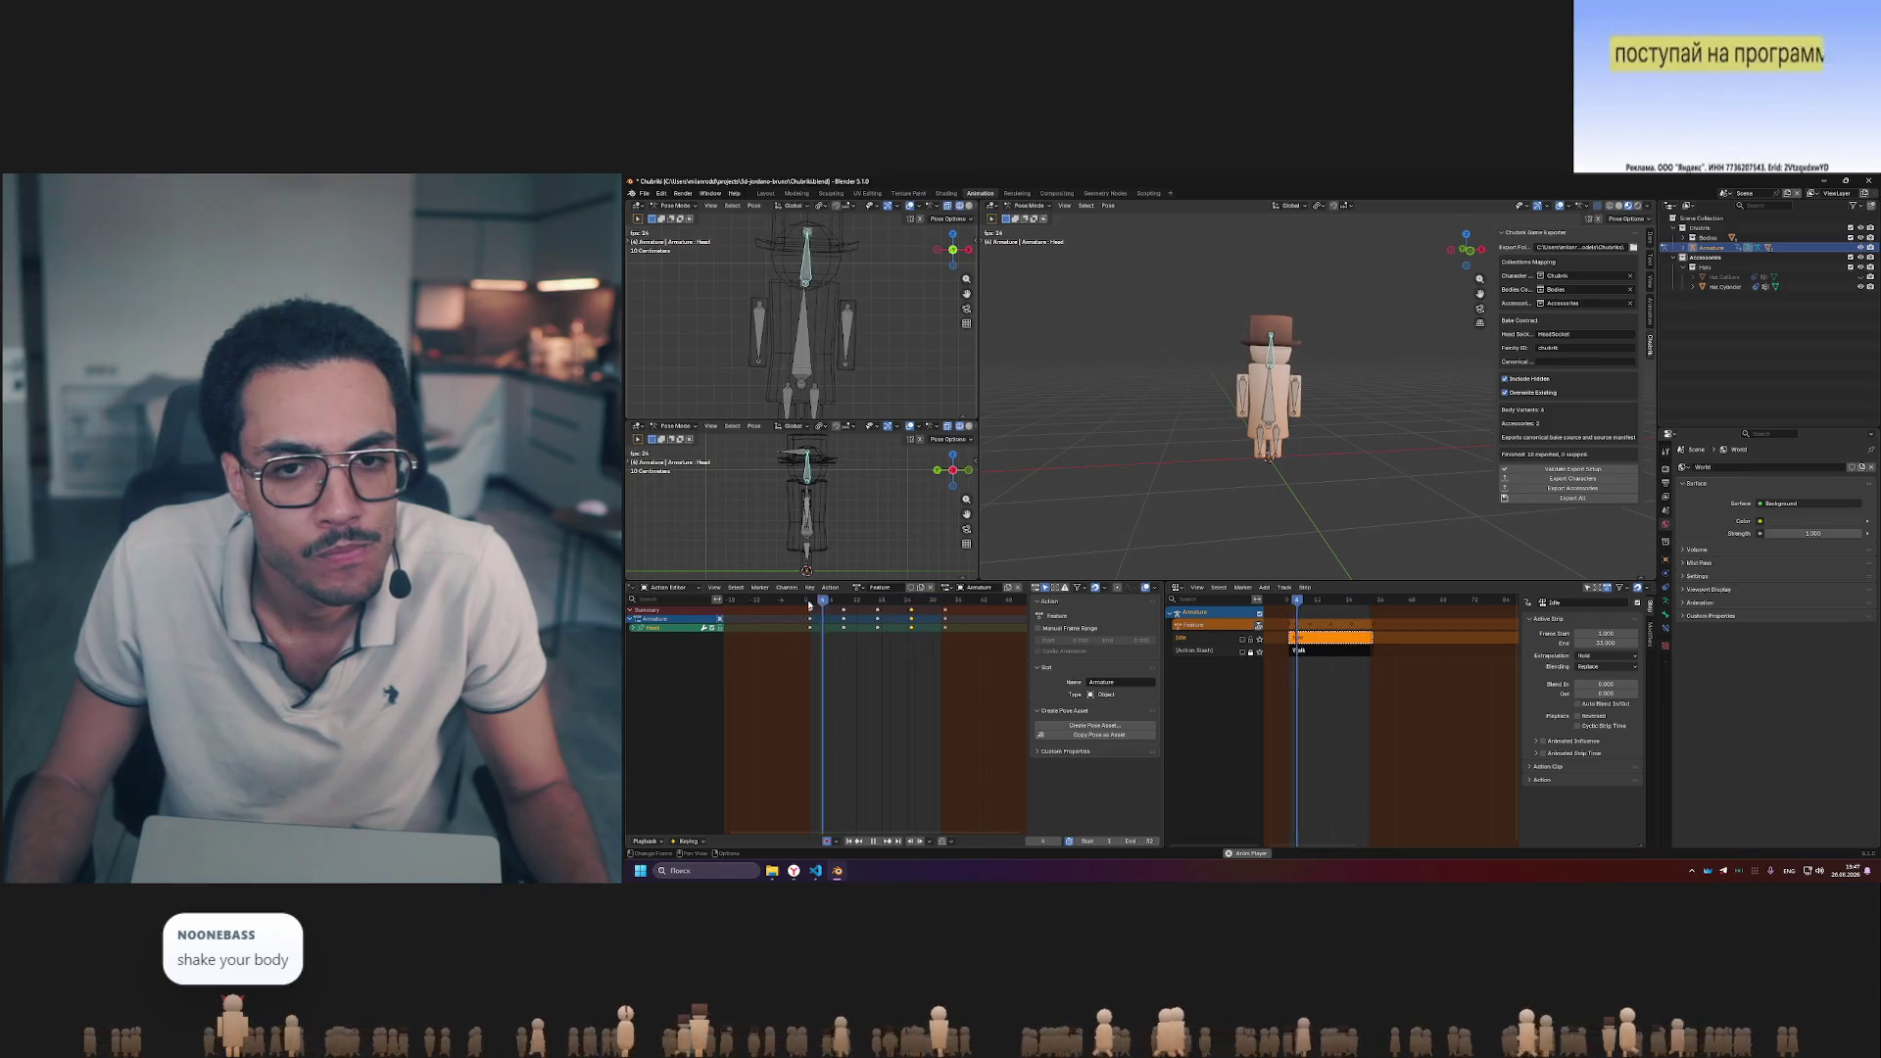
pyautogui.press('space')
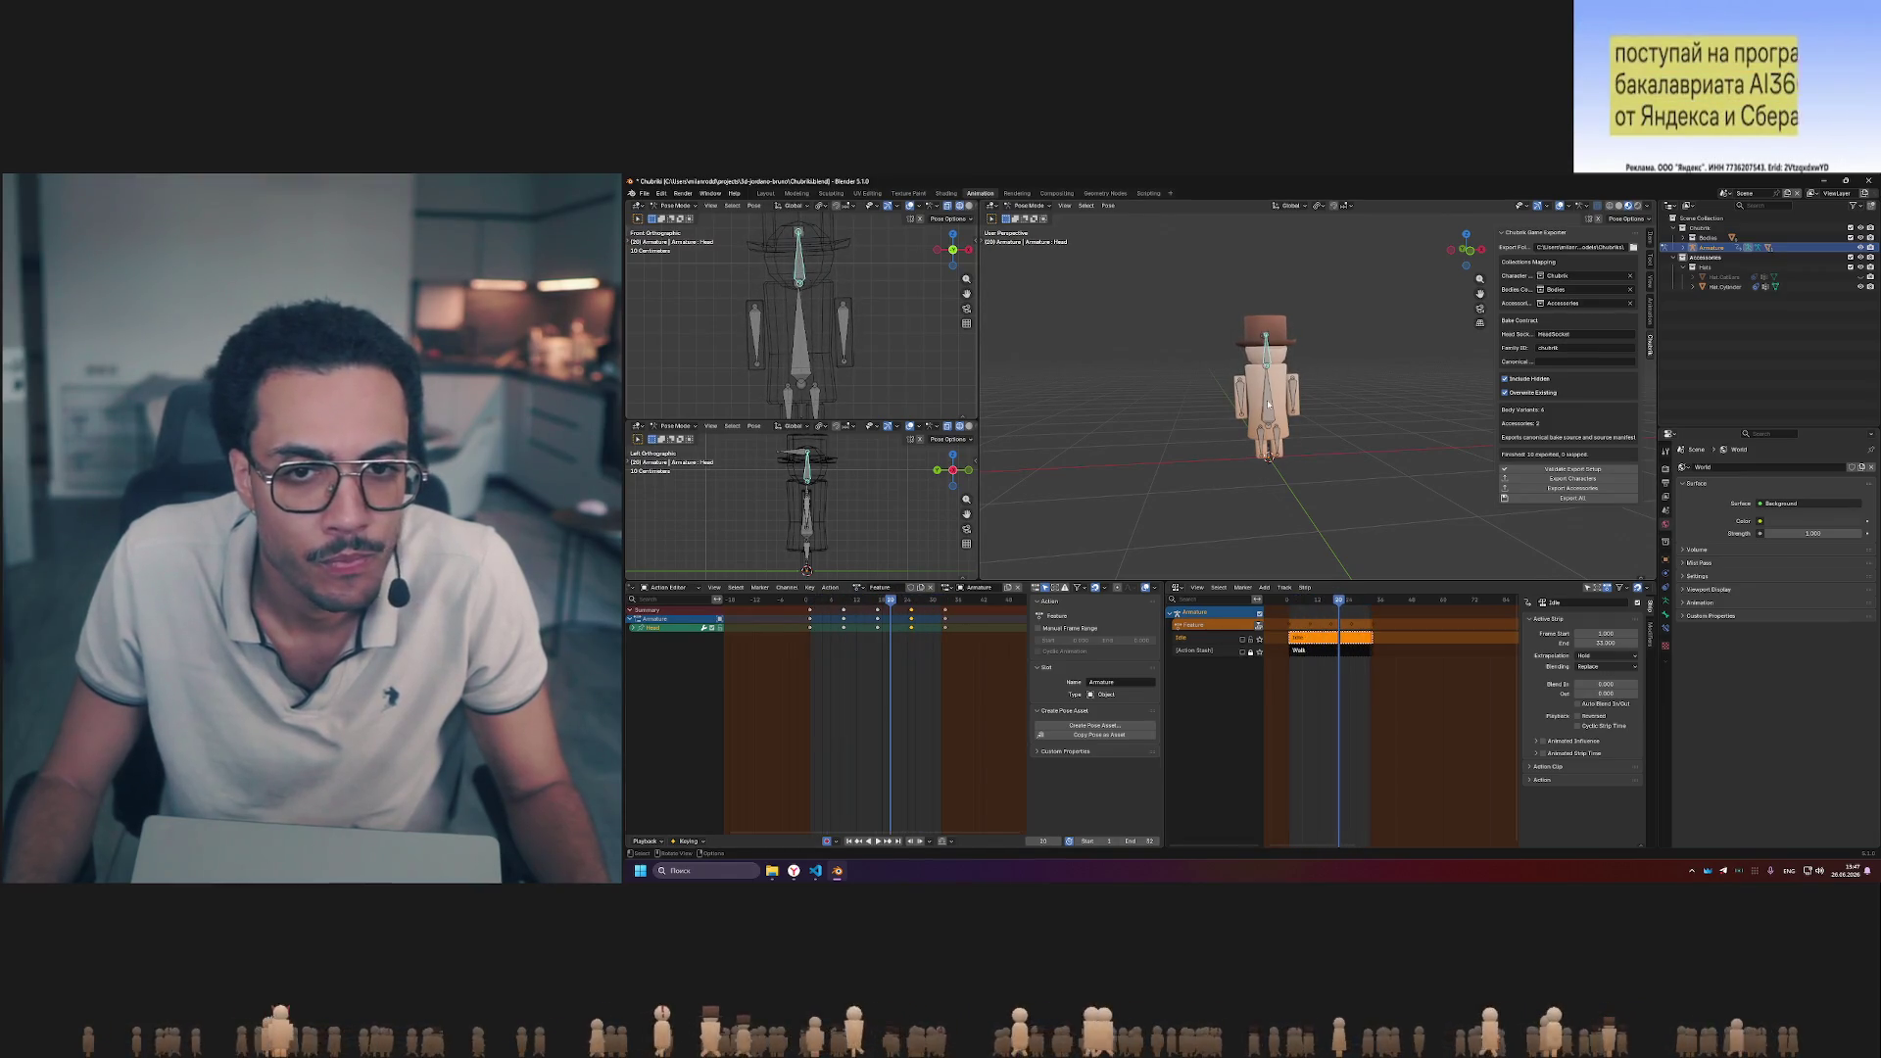
pyautogui.click(856, 600)
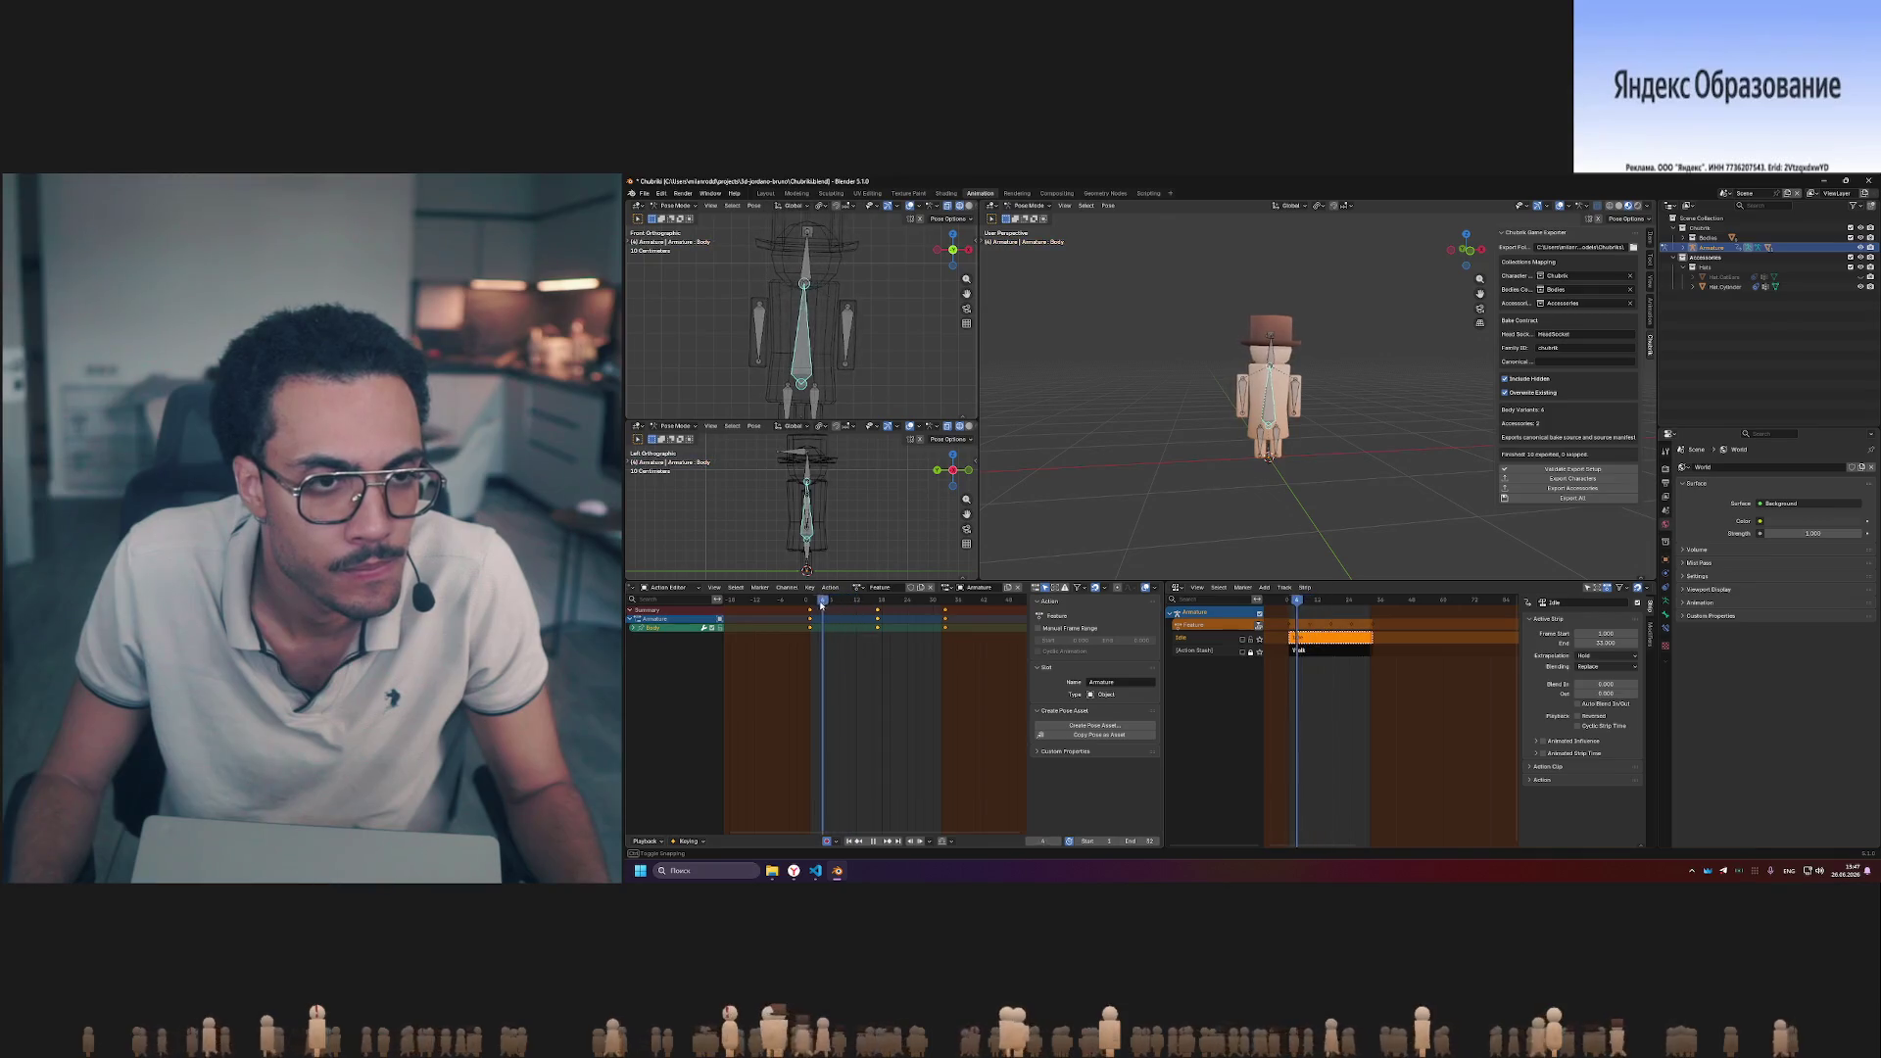
# - Select a group of keyframes in the action and play the pose animation to review it
pyautogui.moveTo(821, 602); pyautogui.dragTo(844, 603)
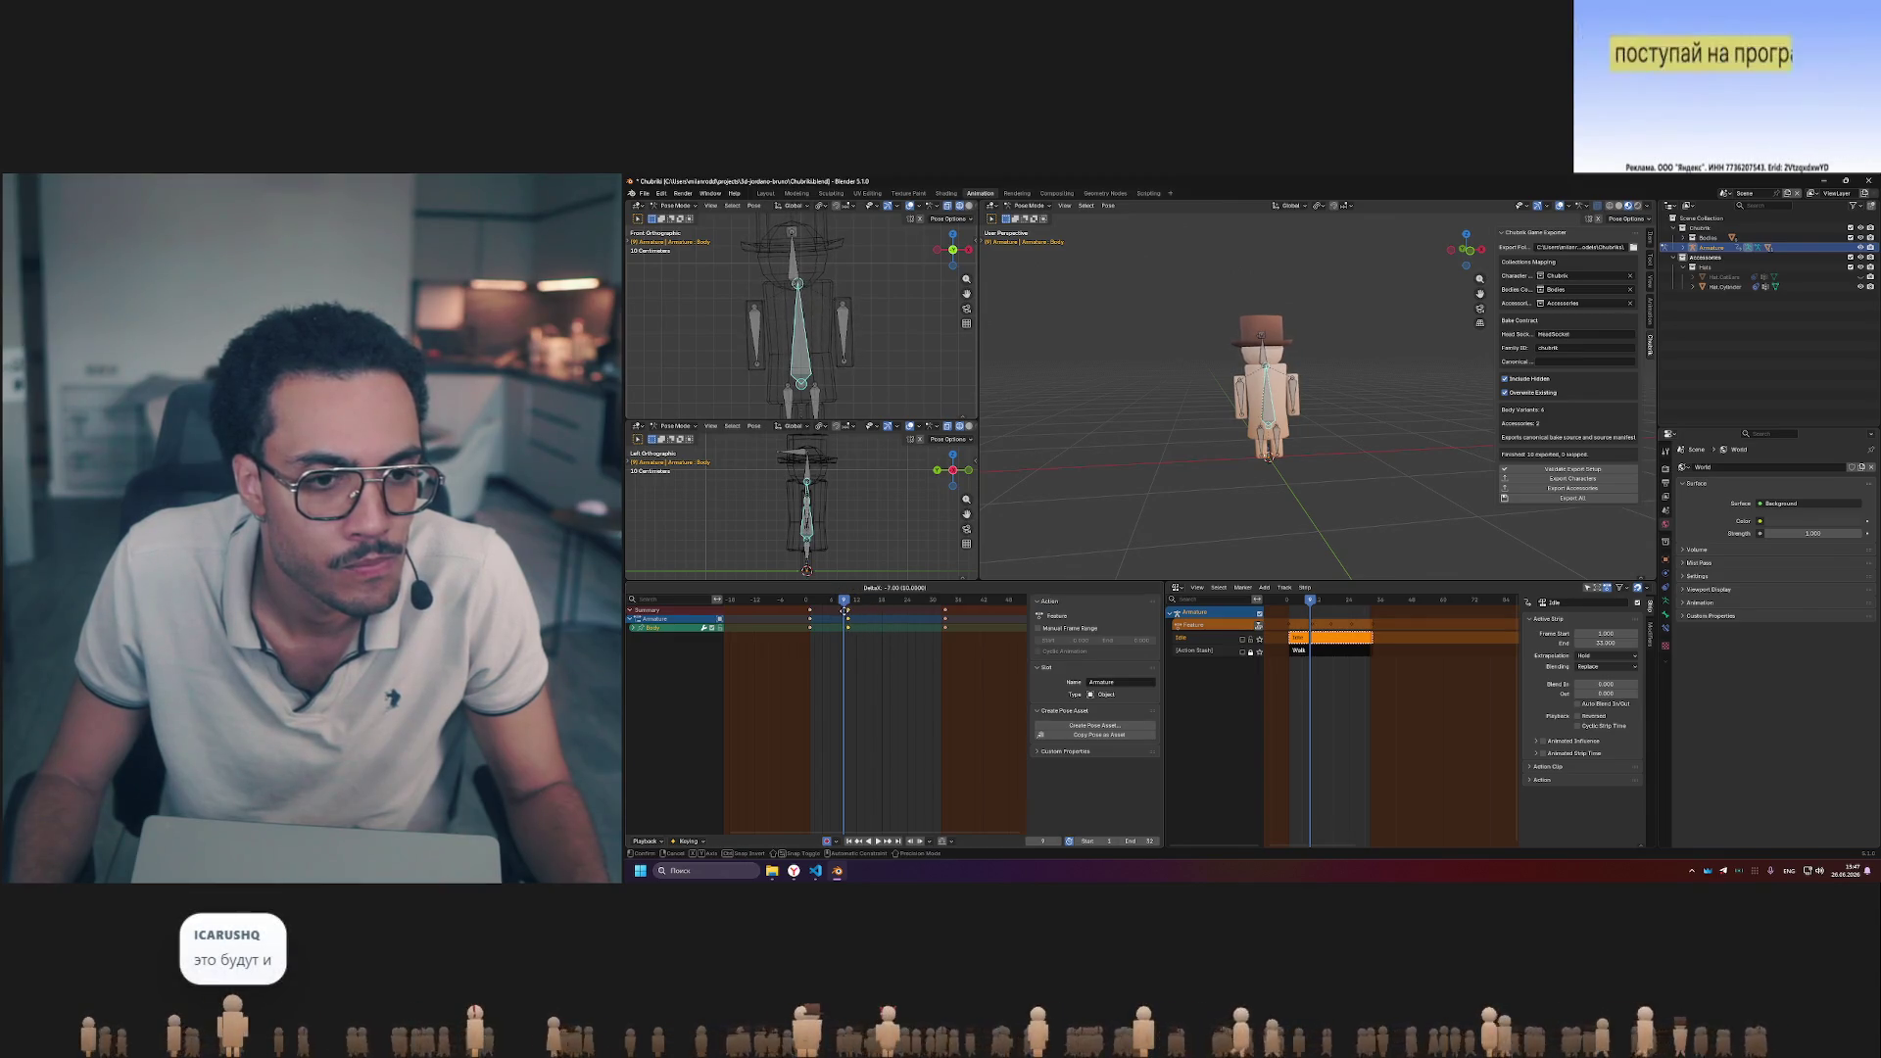
pyautogui.moveTo(854, 644)
pyautogui.mouseDown()
pyautogui.moveTo(792, 608)
pyautogui.moveTo(874, 605)
pyautogui.mouseUp()
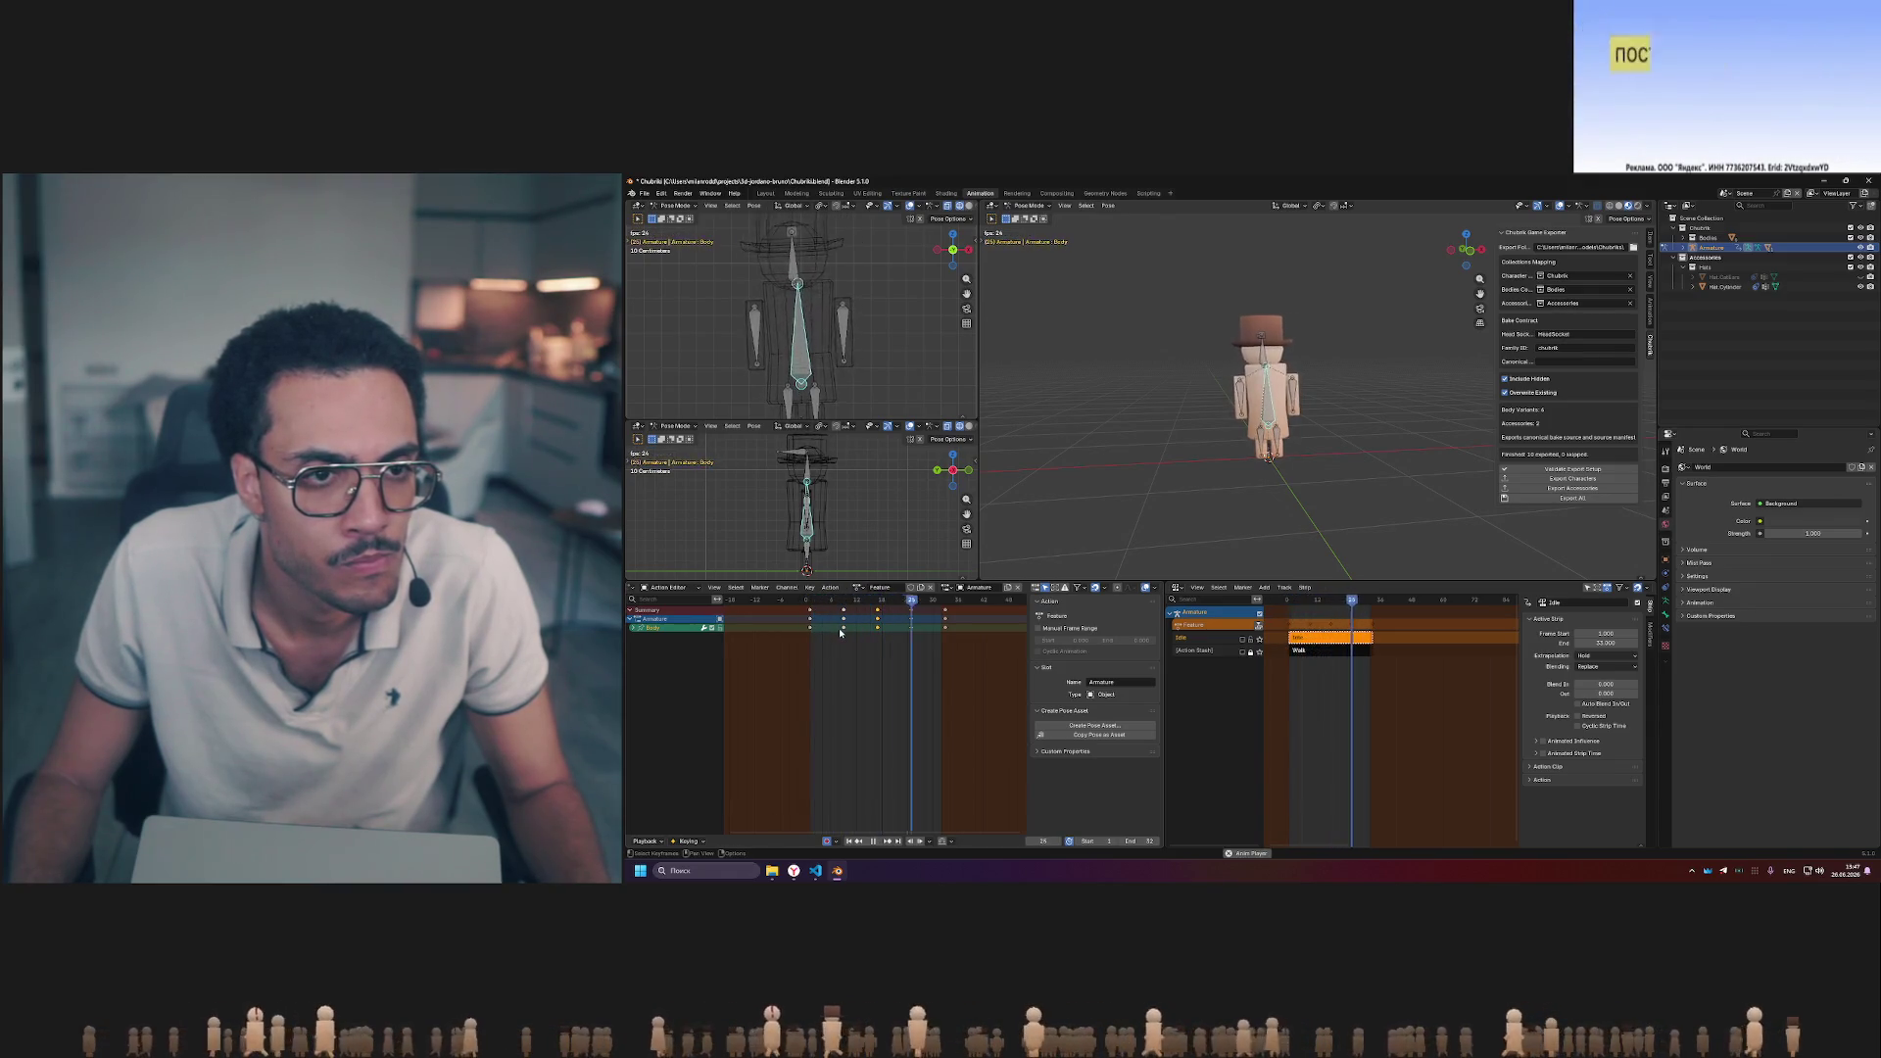
pyautogui.press('space')
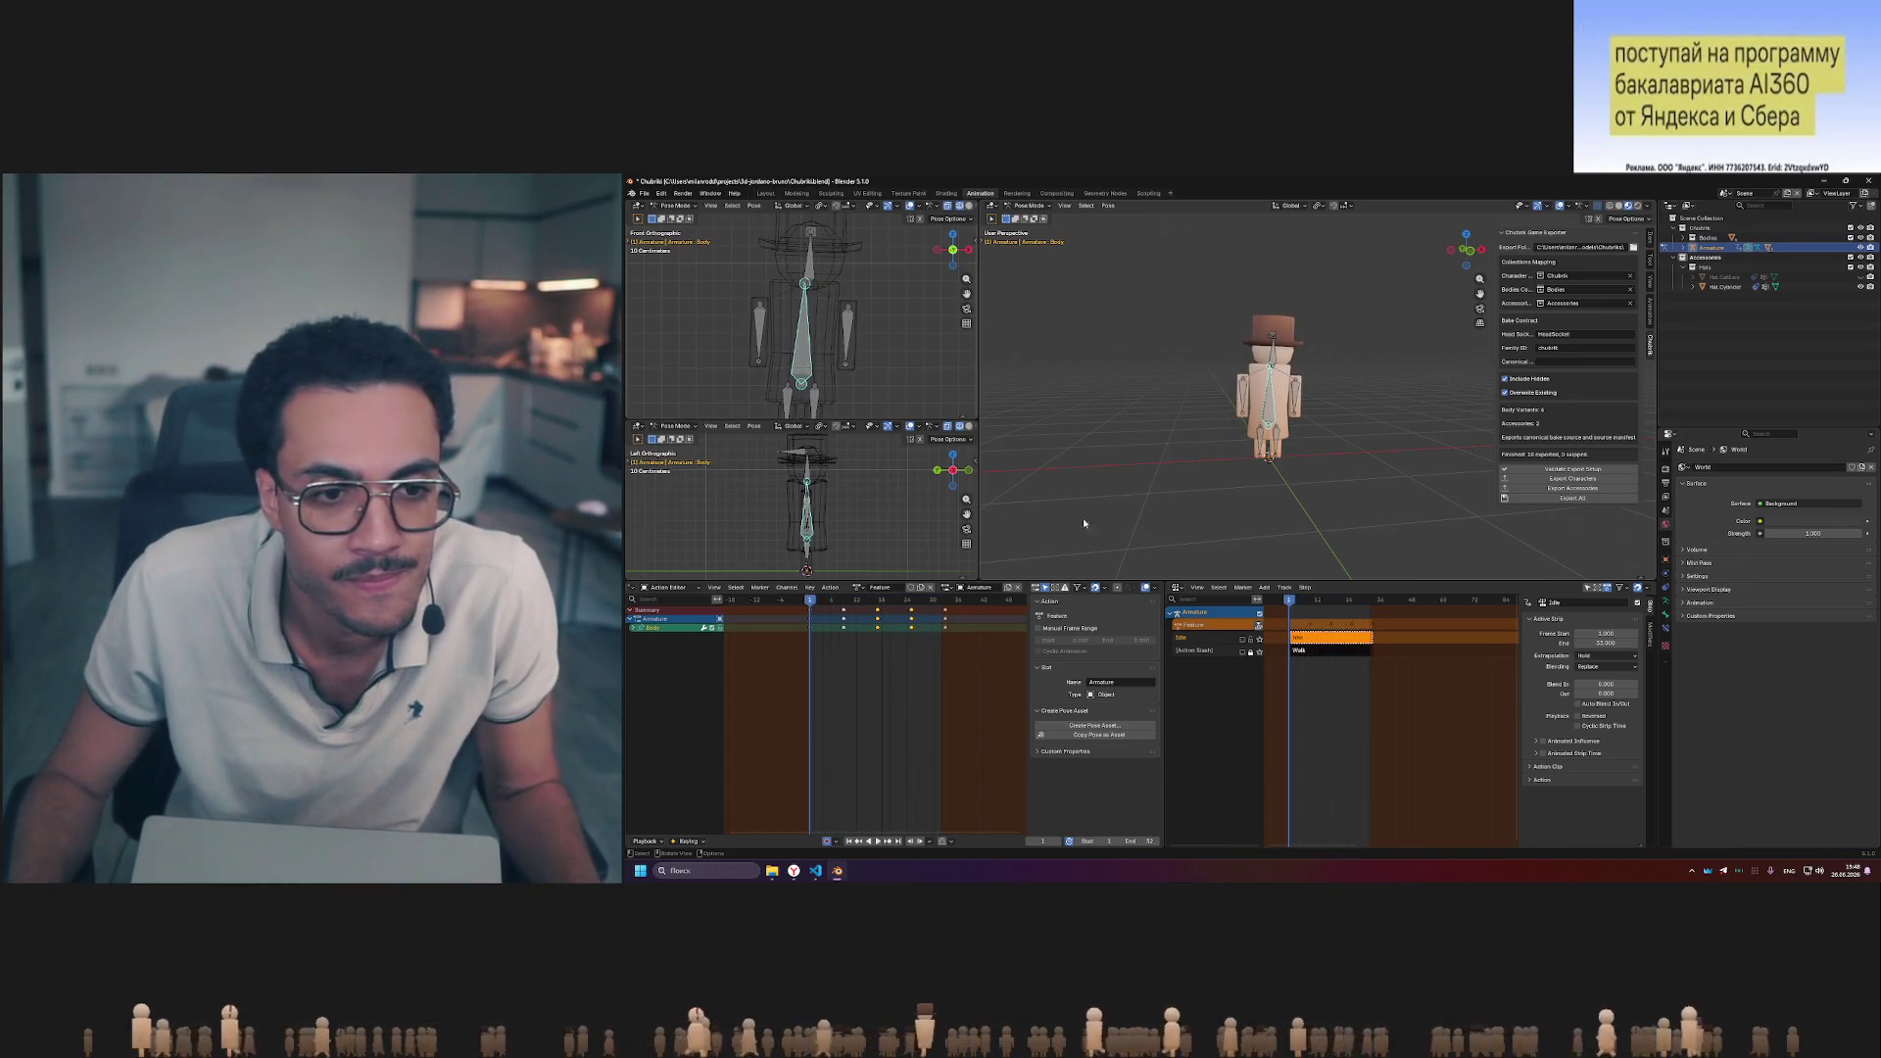
# - Orbit to the character's front and scrub the frames to watch the head pose change
pyautogui.moveTo(1172, 447); pyautogui.dragTo(1205, 486, button='middle')
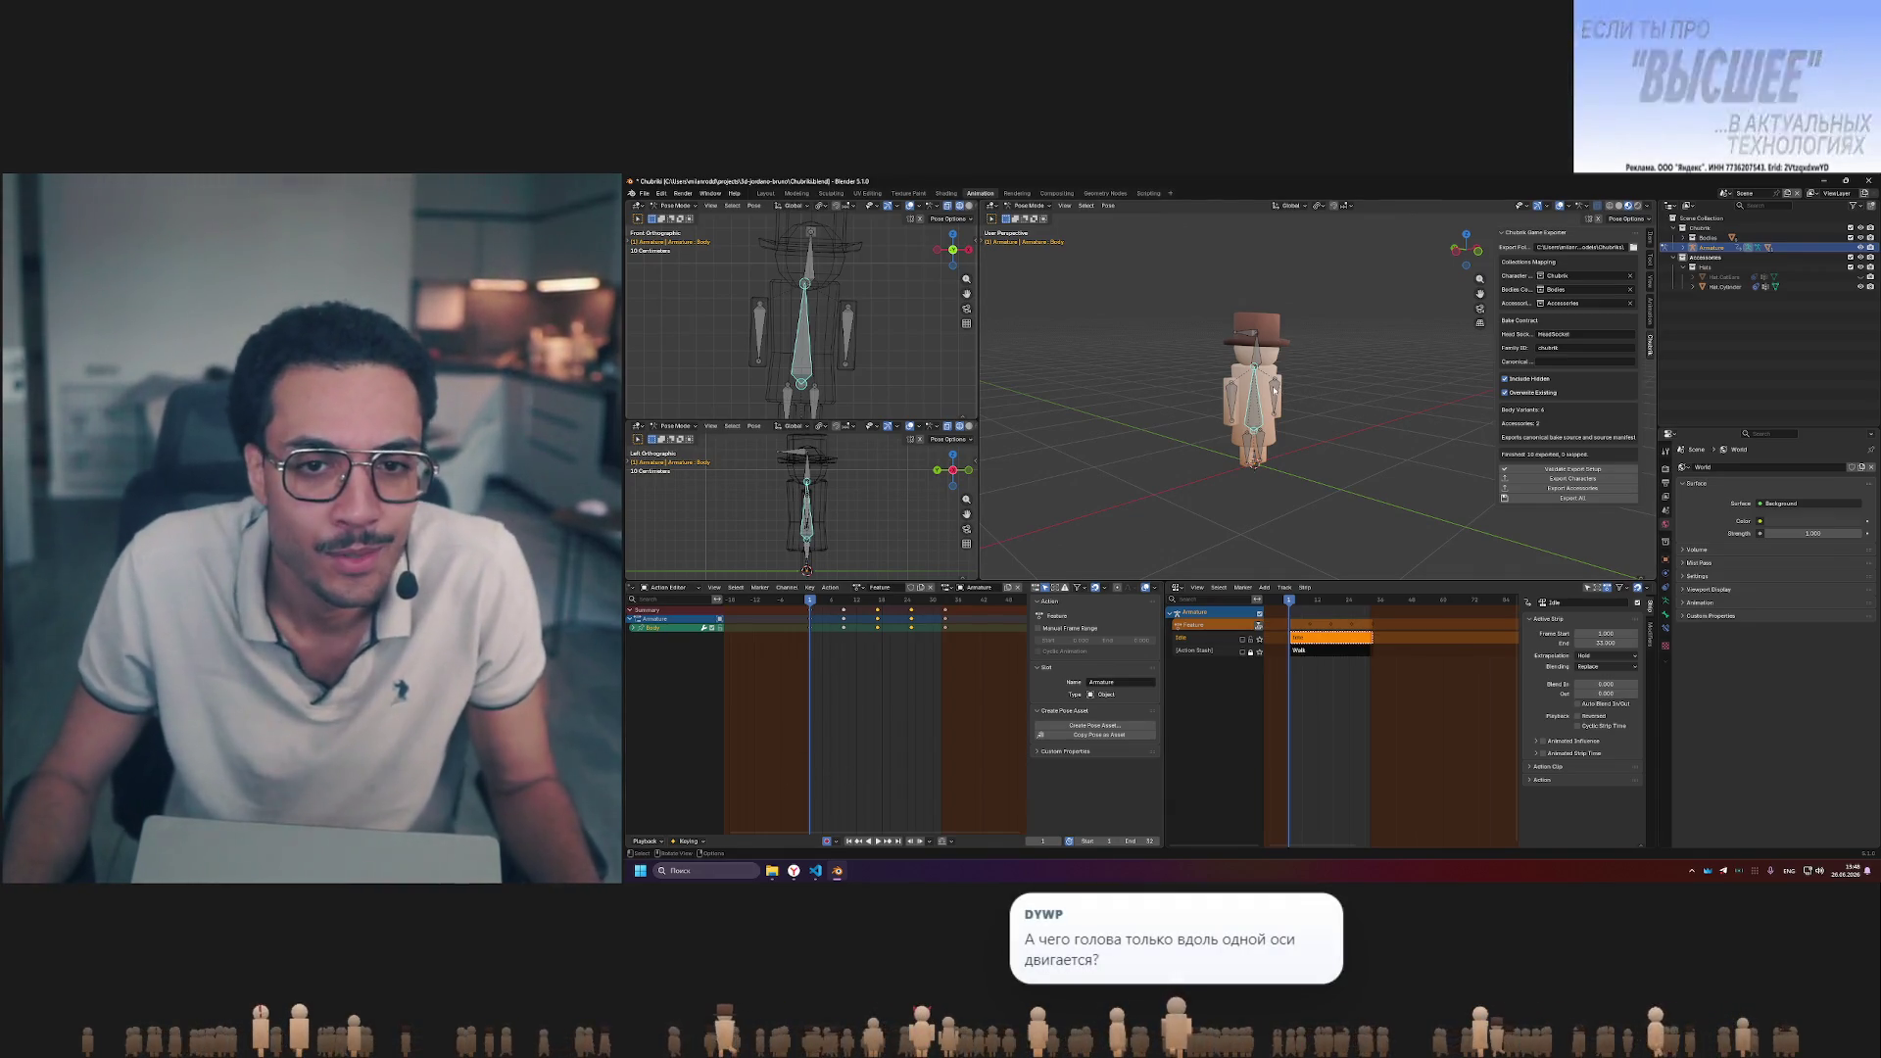
pyautogui.moveTo(1356, 406); pyautogui.dragTo(1325, 408, button='middle')
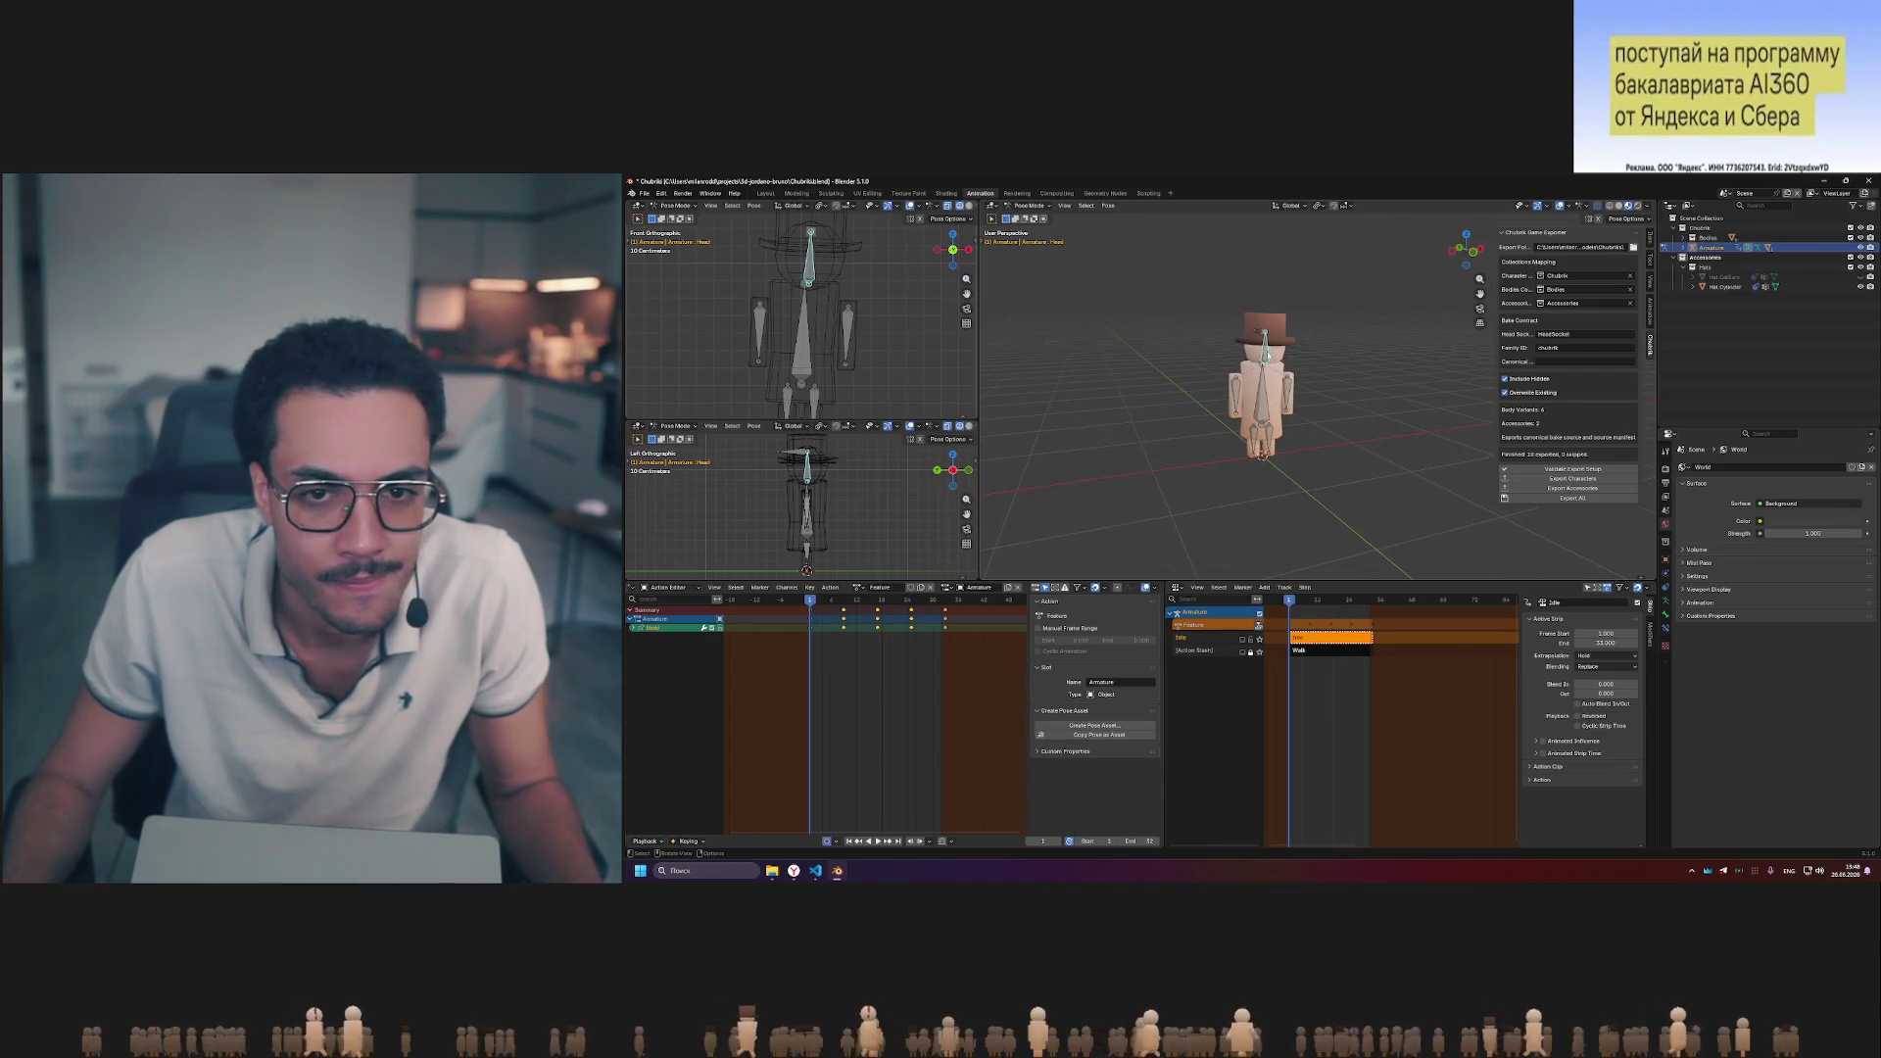
pyautogui.moveTo(1265, 342); pyautogui.dragTo(1276, 335, button='middle')
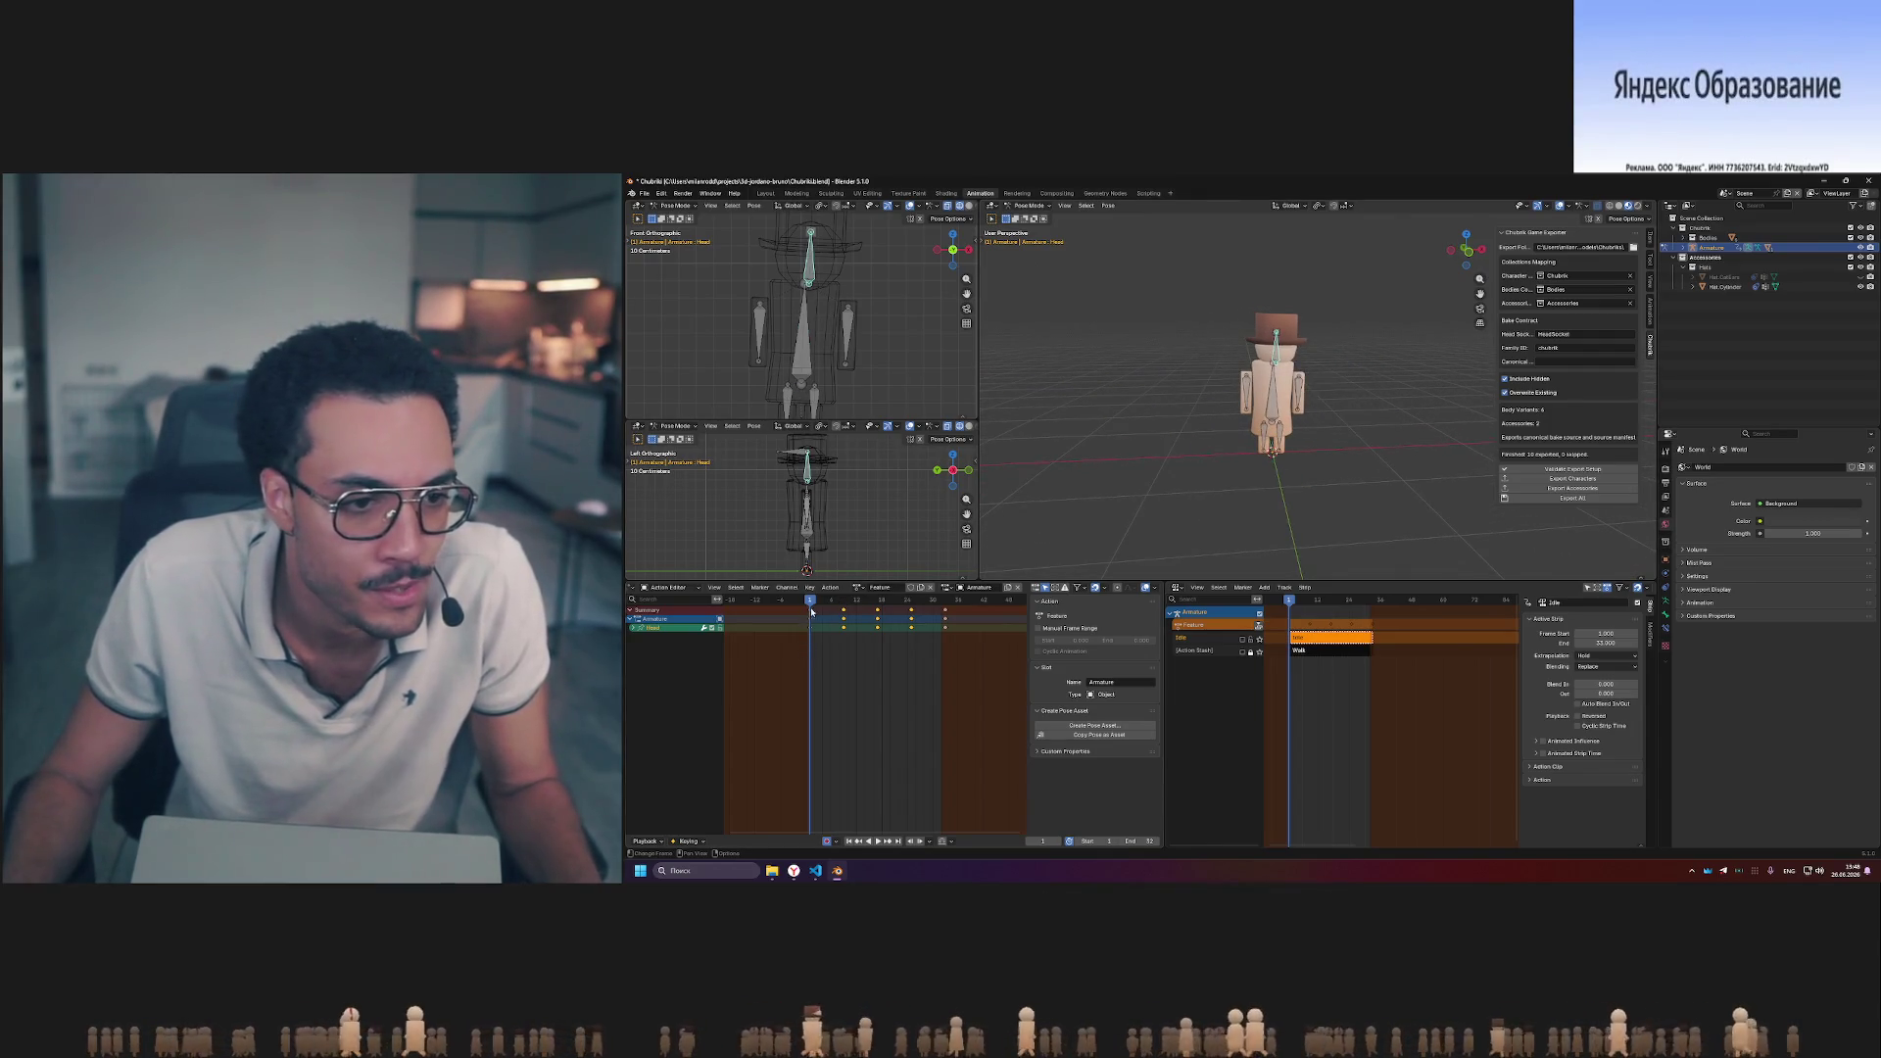
pyautogui.moveTo(813, 604); pyautogui.dragTo(831, 603)
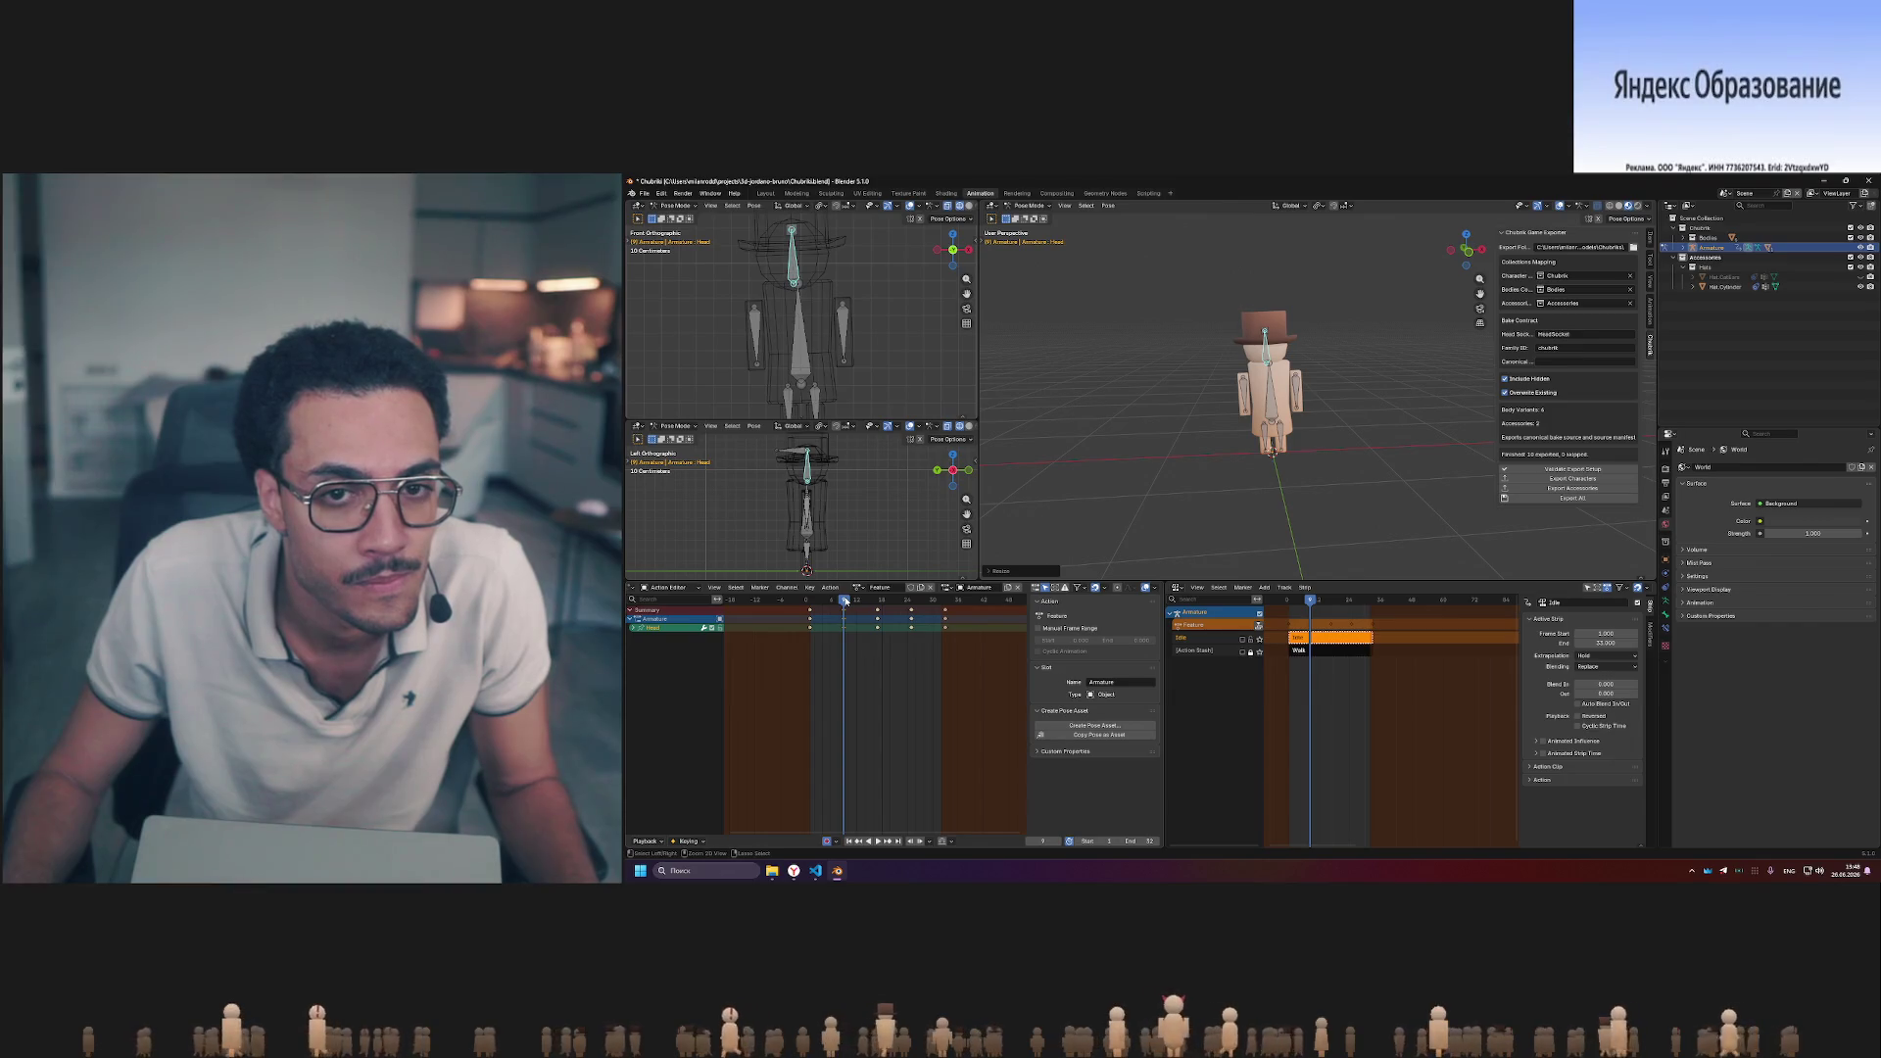
pyautogui.moveTo(846, 600); pyautogui.dragTo(810, 600)
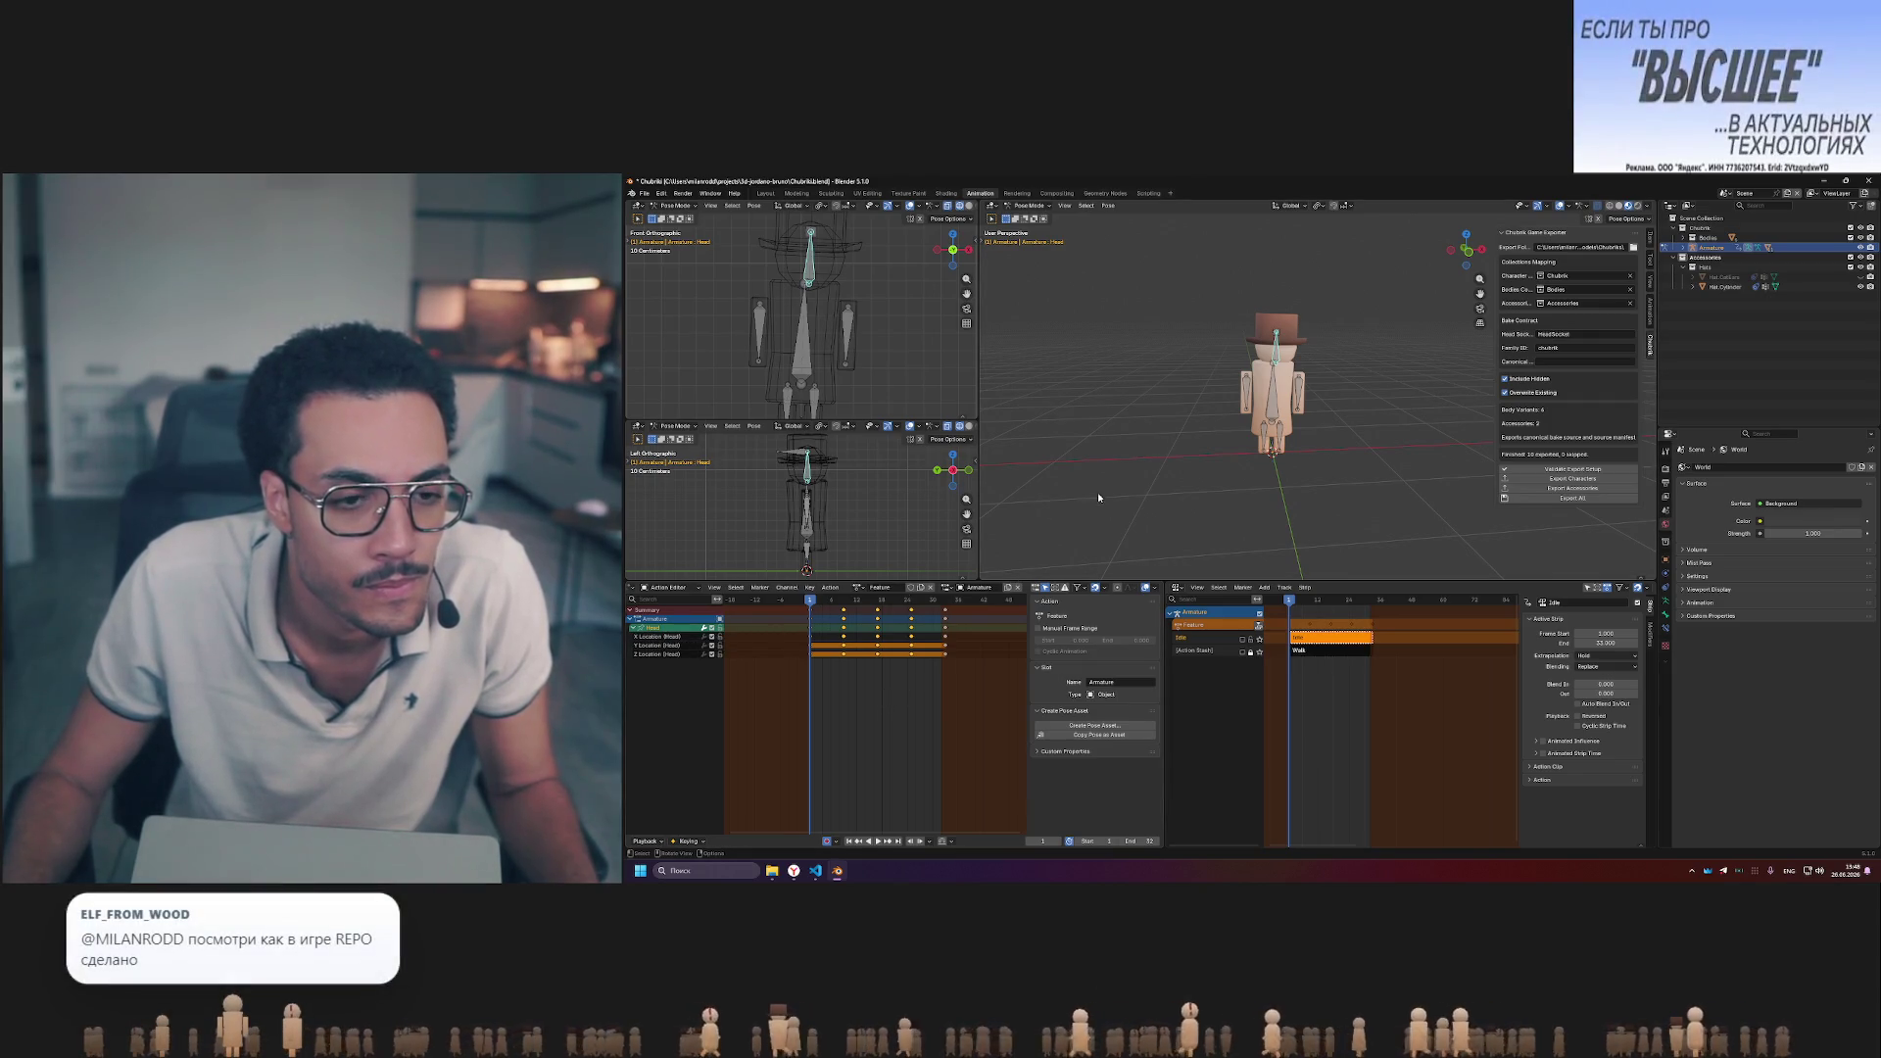
# - Scale the head bone so Auto Keying records a scale keyframe, then scrub through the result
pyautogui.press('s')
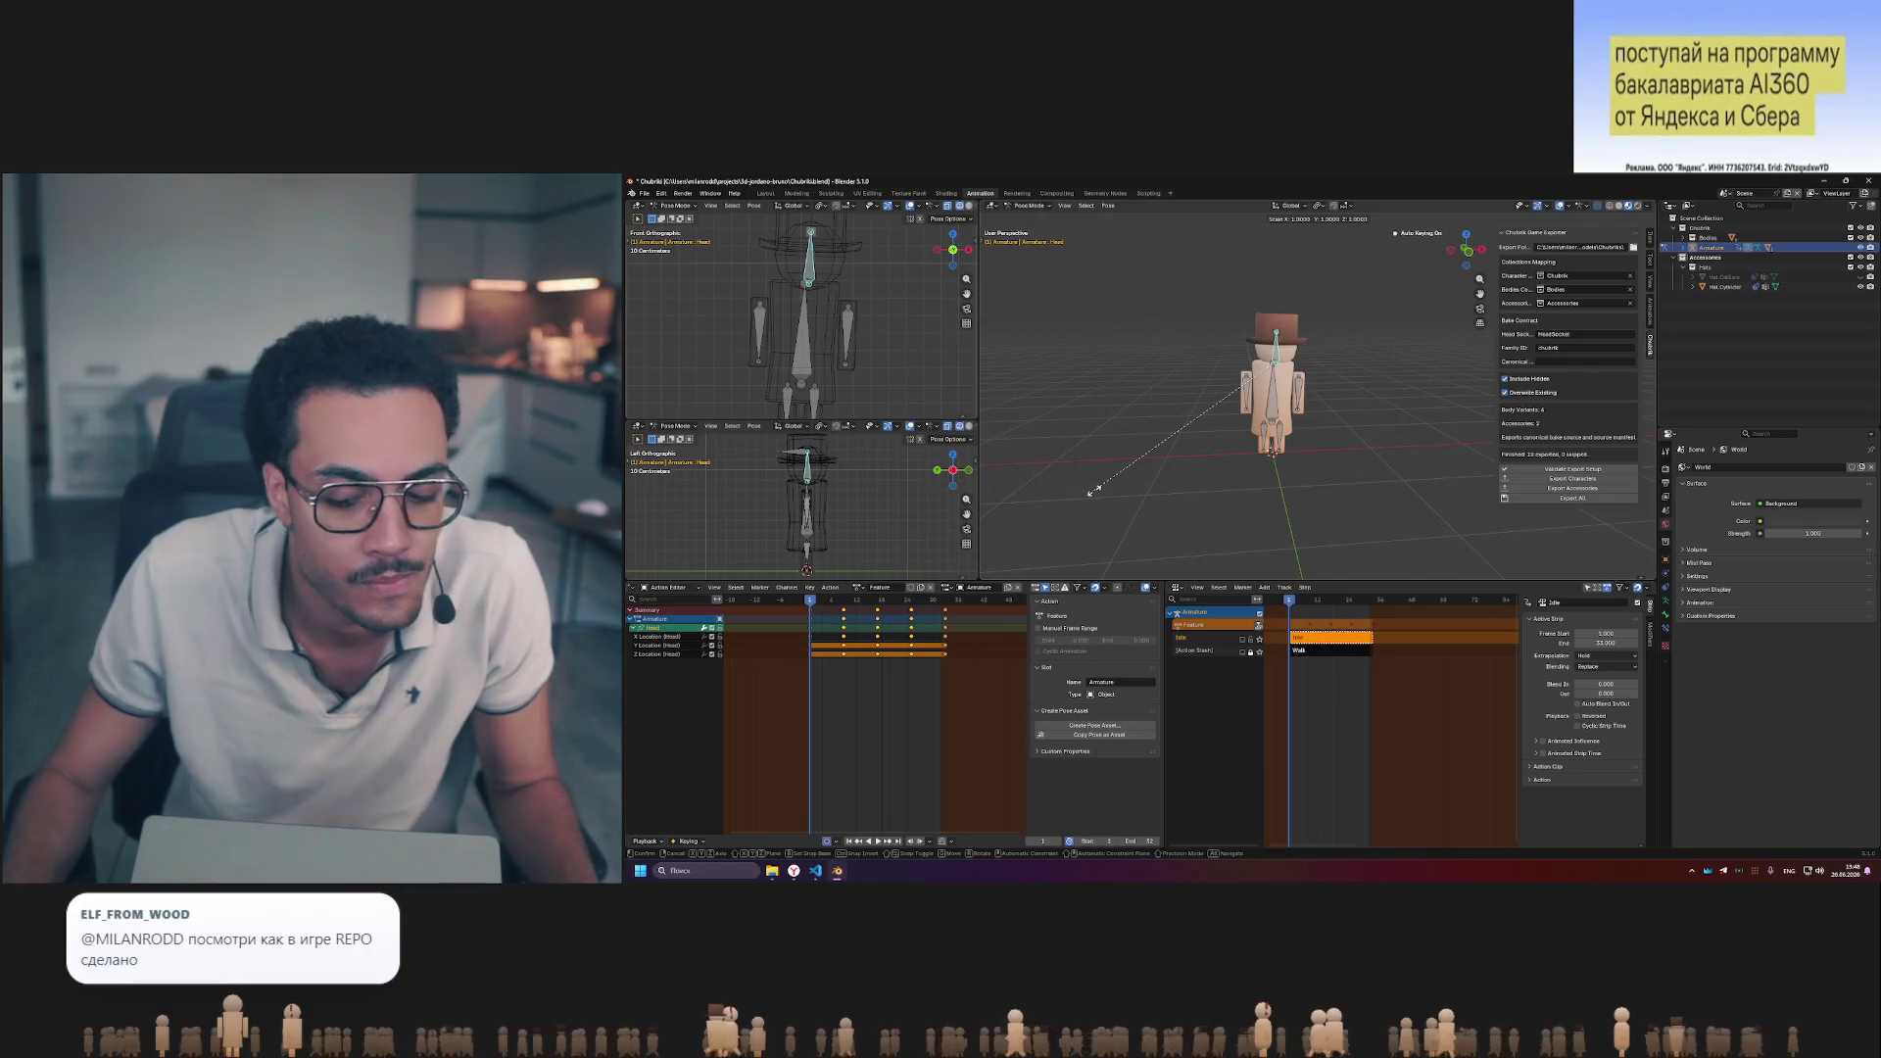
pyautogui.click(1093, 489)
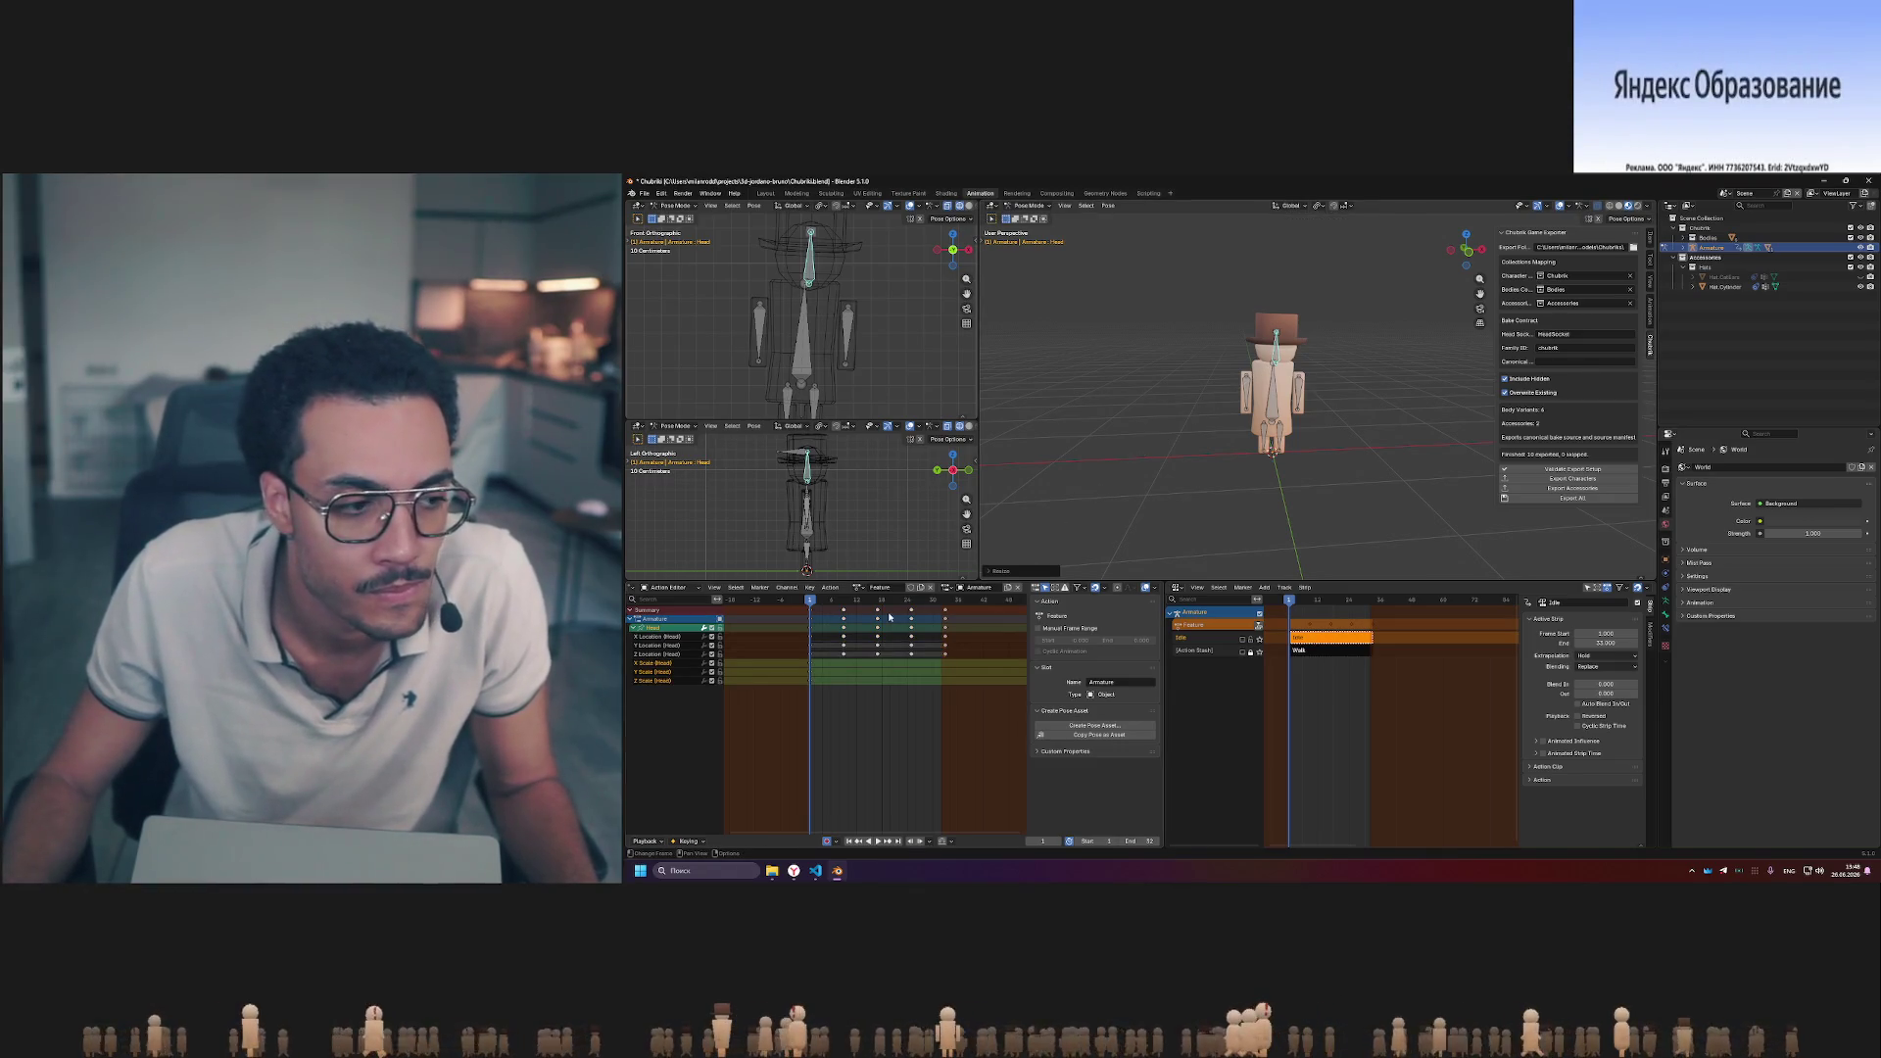
pyautogui.press('space')
pyautogui.click(811, 606)
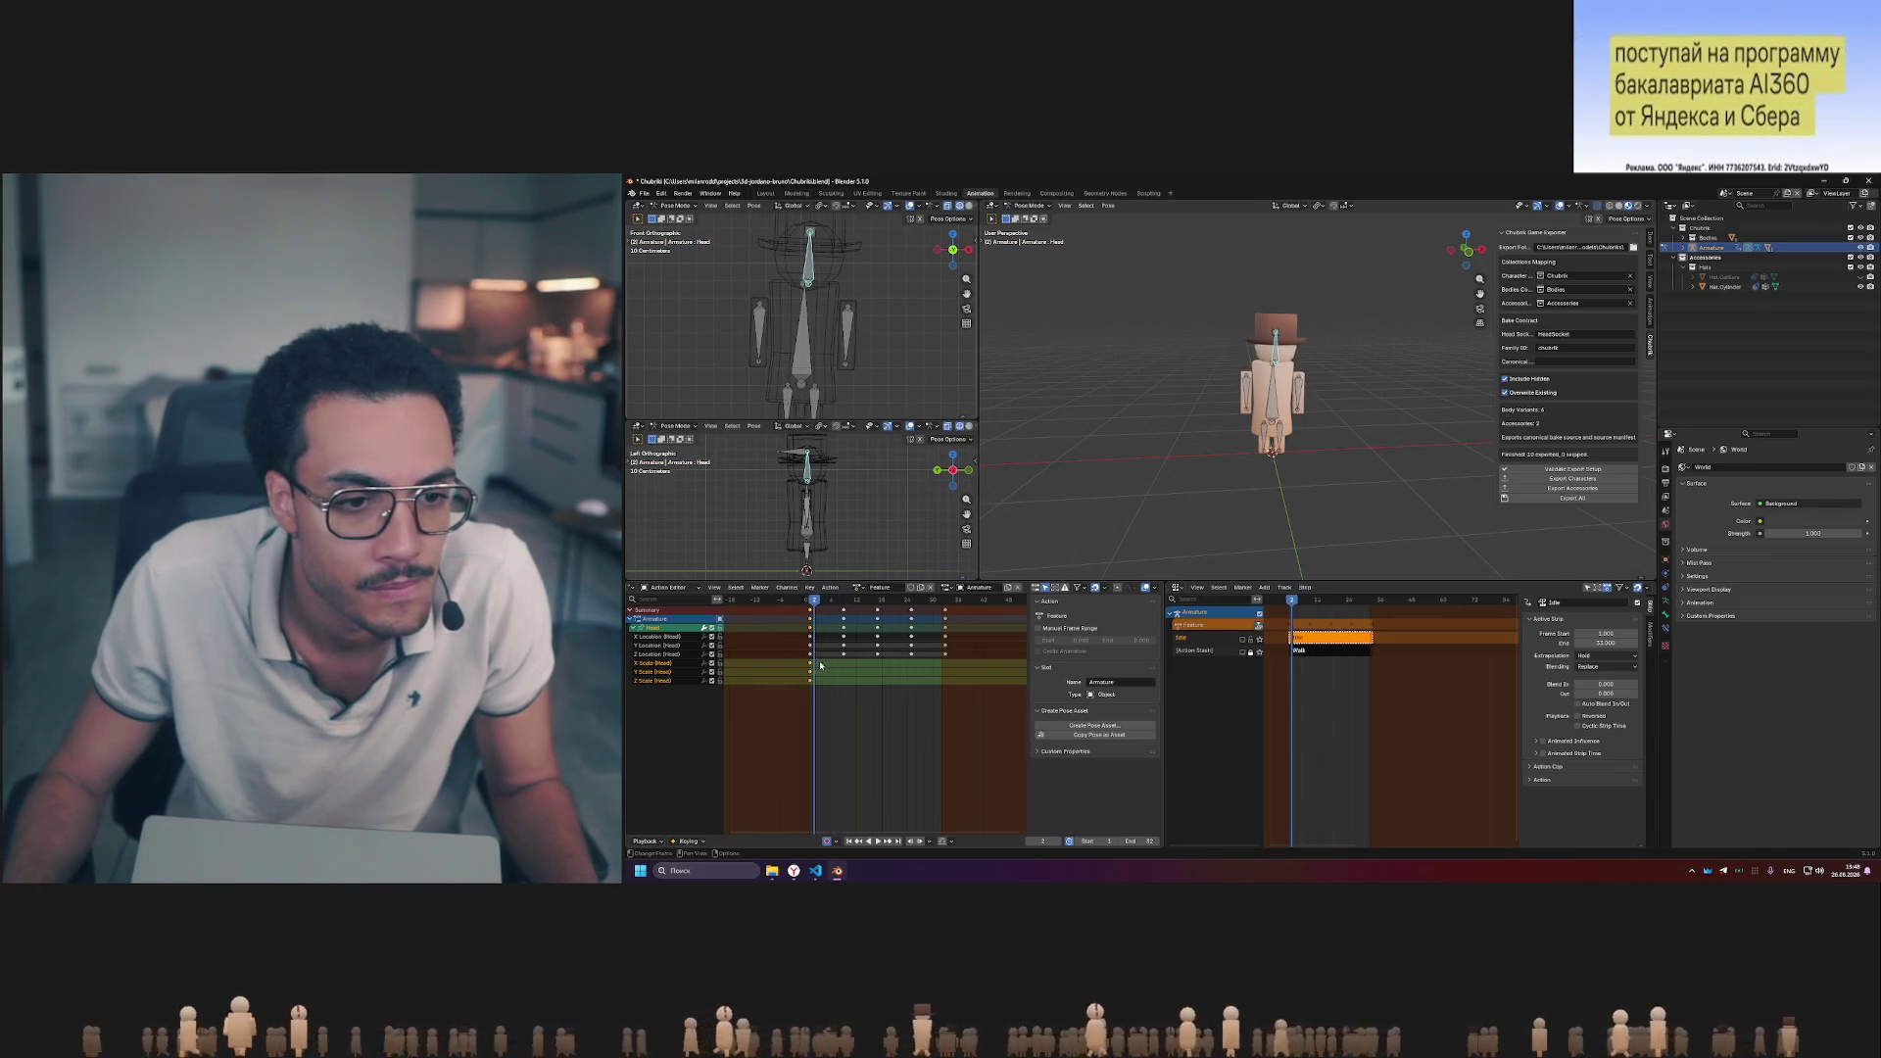
pyautogui.moveTo(813, 603); pyautogui.dragTo(929, 603)
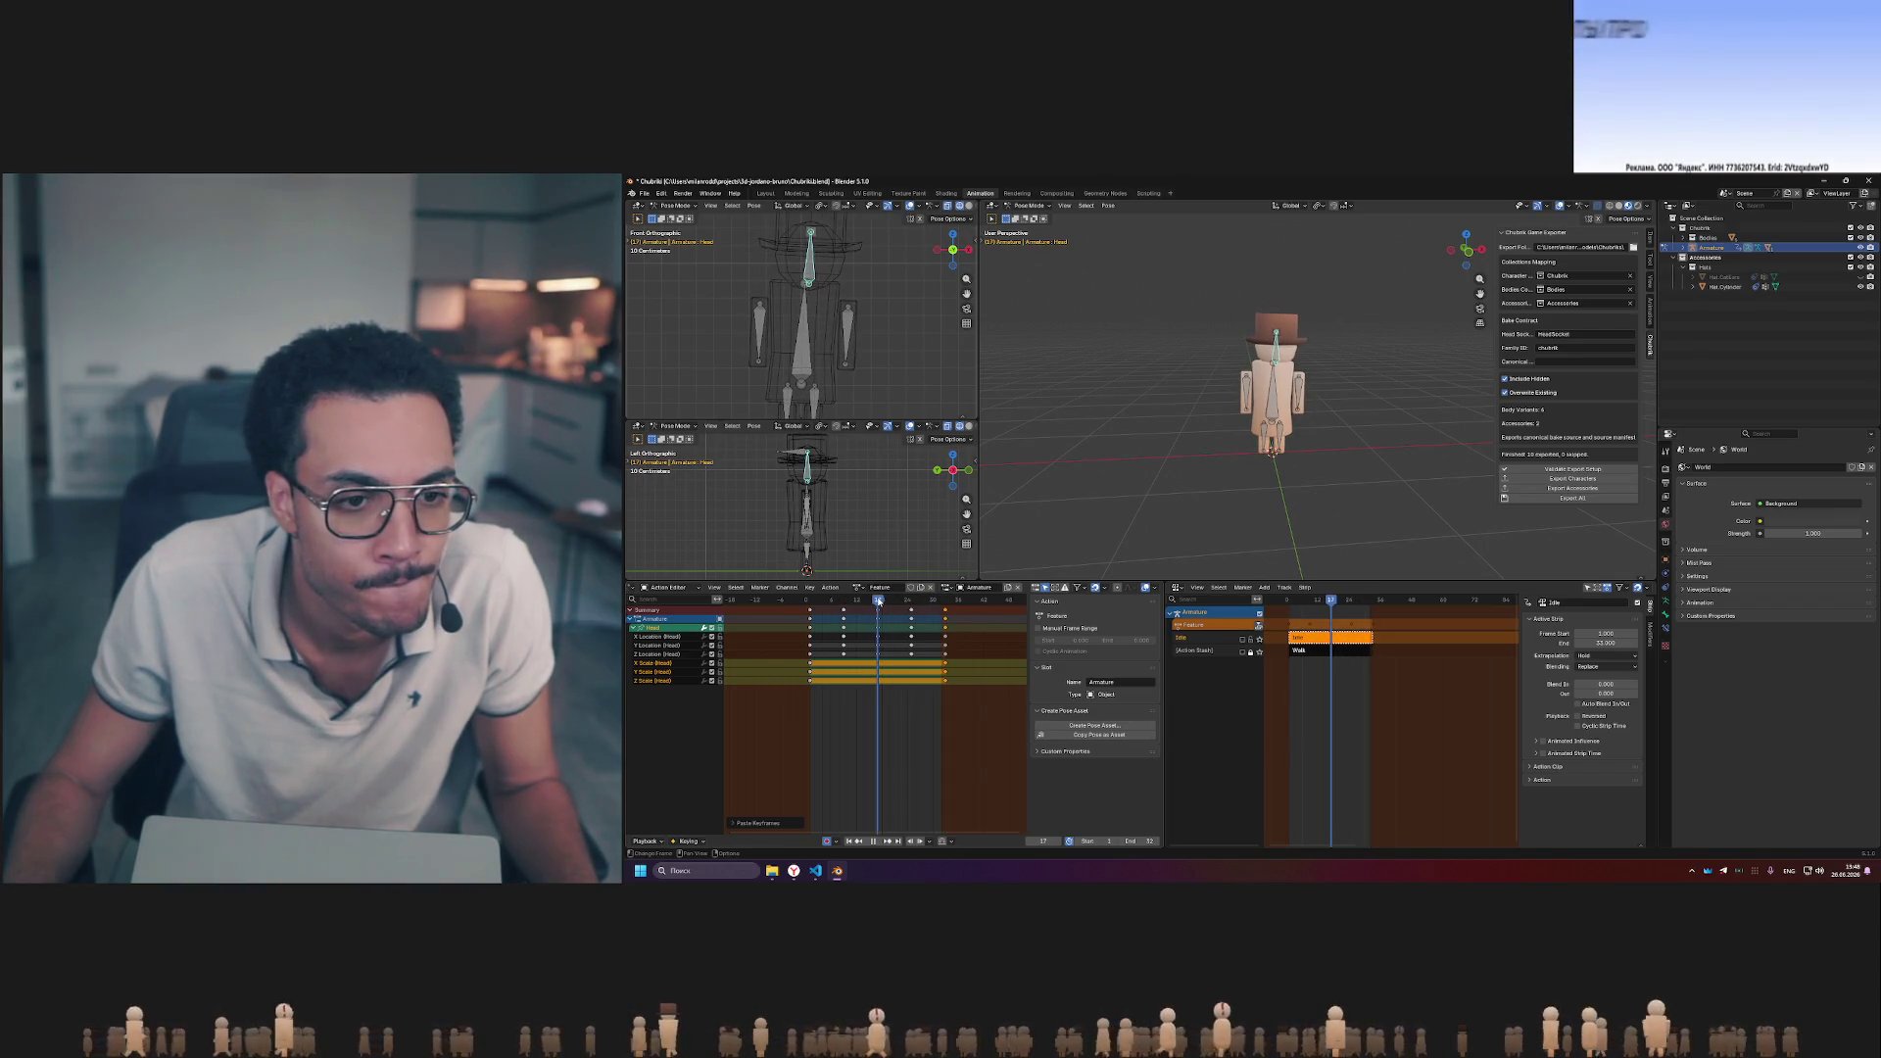
pyautogui.moveTo(880, 603)
pyautogui.mouseDown()
pyautogui.moveTo(807, 603)
pyautogui.moveTo(823, 602)
pyautogui.mouseUp()
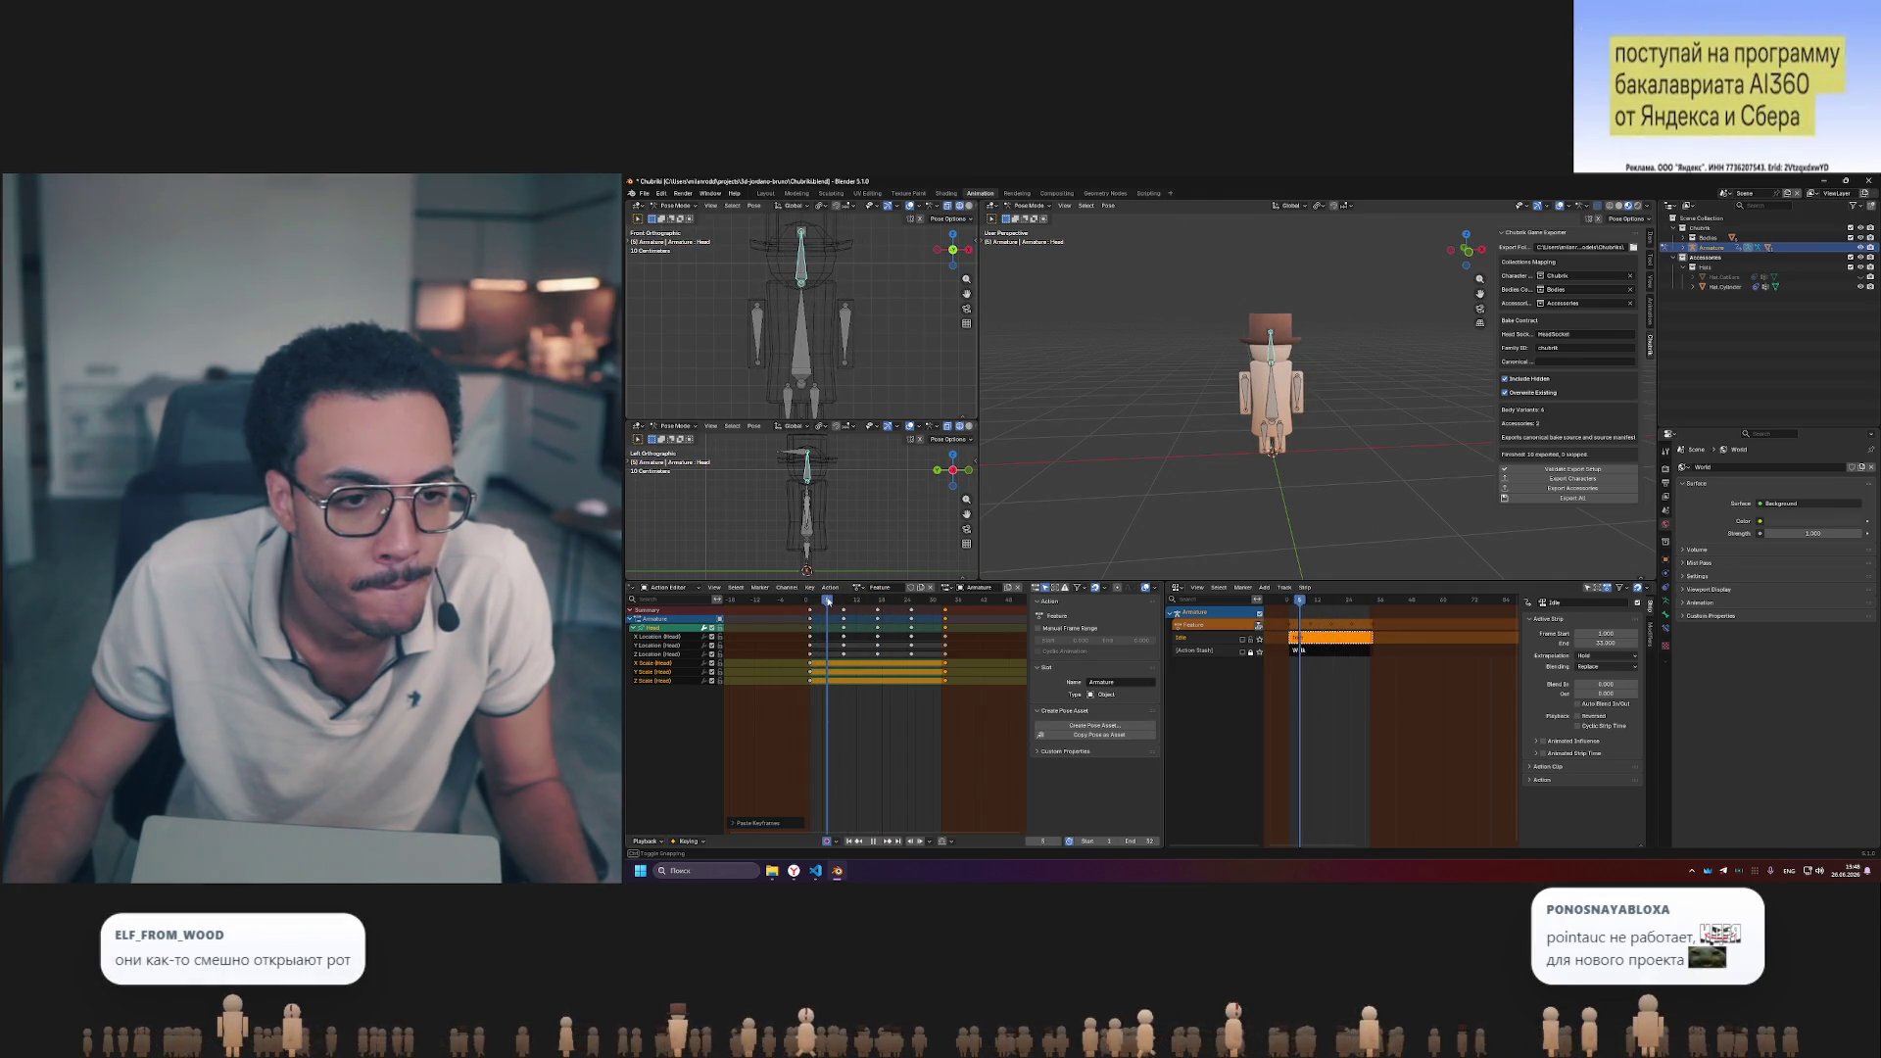
# - Move the head's scale keyframes to later frames and select keyframe groups in the Dope Sheet
pyautogui.press('g')
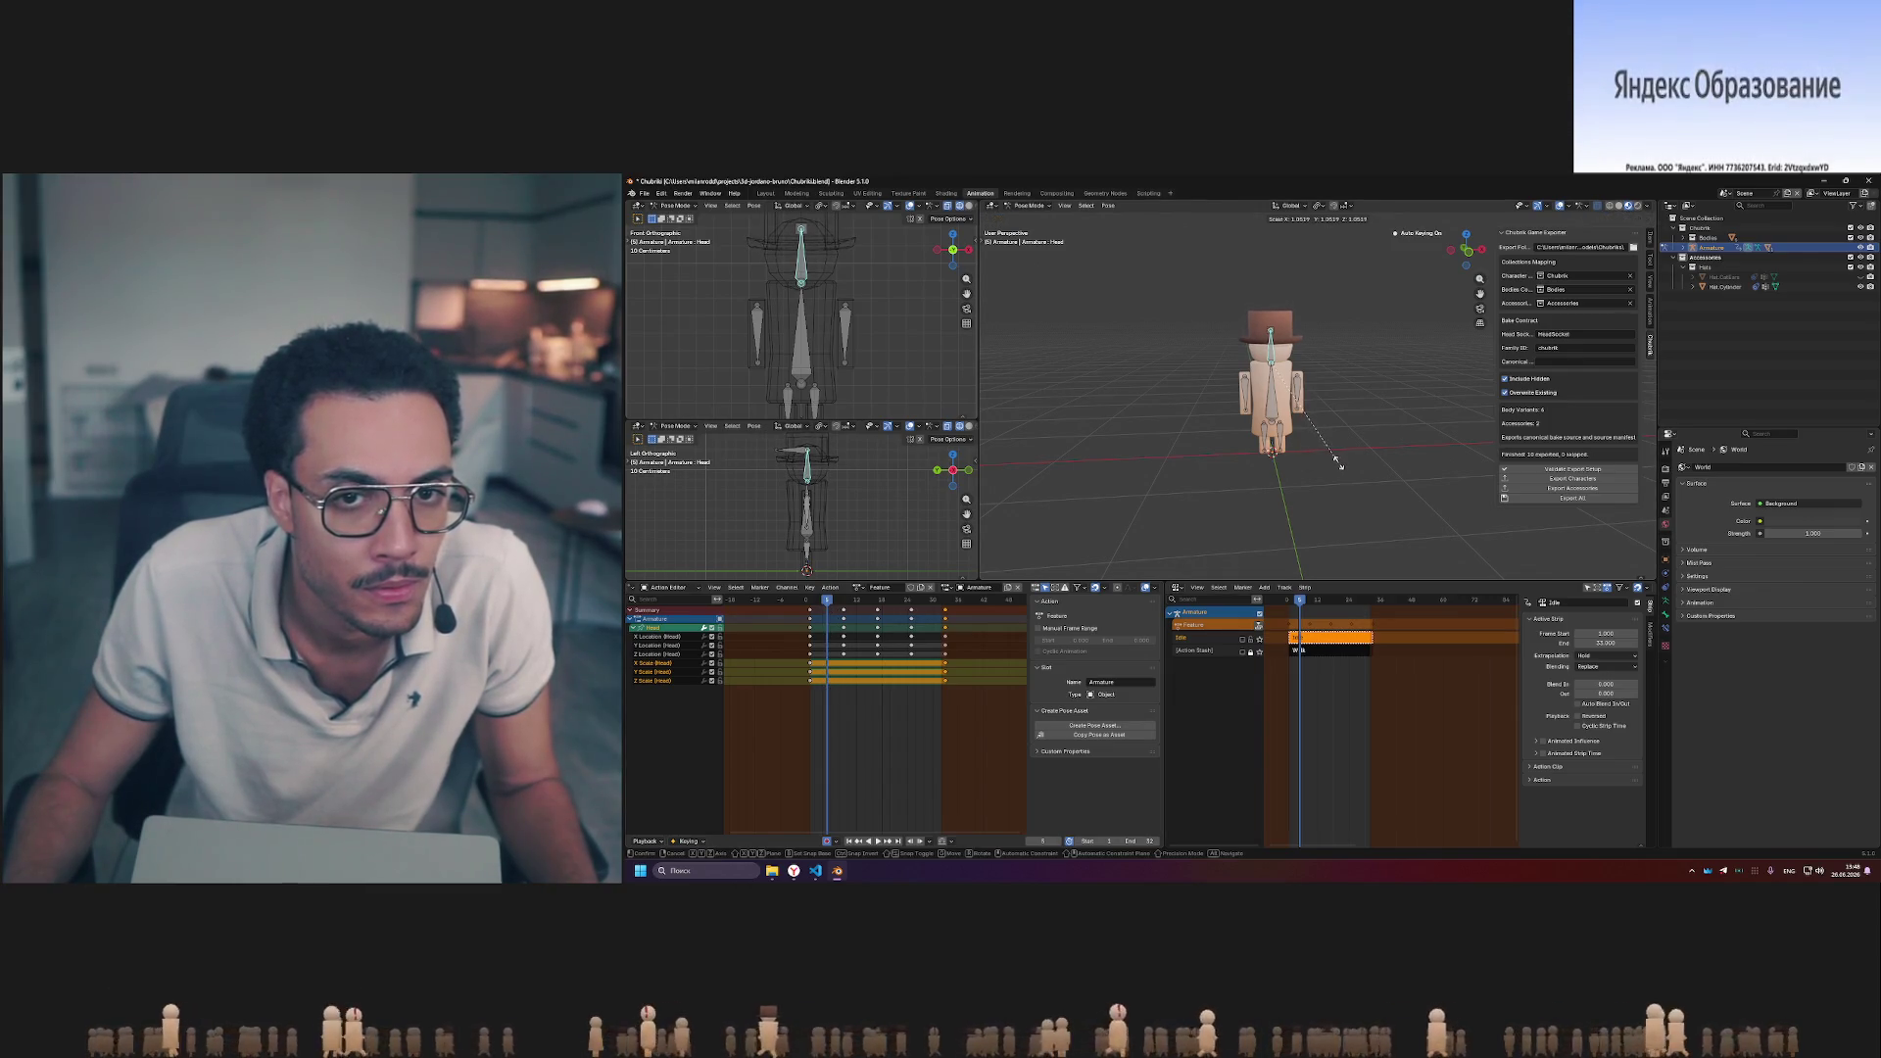
pyautogui.click(1337, 458)
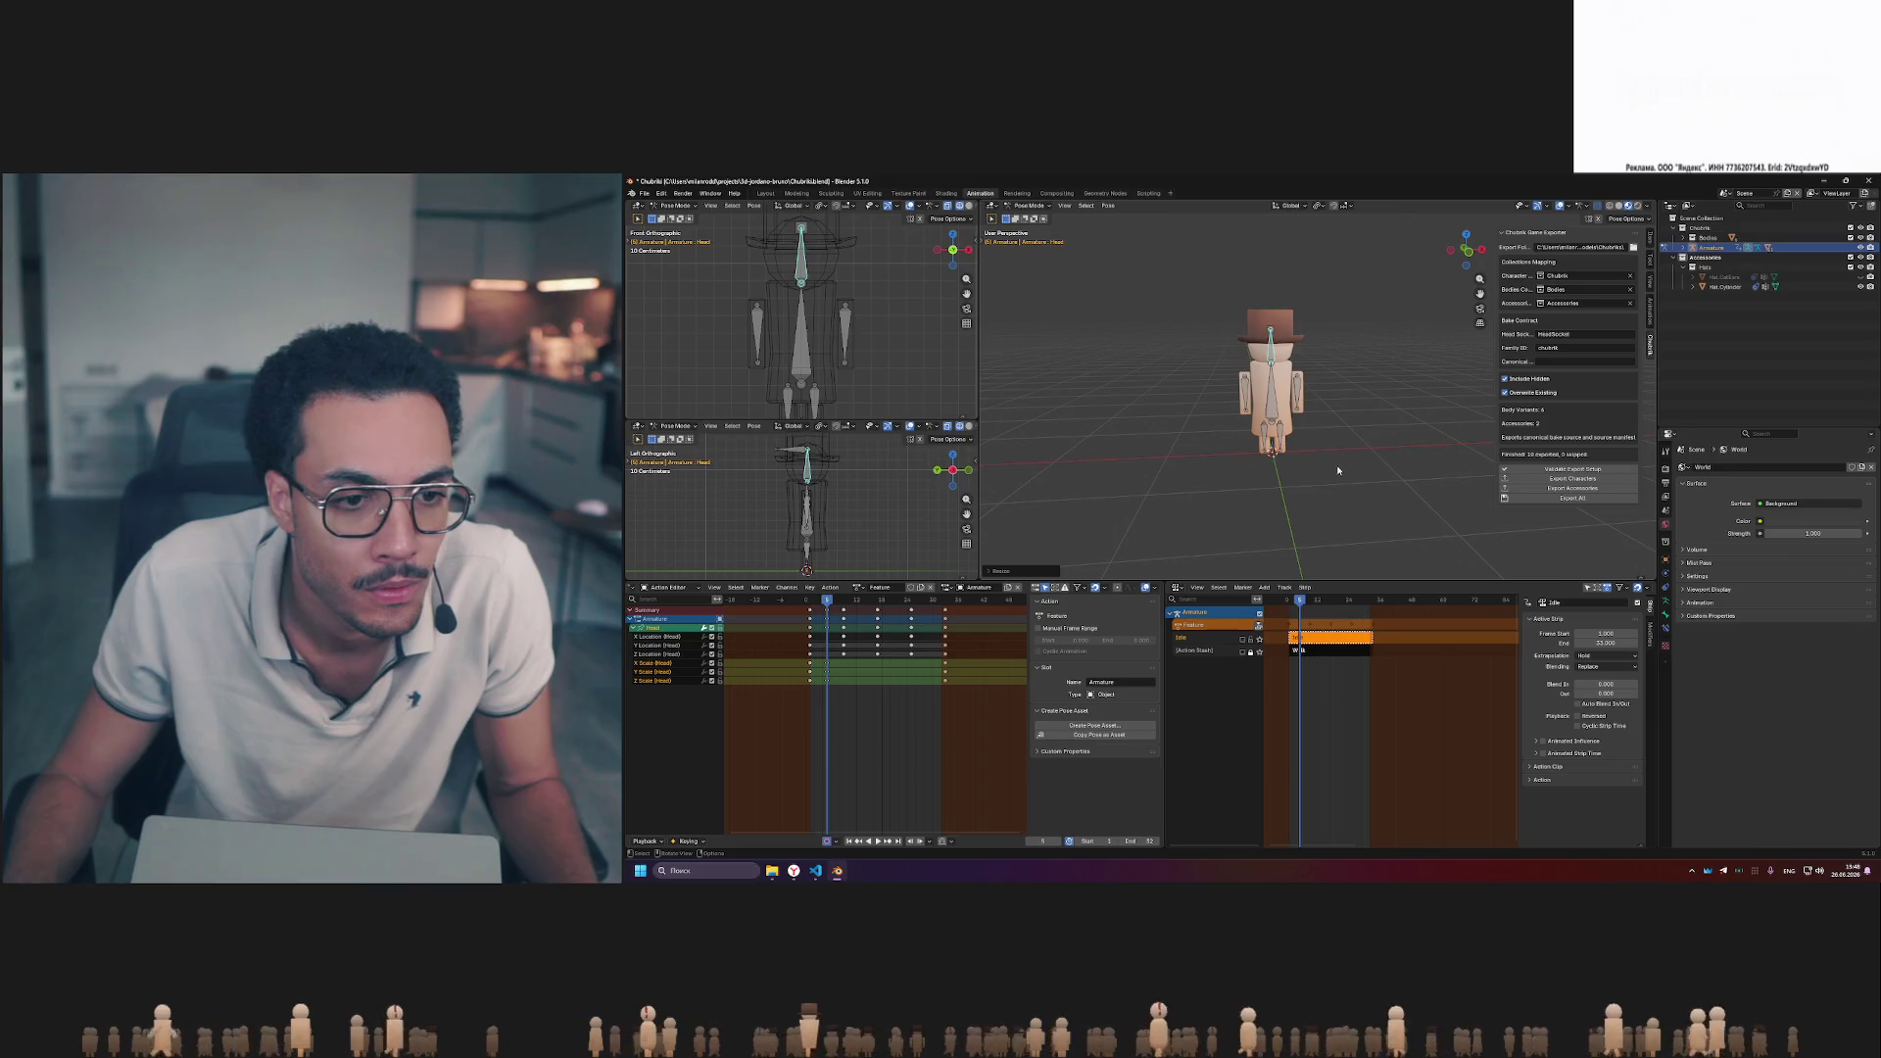
pyautogui.click(824, 691)
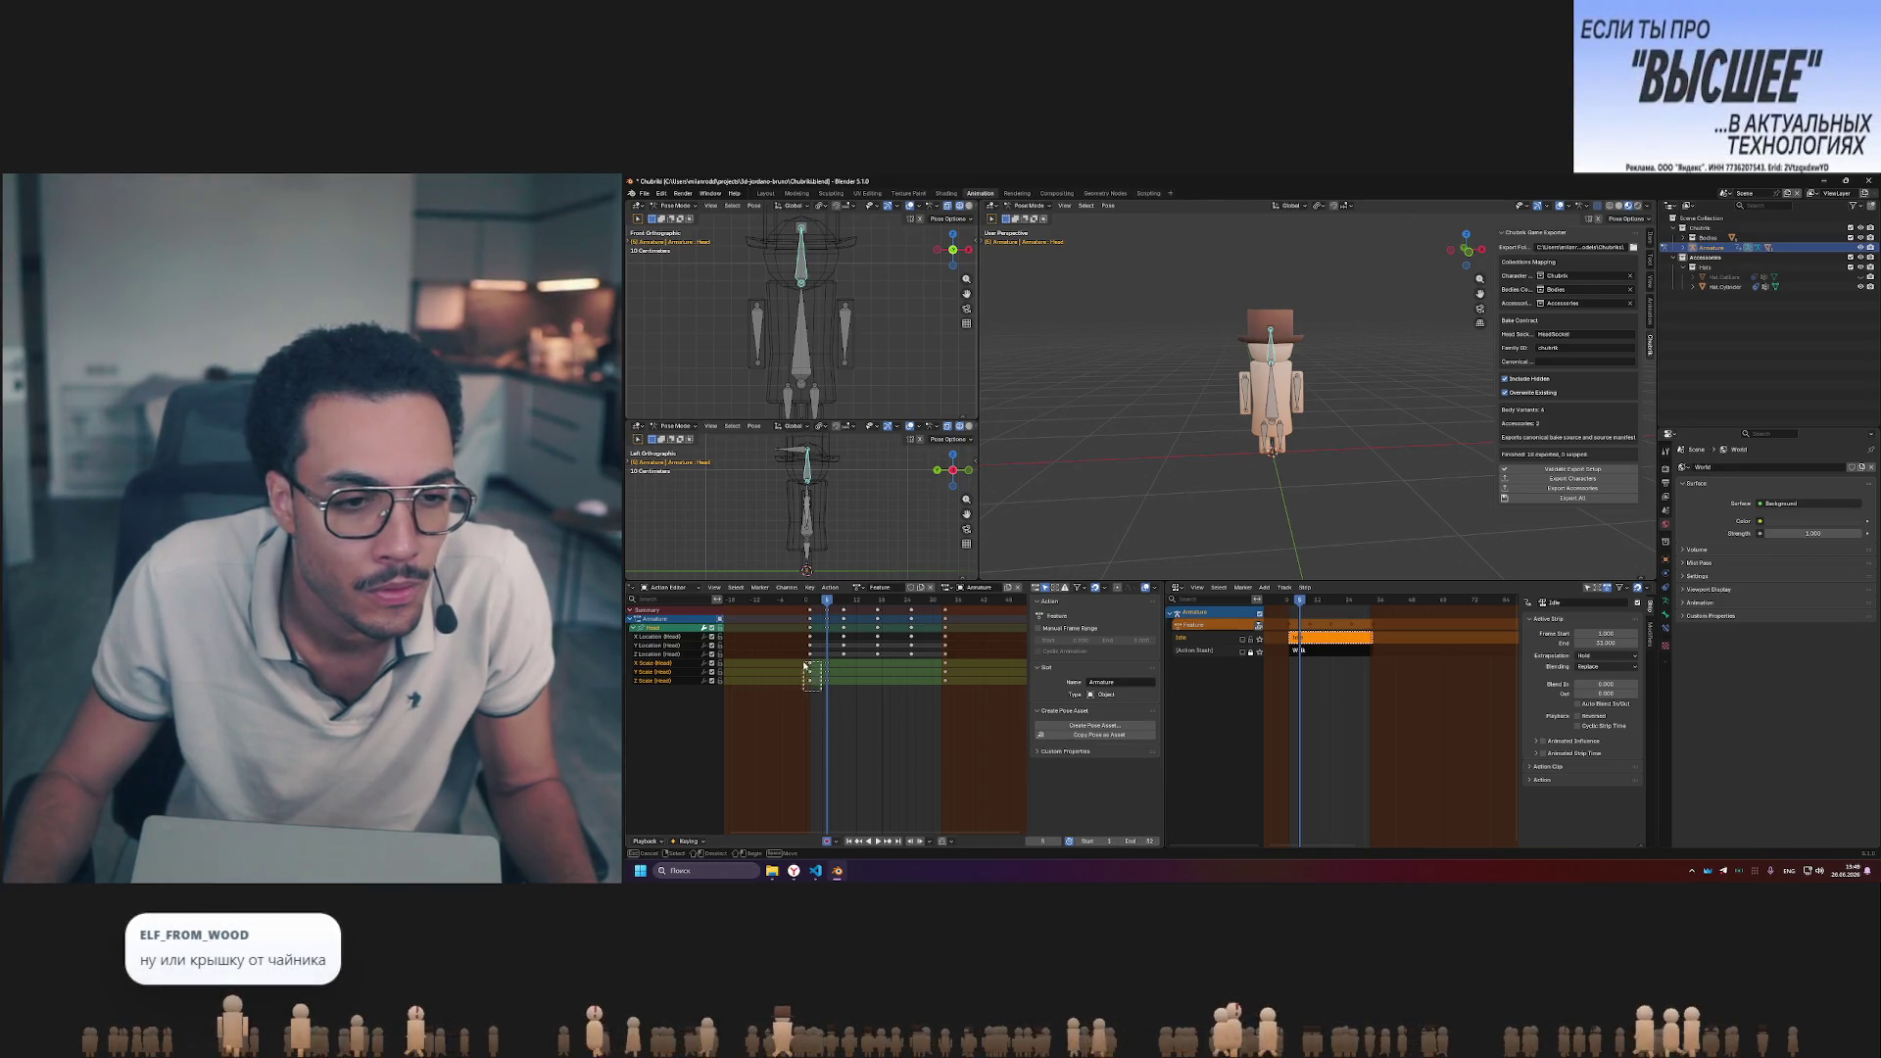
pyautogui.click(843, 601)
pyautogui.click(831, 674)
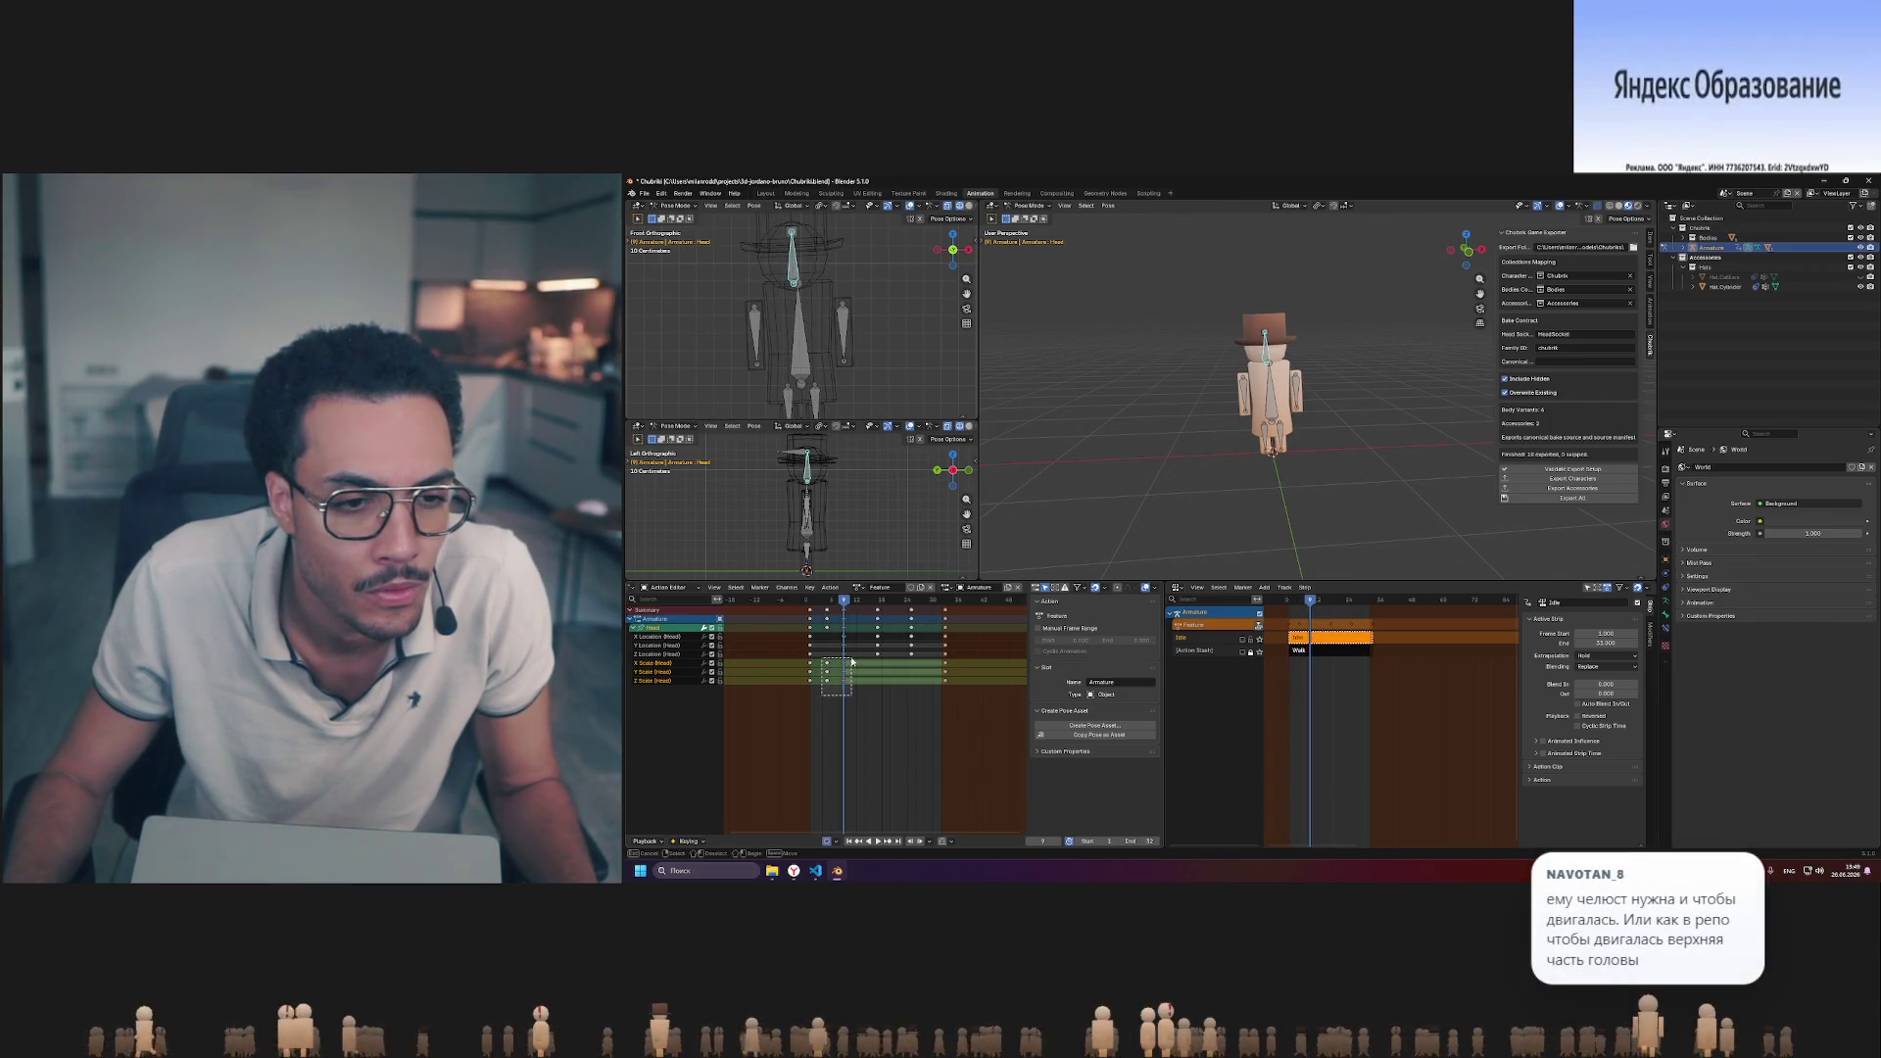
pyautogui.moveTo(823, 691); pyautogui.dragTo(859, 666)
pyautogui.click(851, 667)
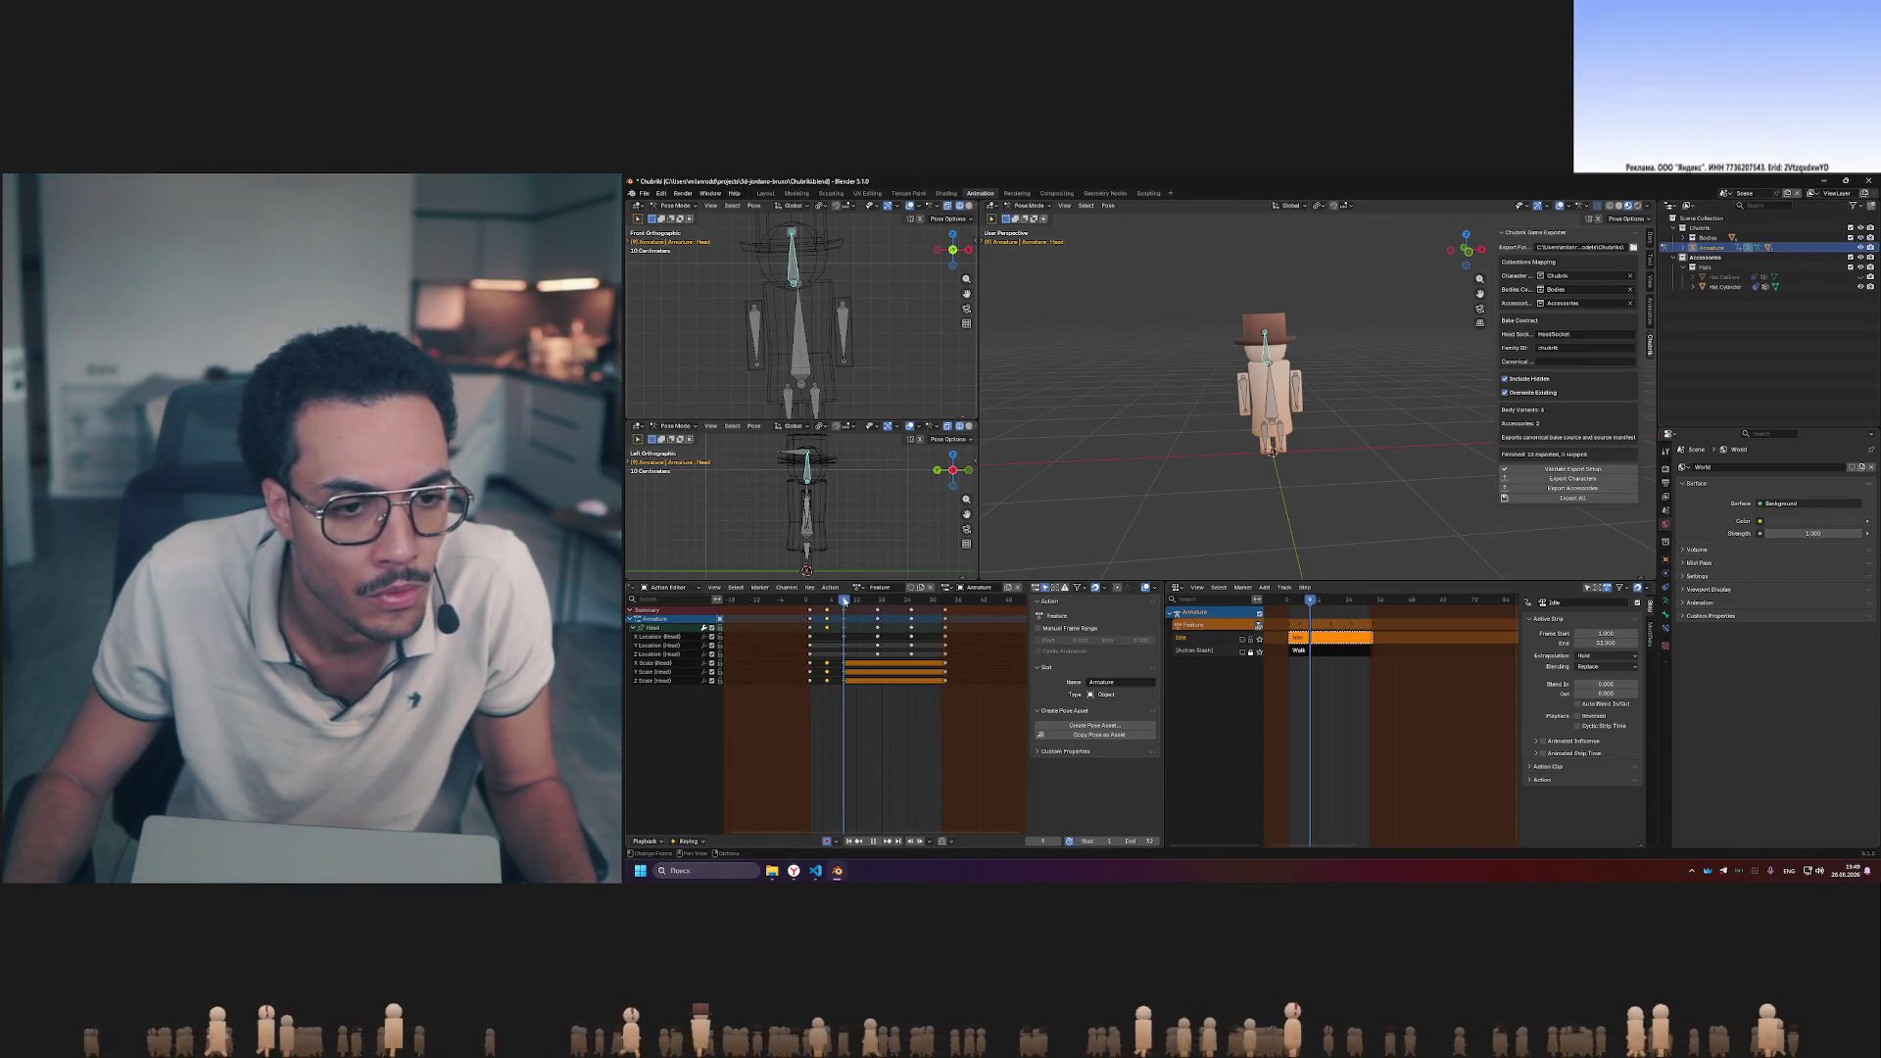
pyautogui.click(908, 686)
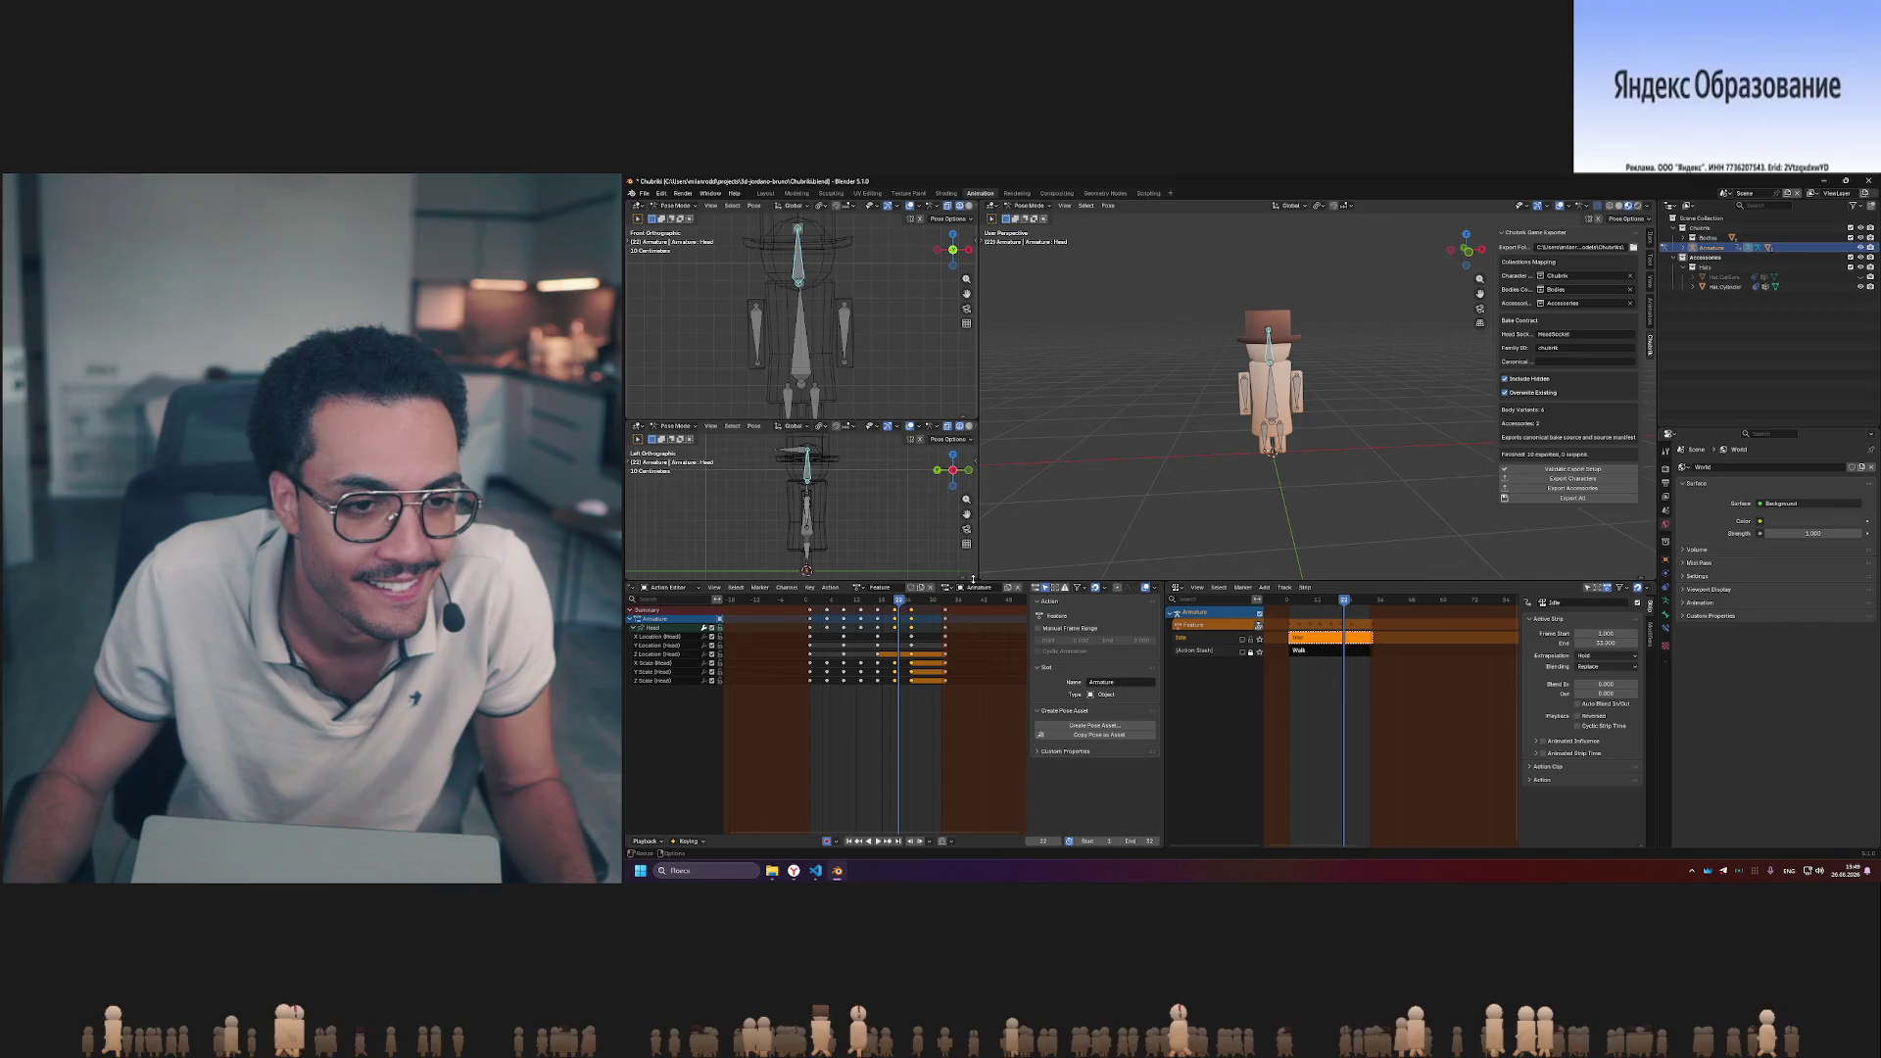
pyautogui.moveTo(968, 717); pyautogui.dragTo(762, 612)
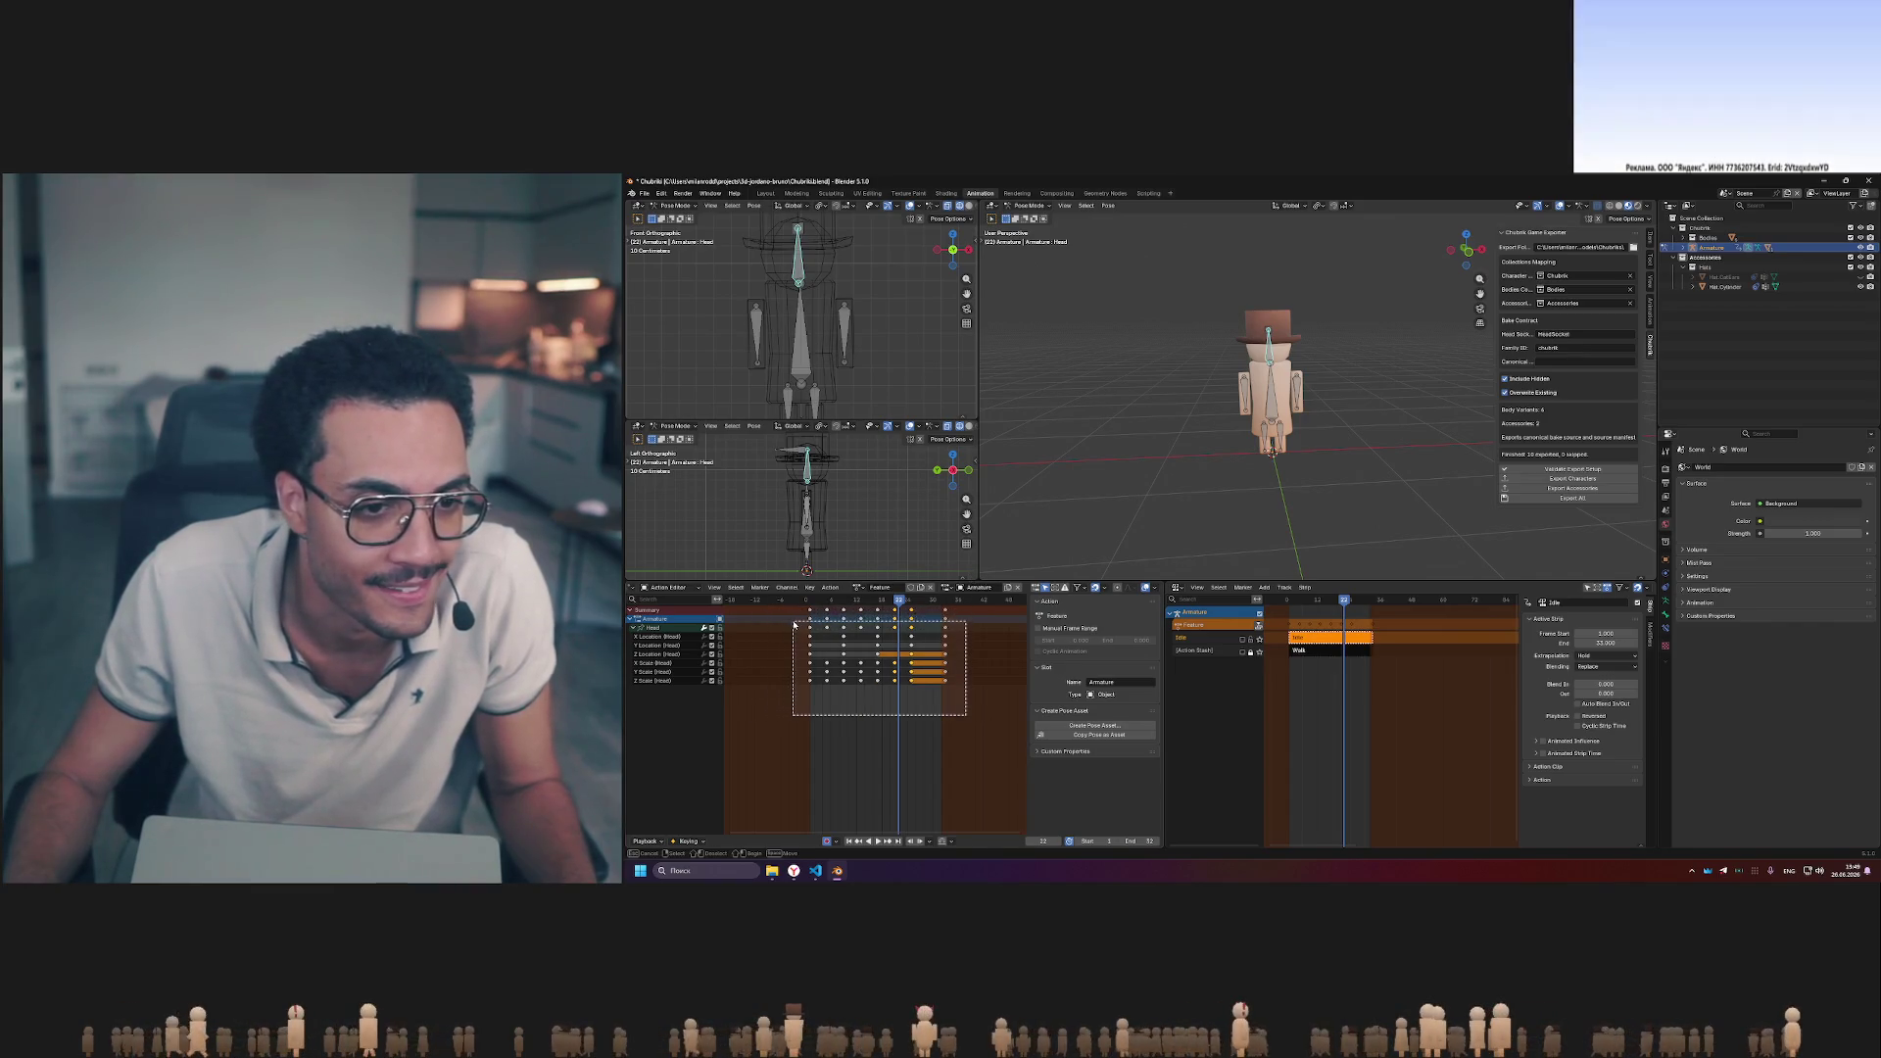
# - Delete the selected keyframes and then the remaining ones, leaving the action empty
pyautogui.press('Delete')
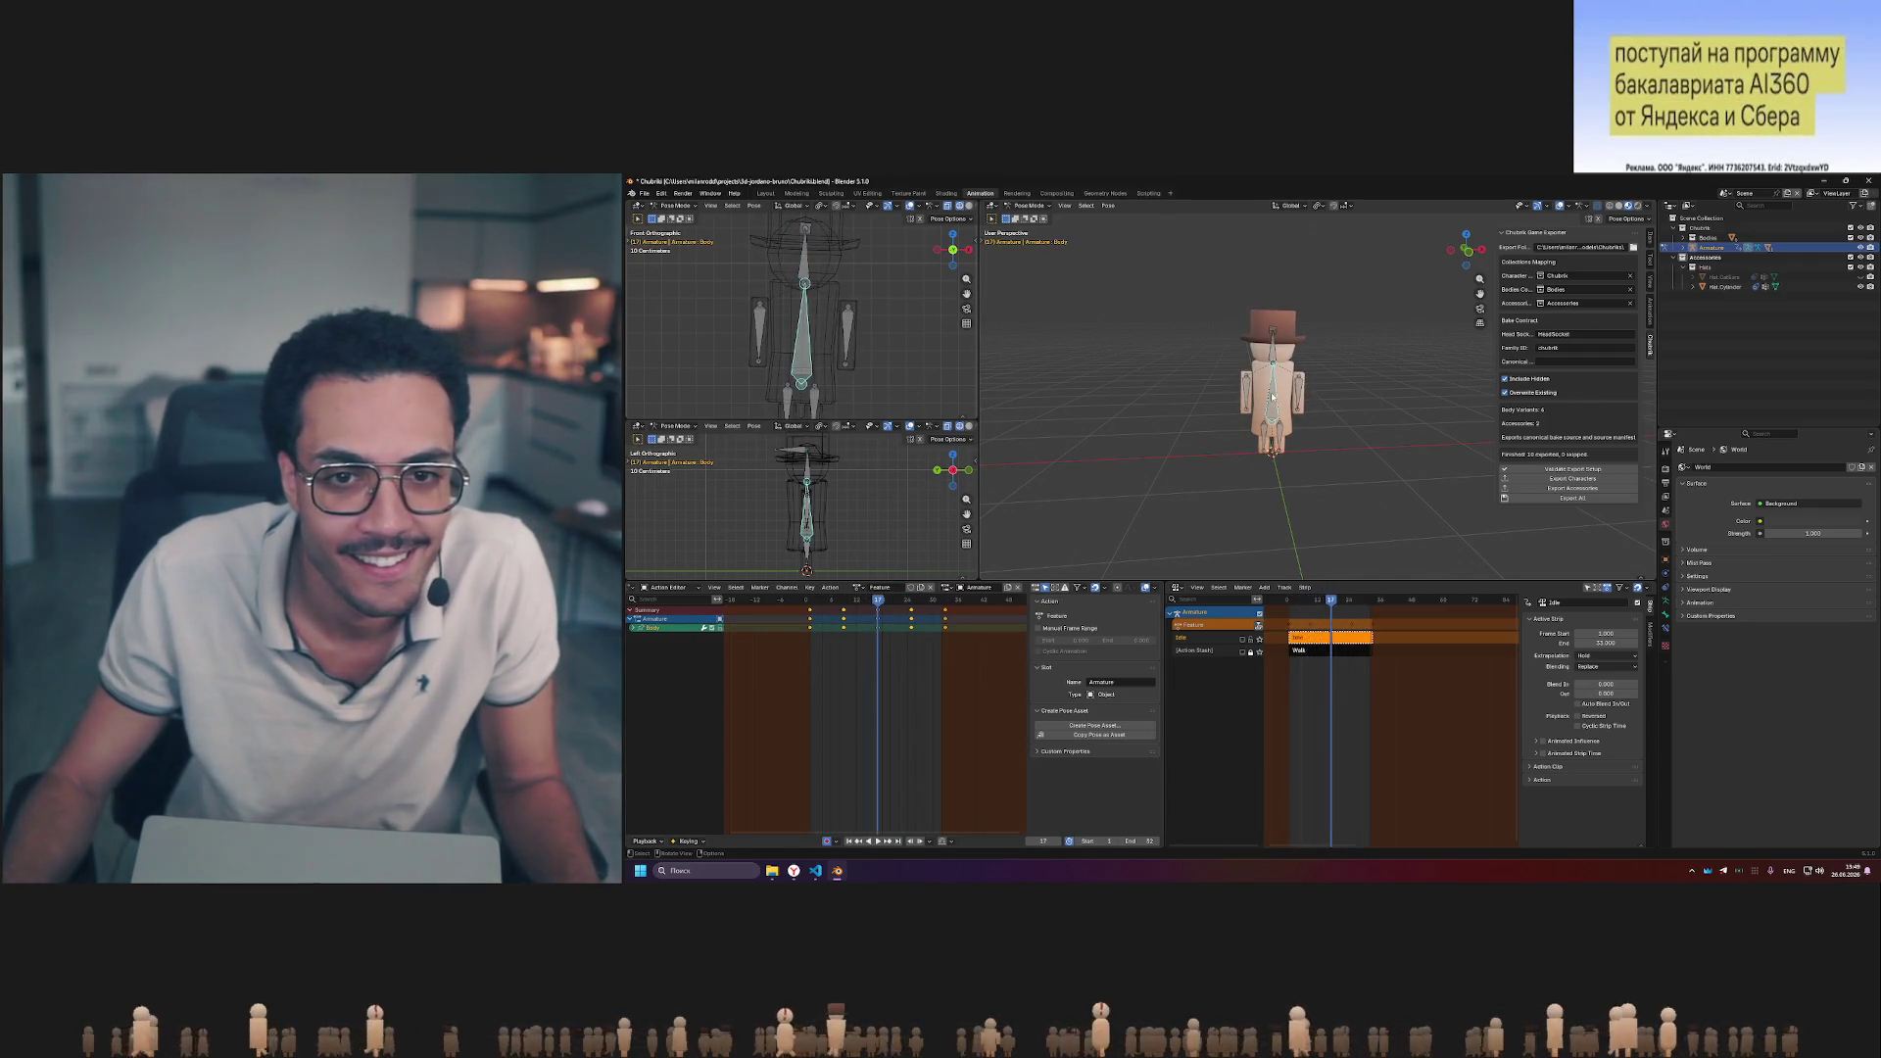
pyautogui.press('Delete')
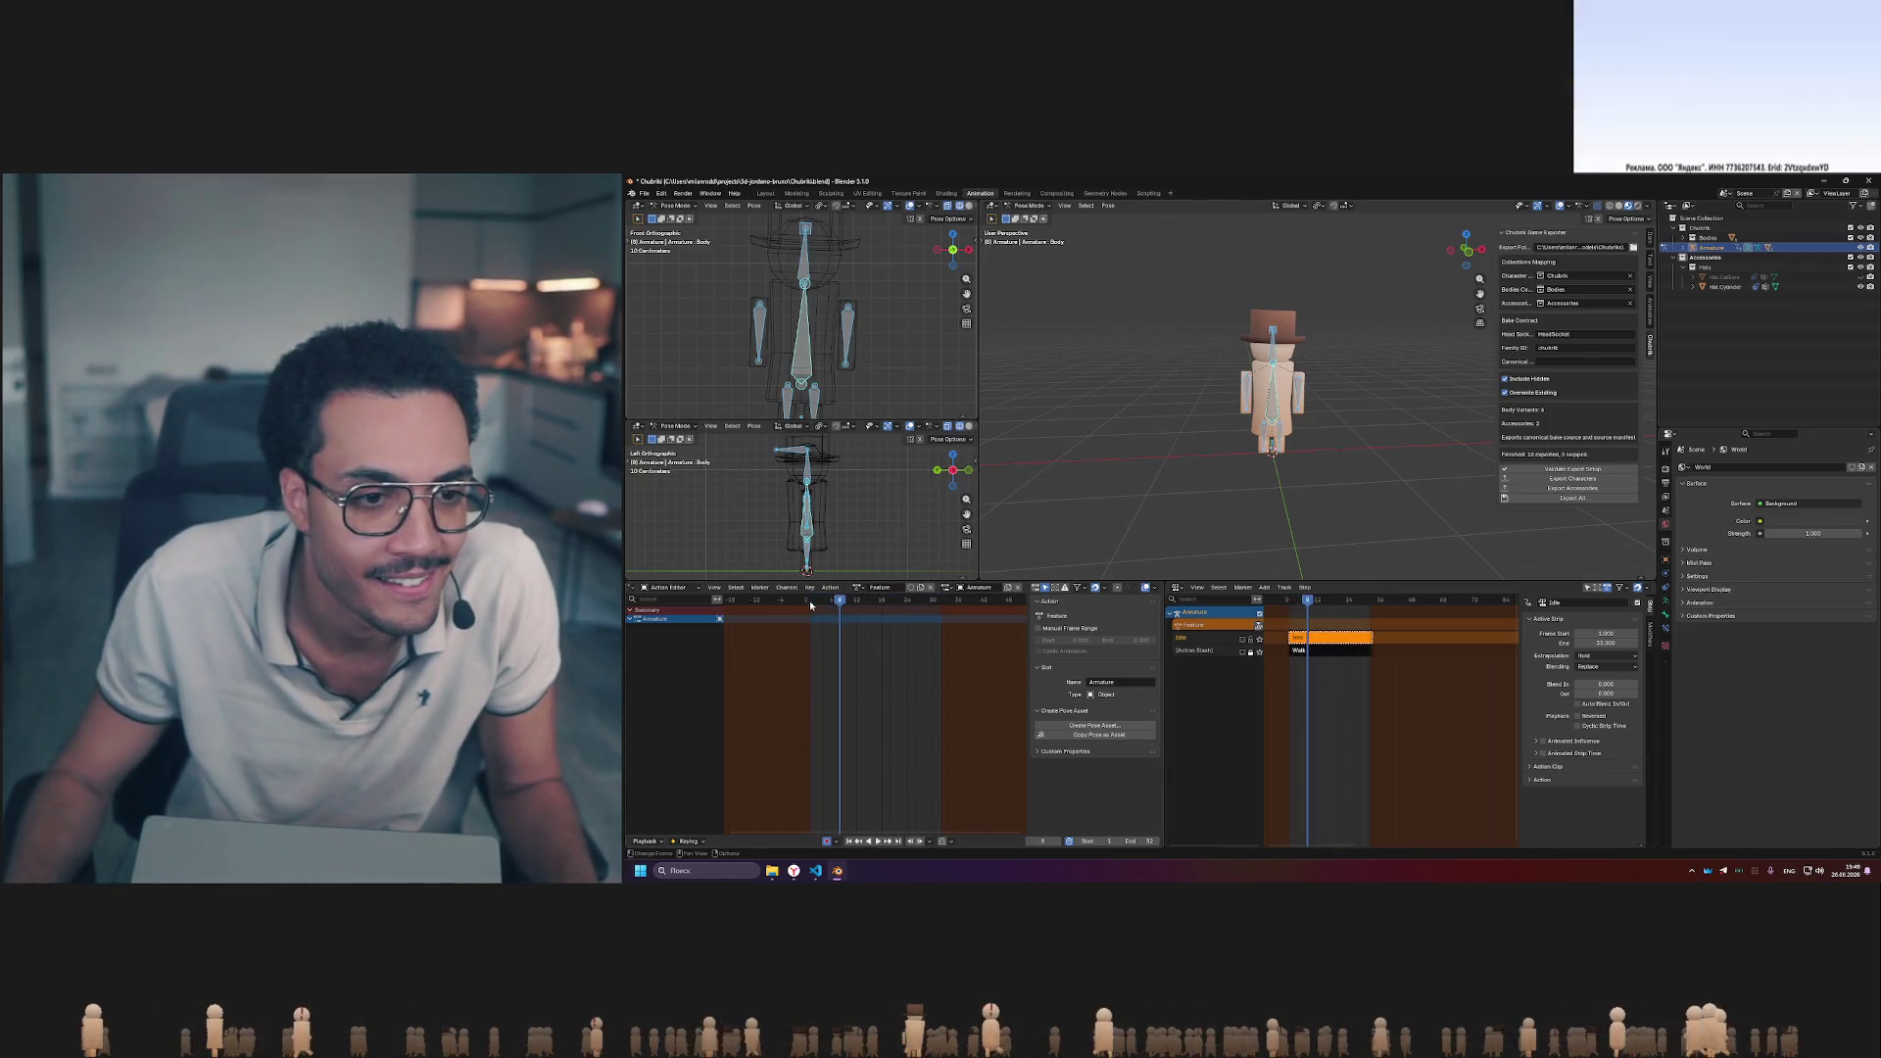
pyautogui.click(1109, 208)
pyautogui.click(1277, 334)
pyautogui.hotkey('alt', 'a')
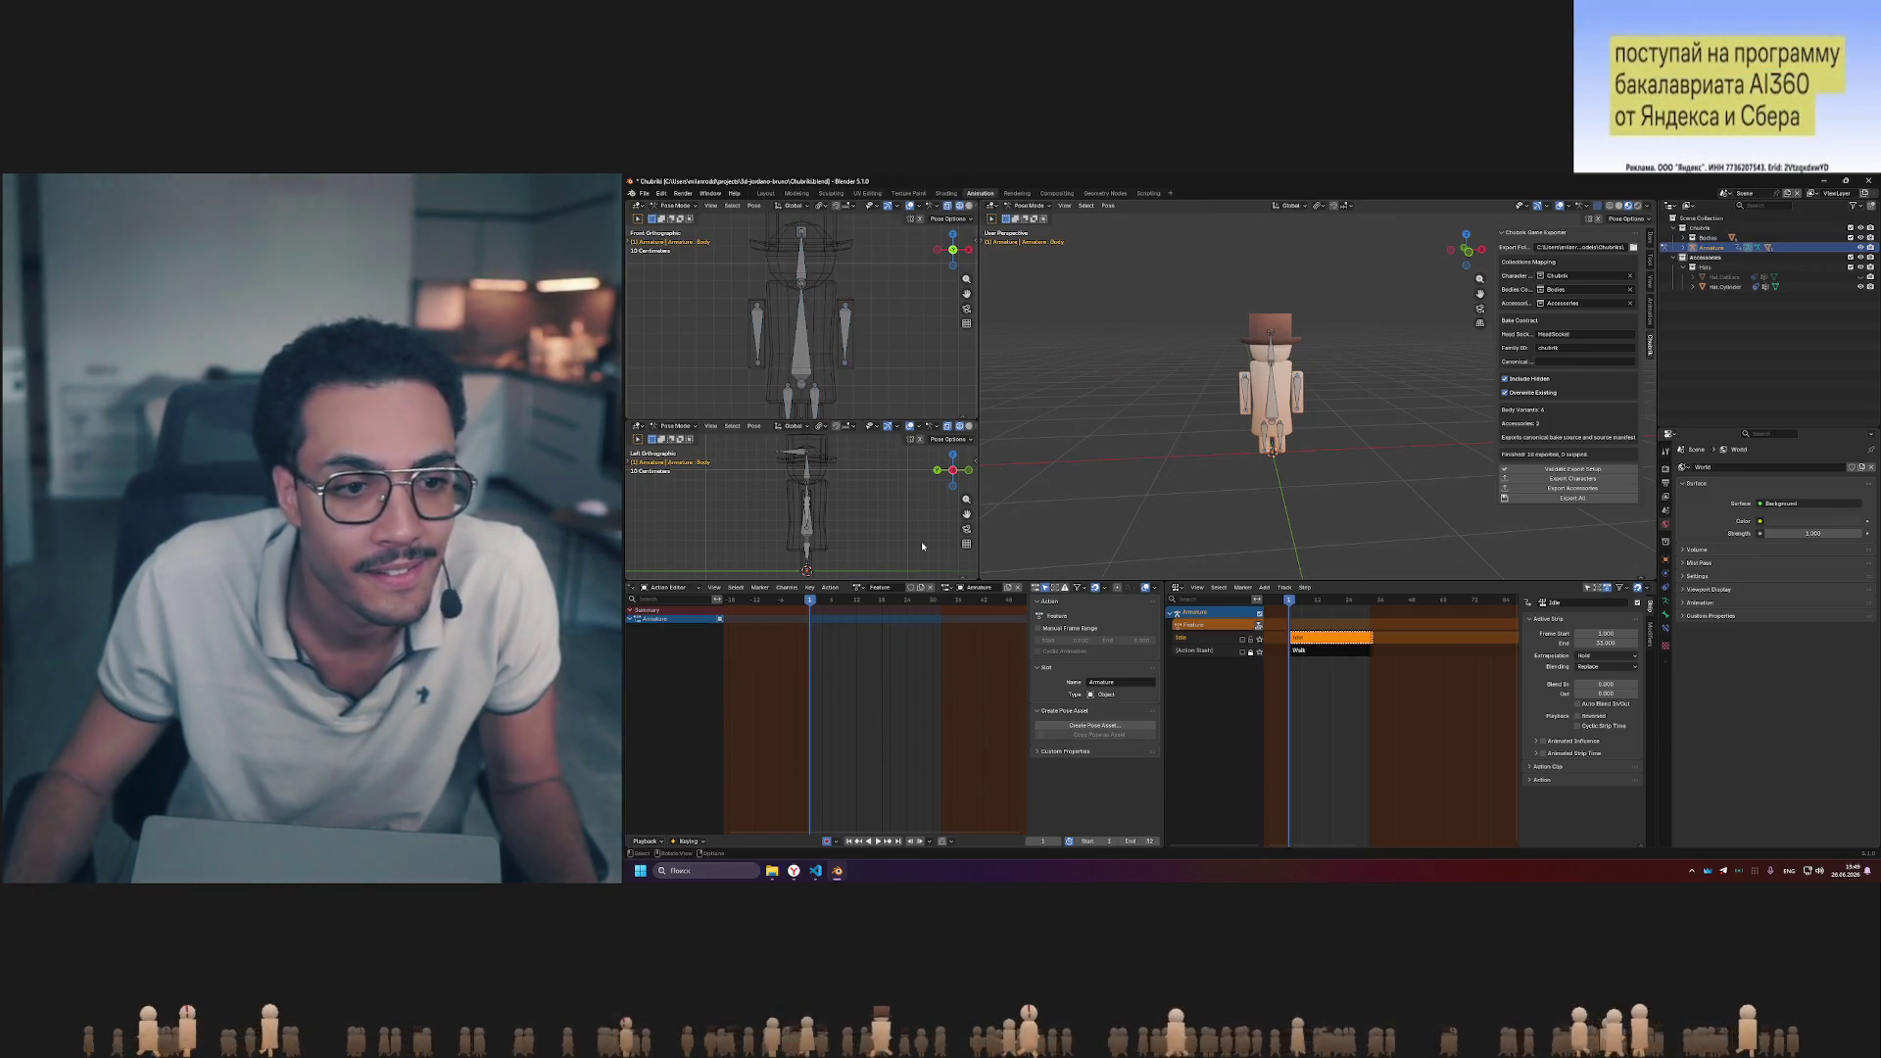
pyautogui.moveTo(814, 602); pyautogui.dragTo(849, 602)
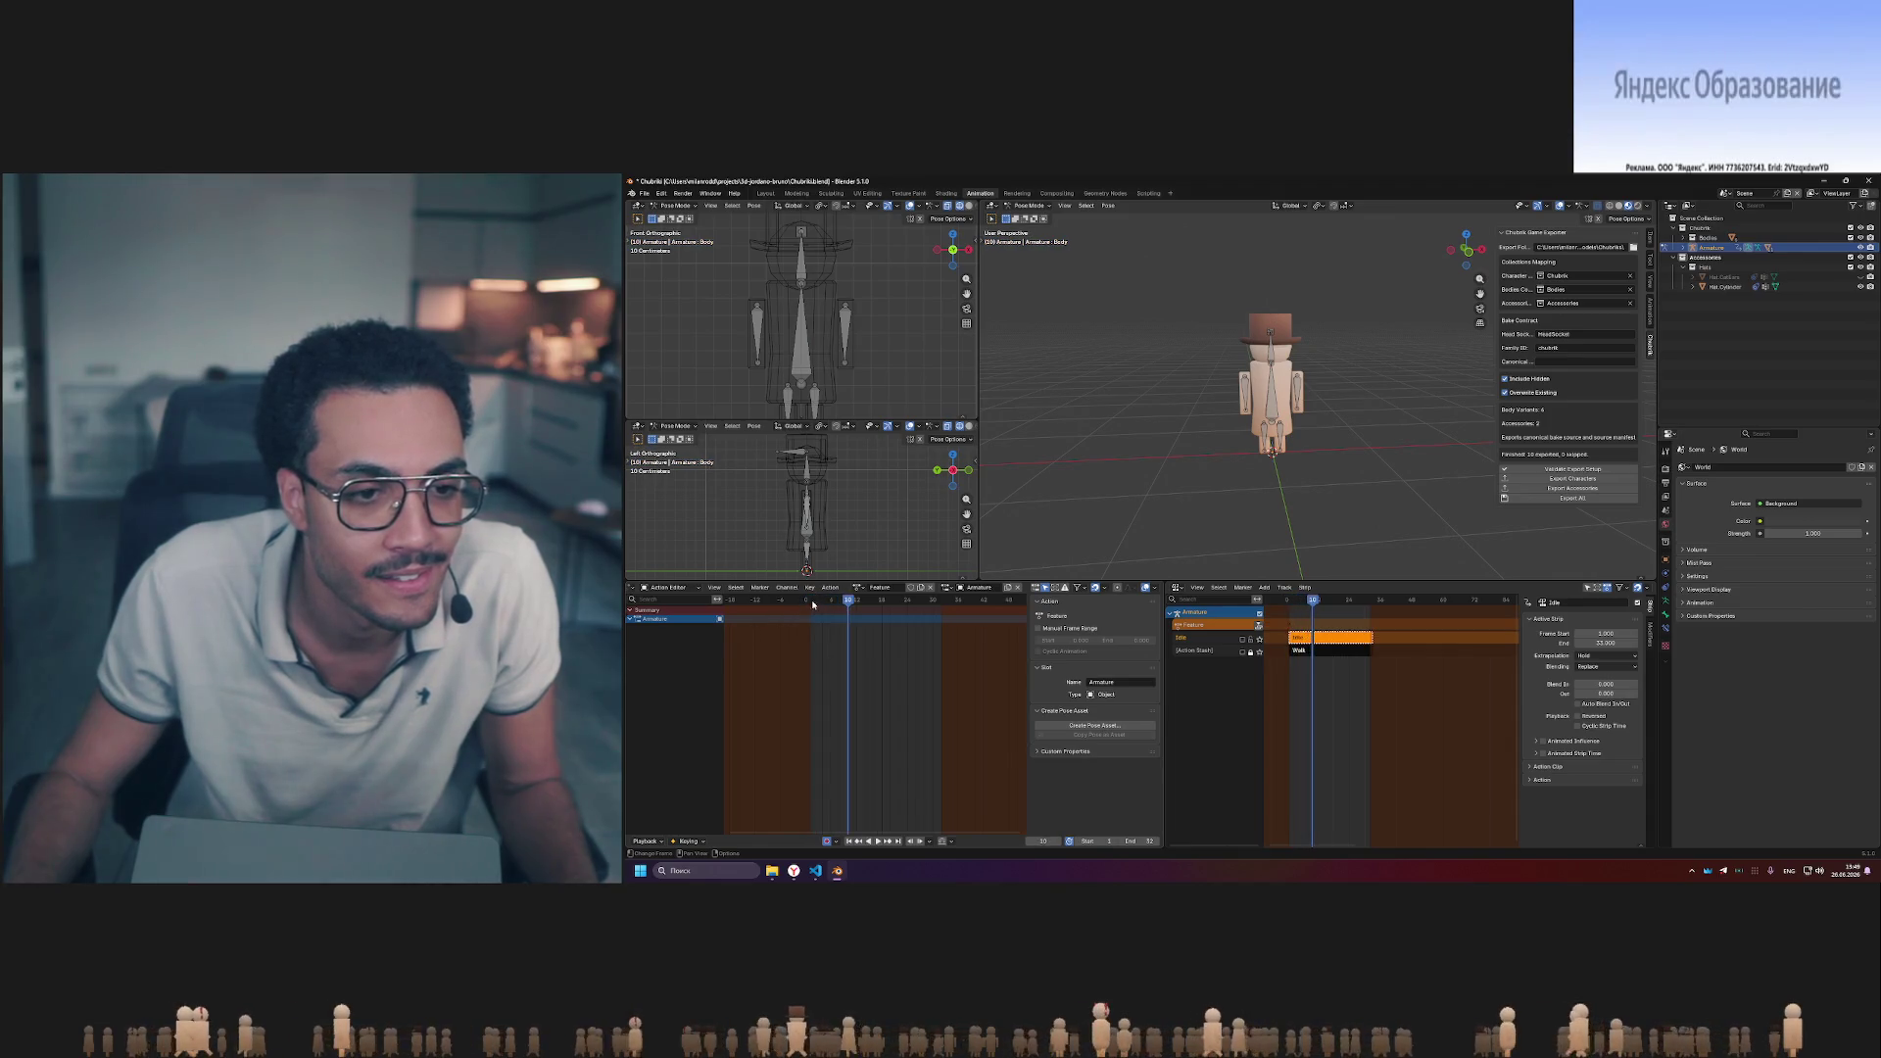
pyautogui.press('a')
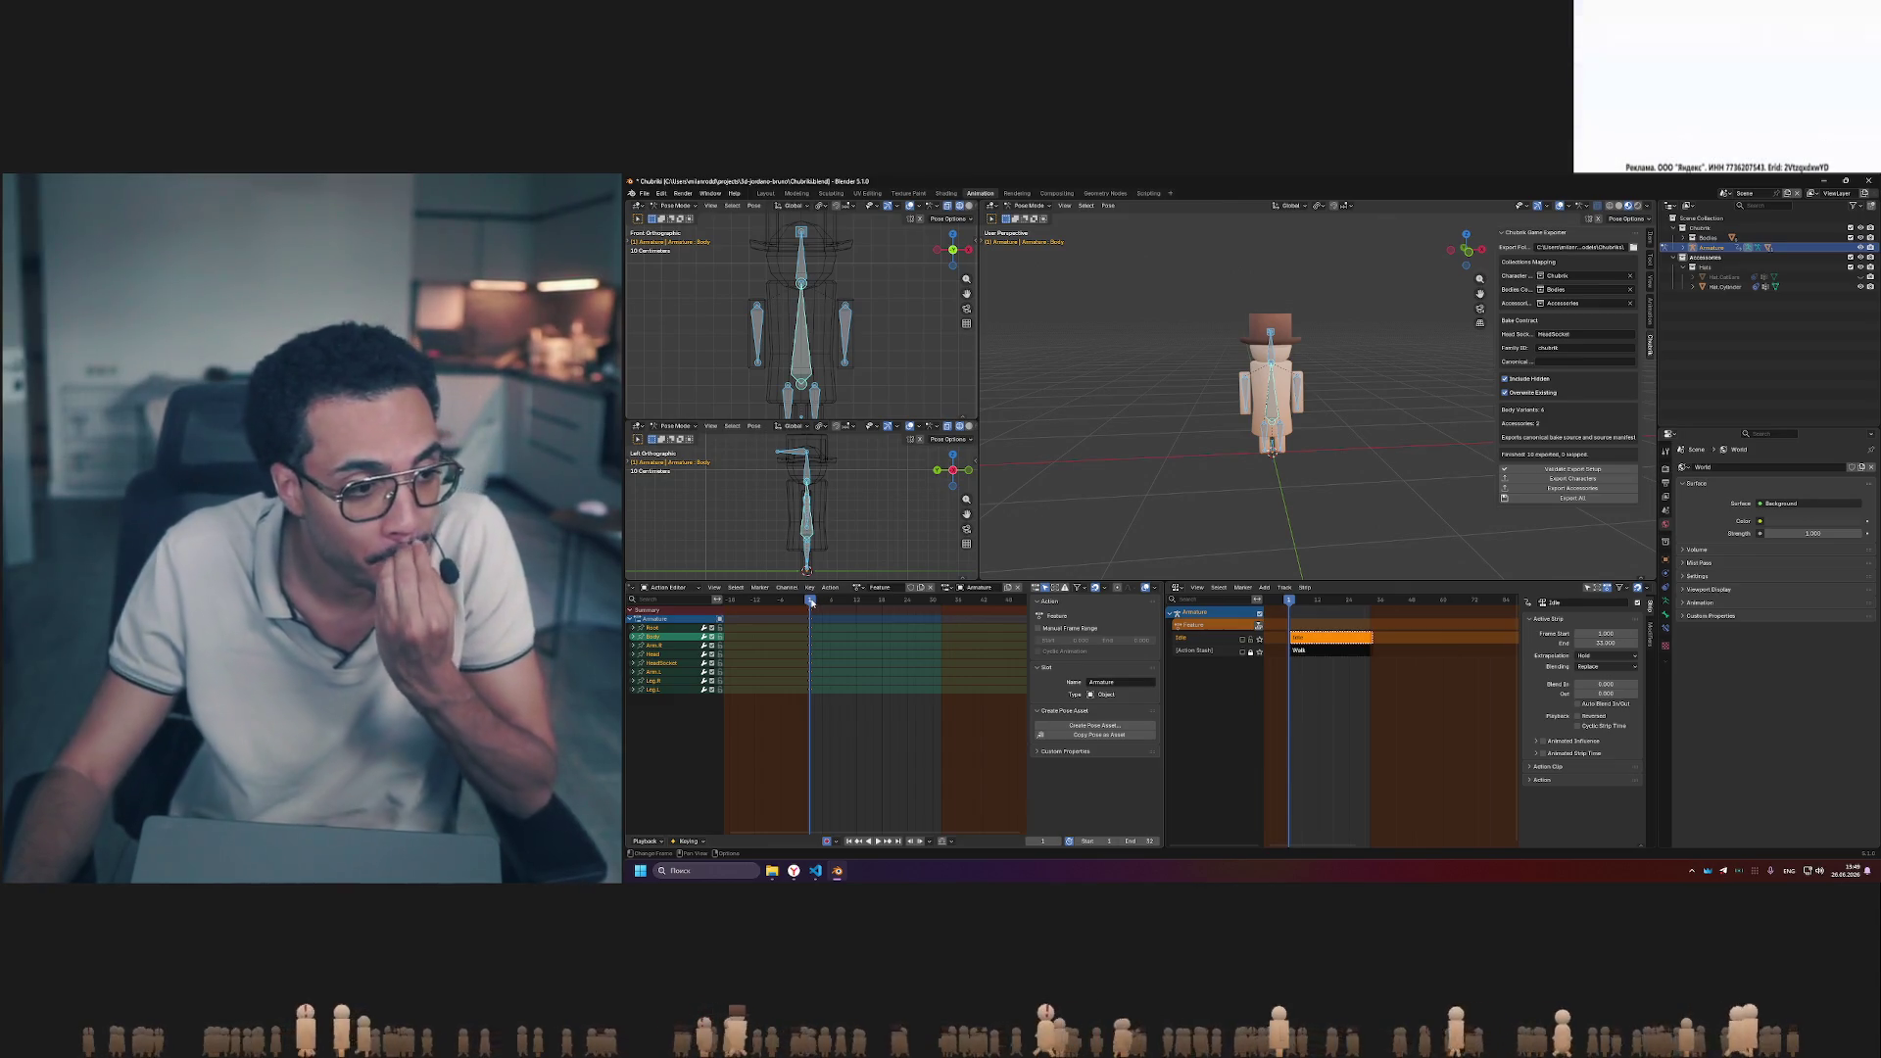
pyautogui.click(893, 624)
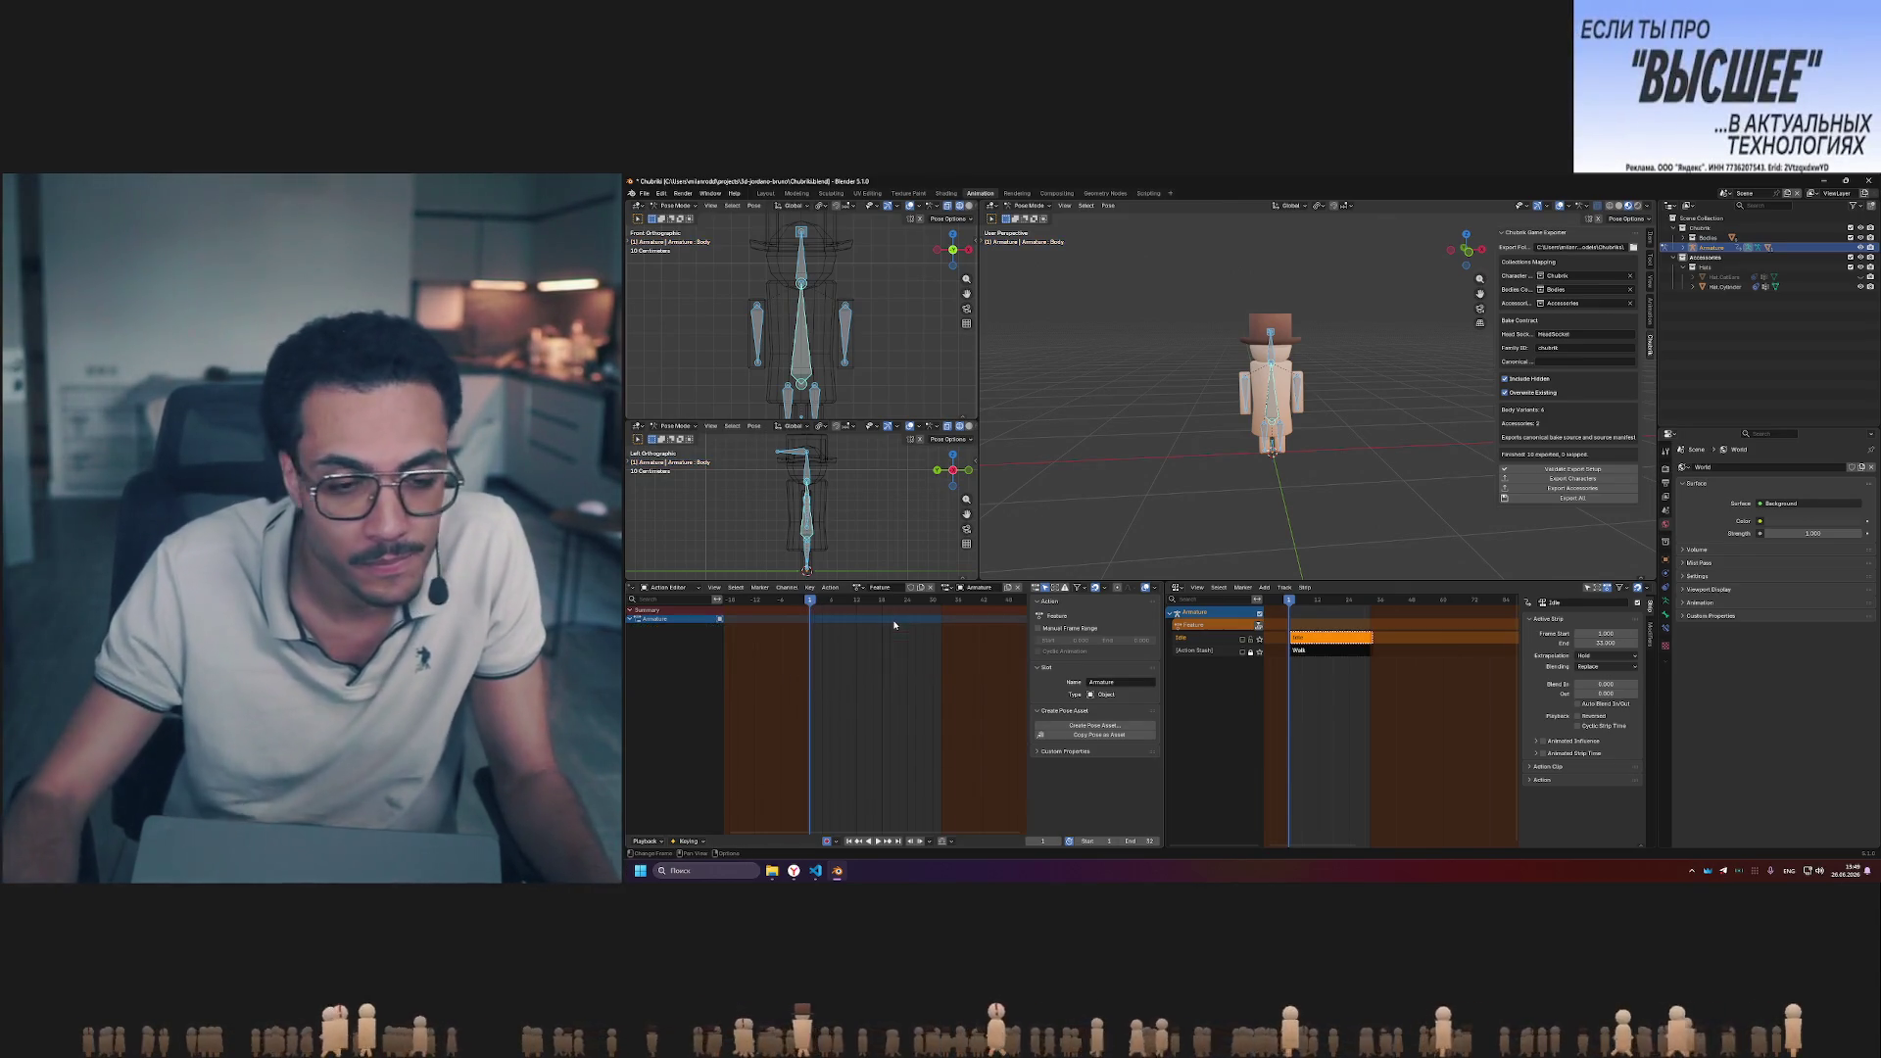
pyautogui.hotkey('alt', 'a')
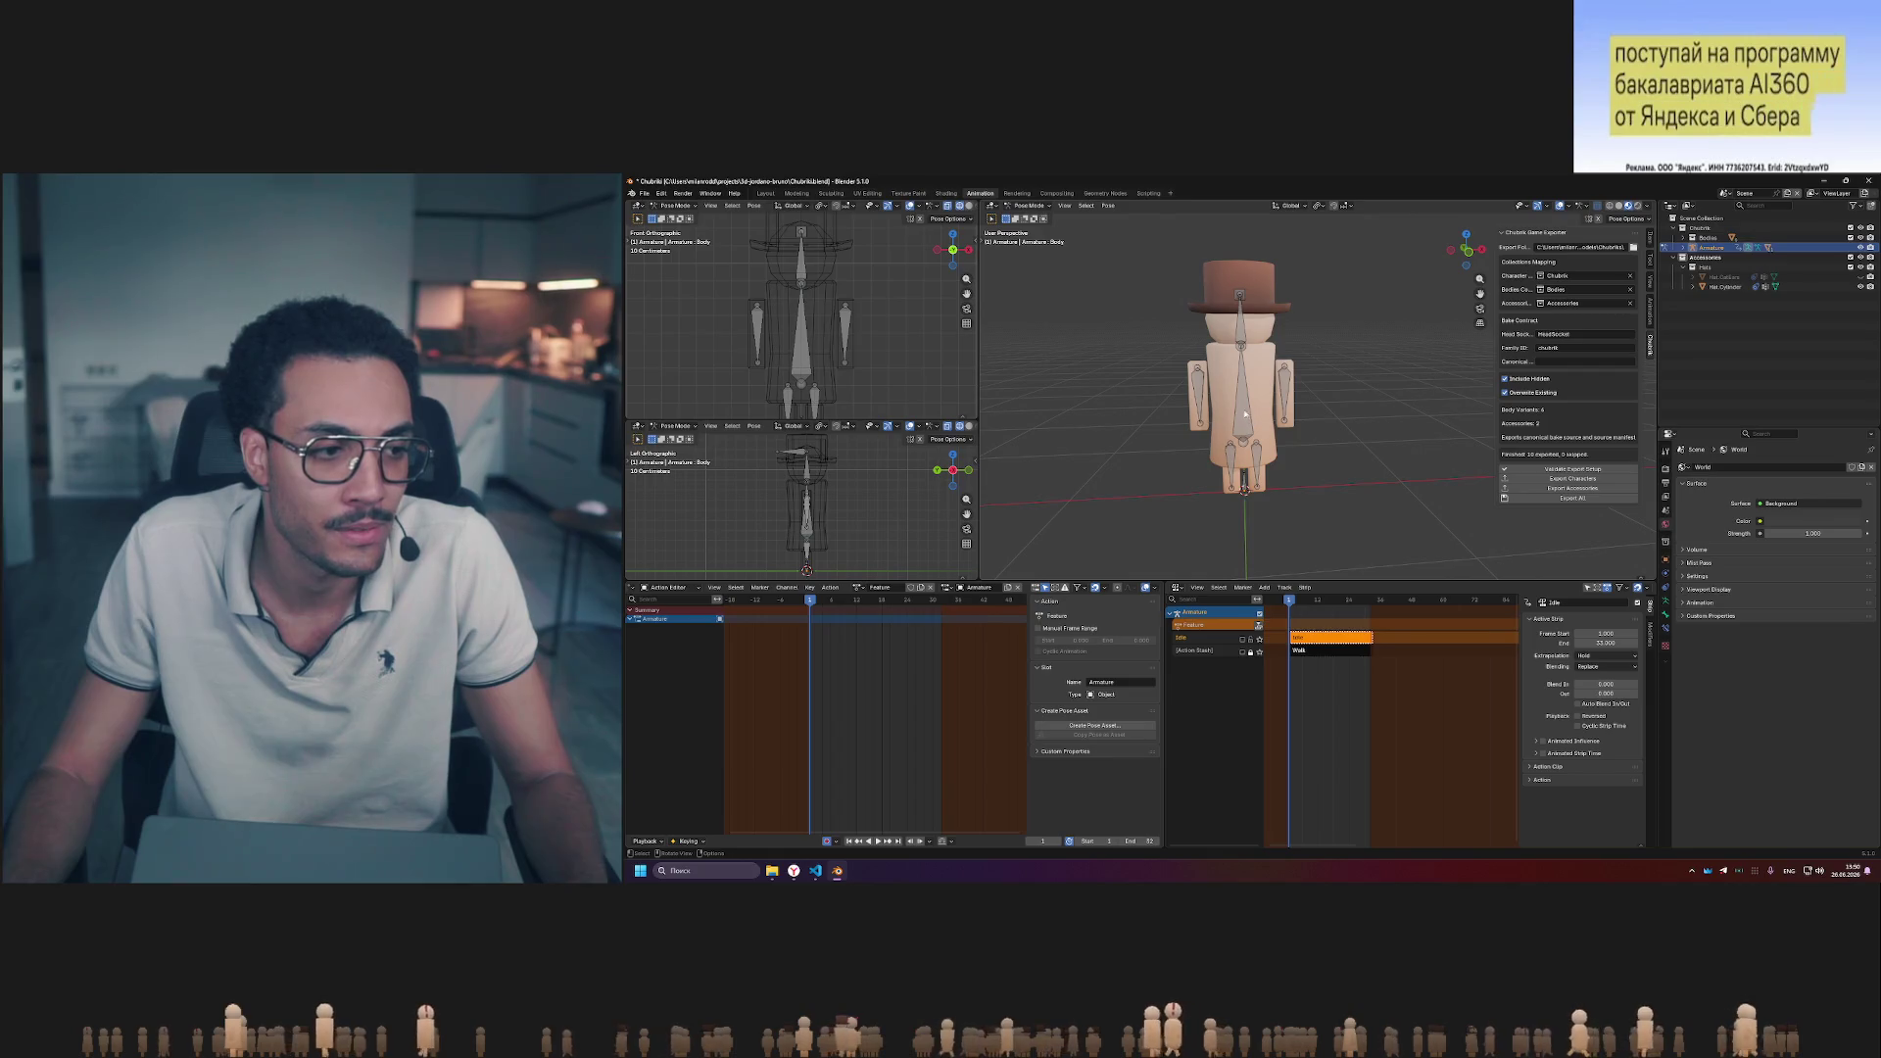
pyautogui.scroll(2, 1265, 298)
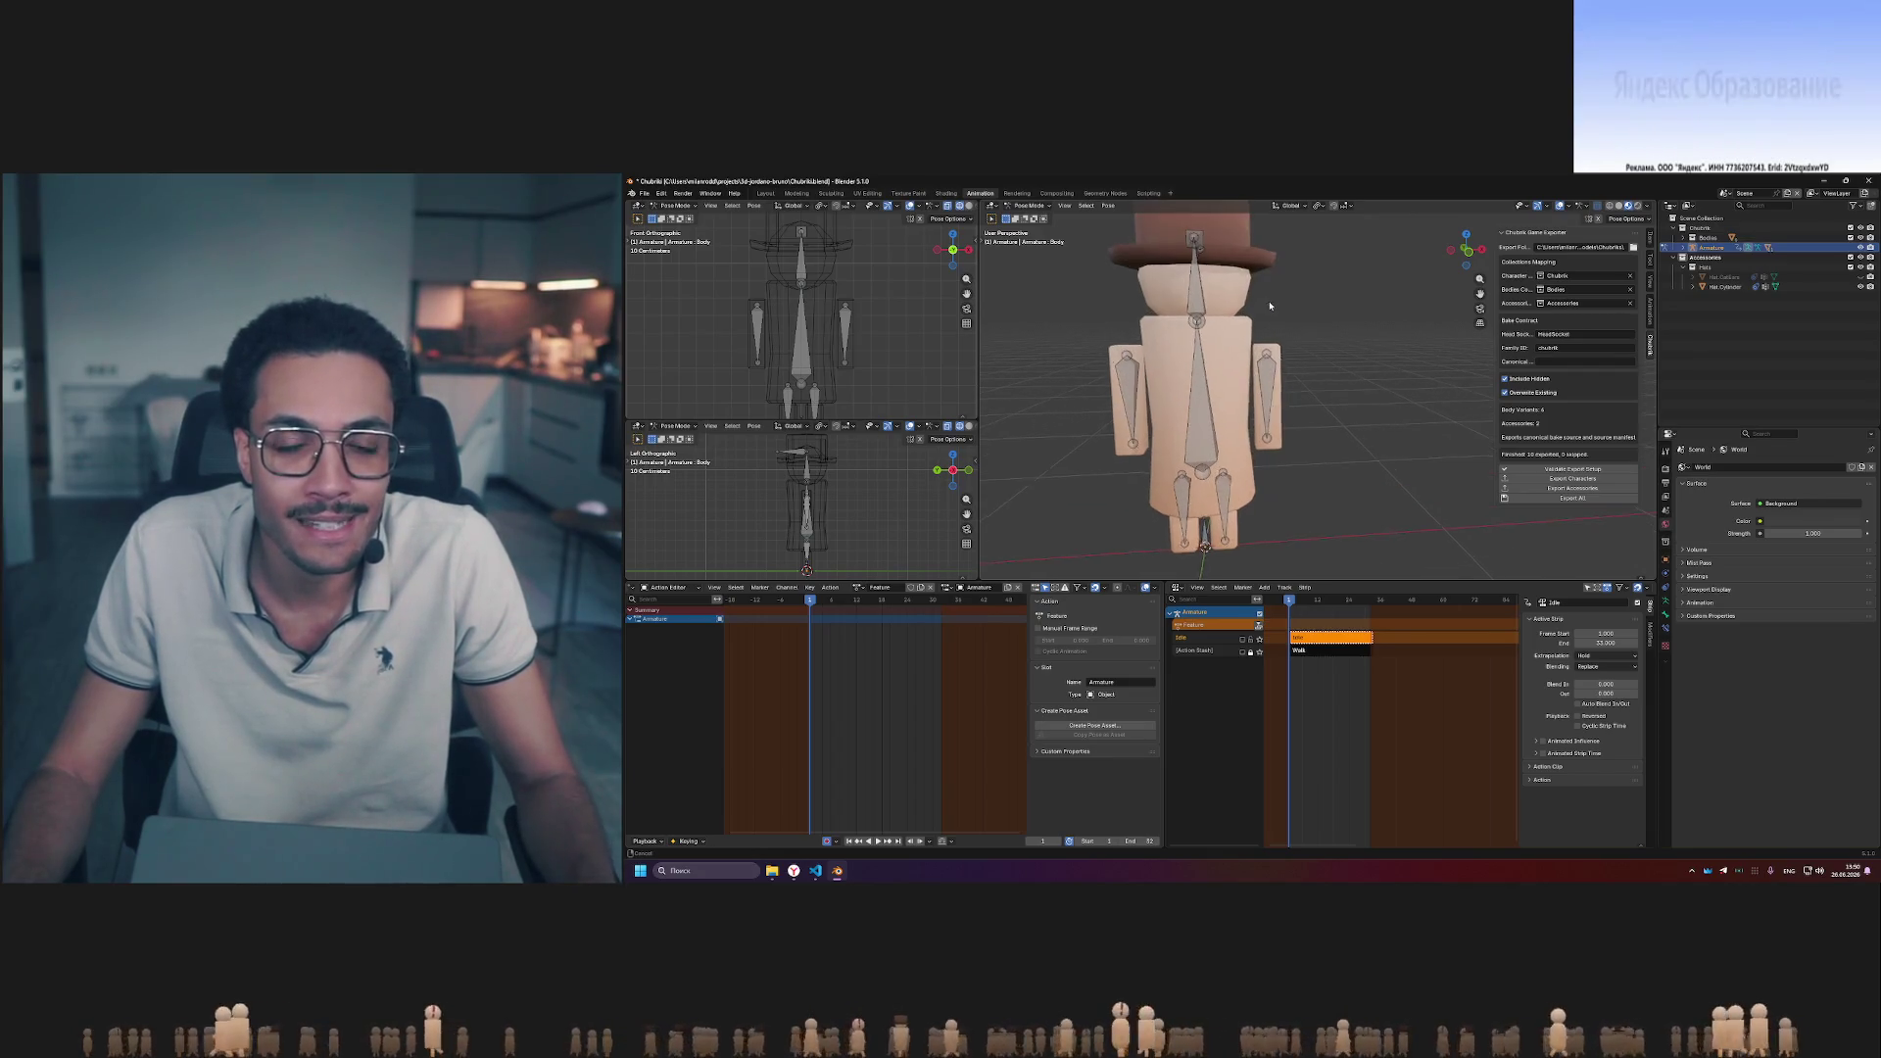
pyautogui.keyDown('shift'); pyautogui.moveTo(1266, 299); pyautogui.dragTo(1313, 354, button='middle'); pyautogui.keyUp('shift')
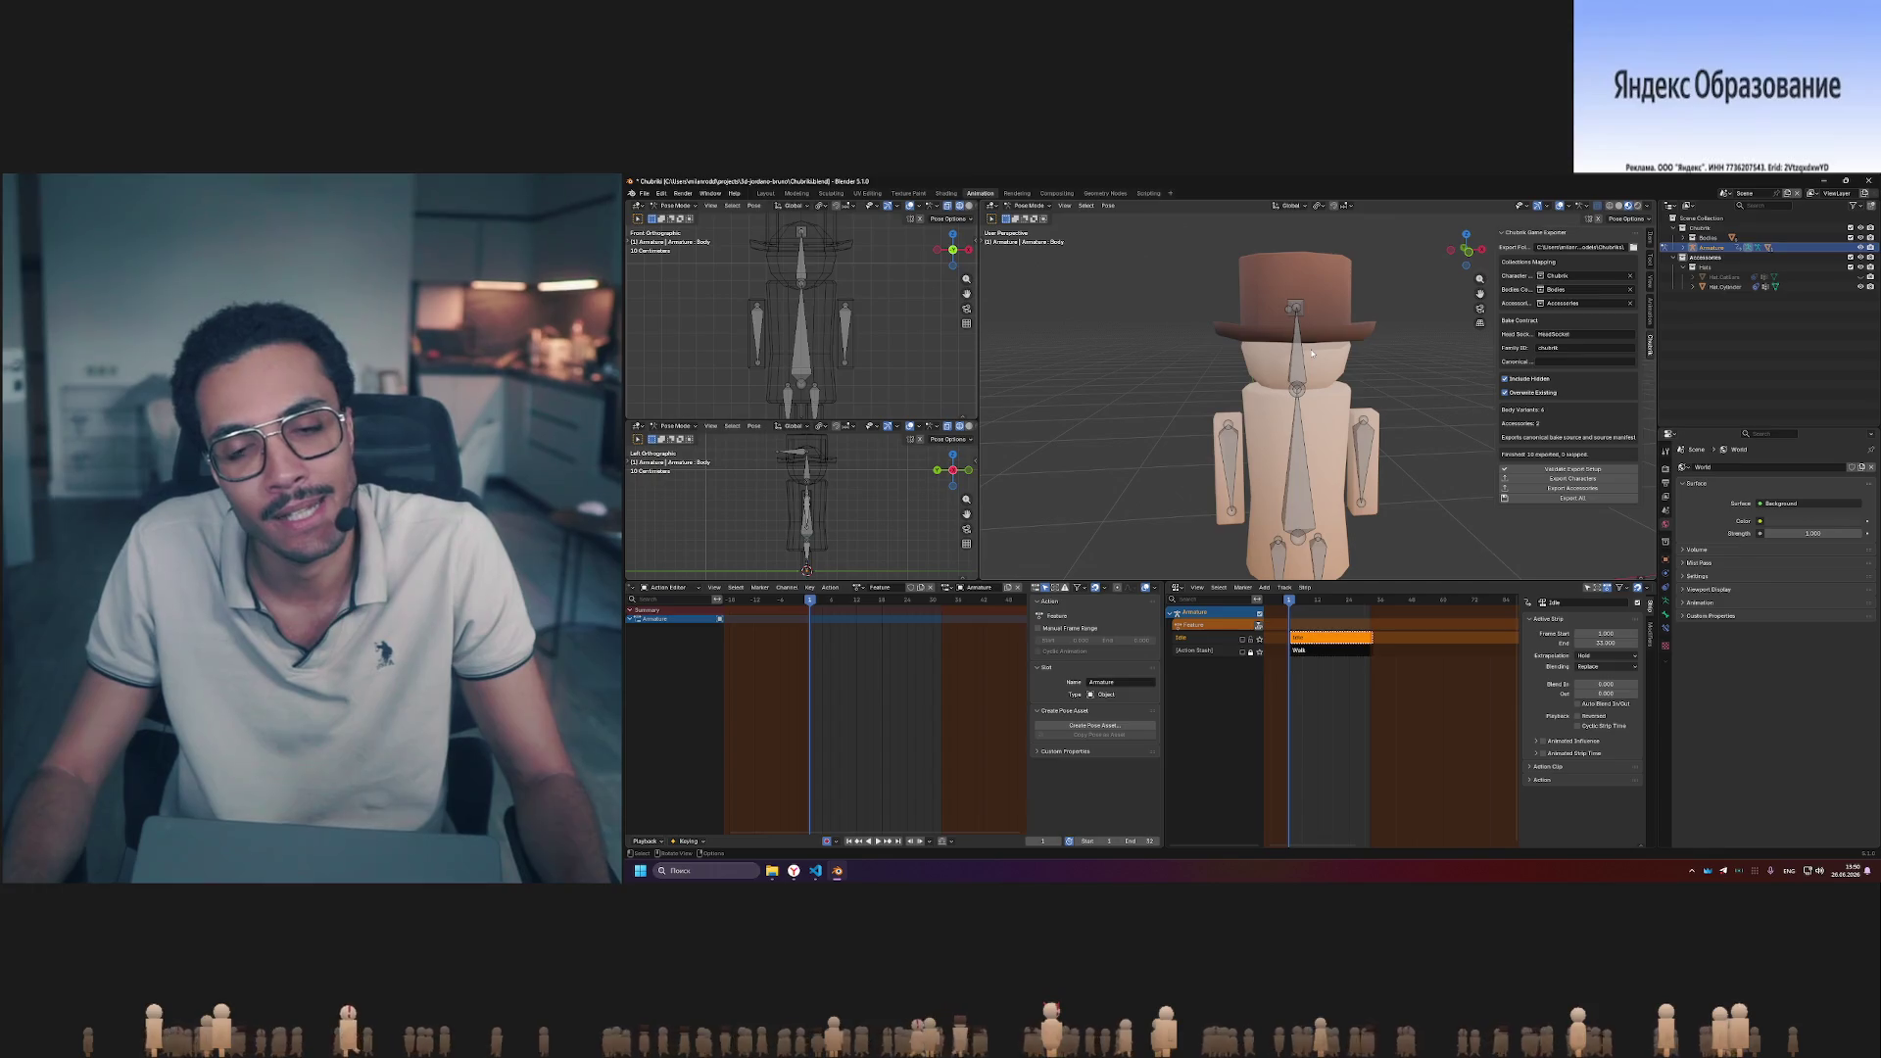
pyautogui.moveTo(1307, 315); pyautogui.dragTo(1267, 356, button='middle')
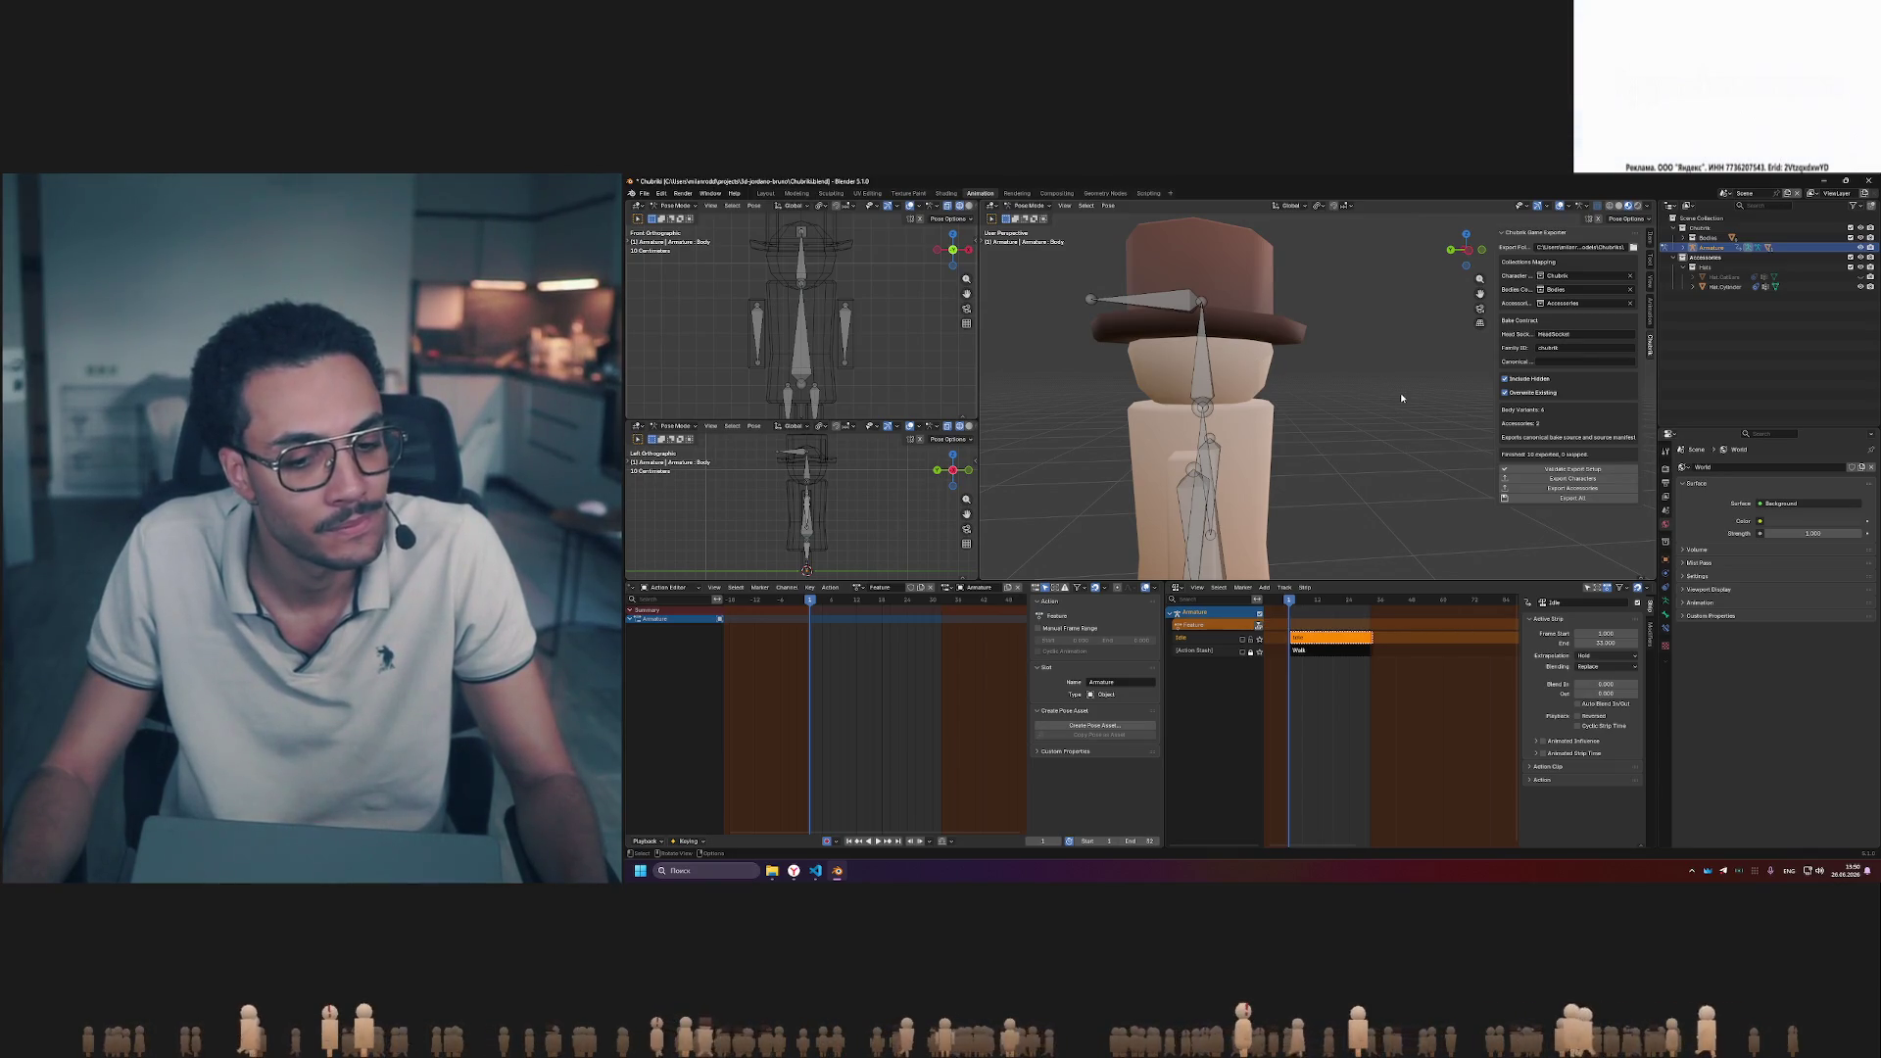
pyautogui.moveTo(1398, 393); pyautogui.dragTo(1293, 442, button='middle')
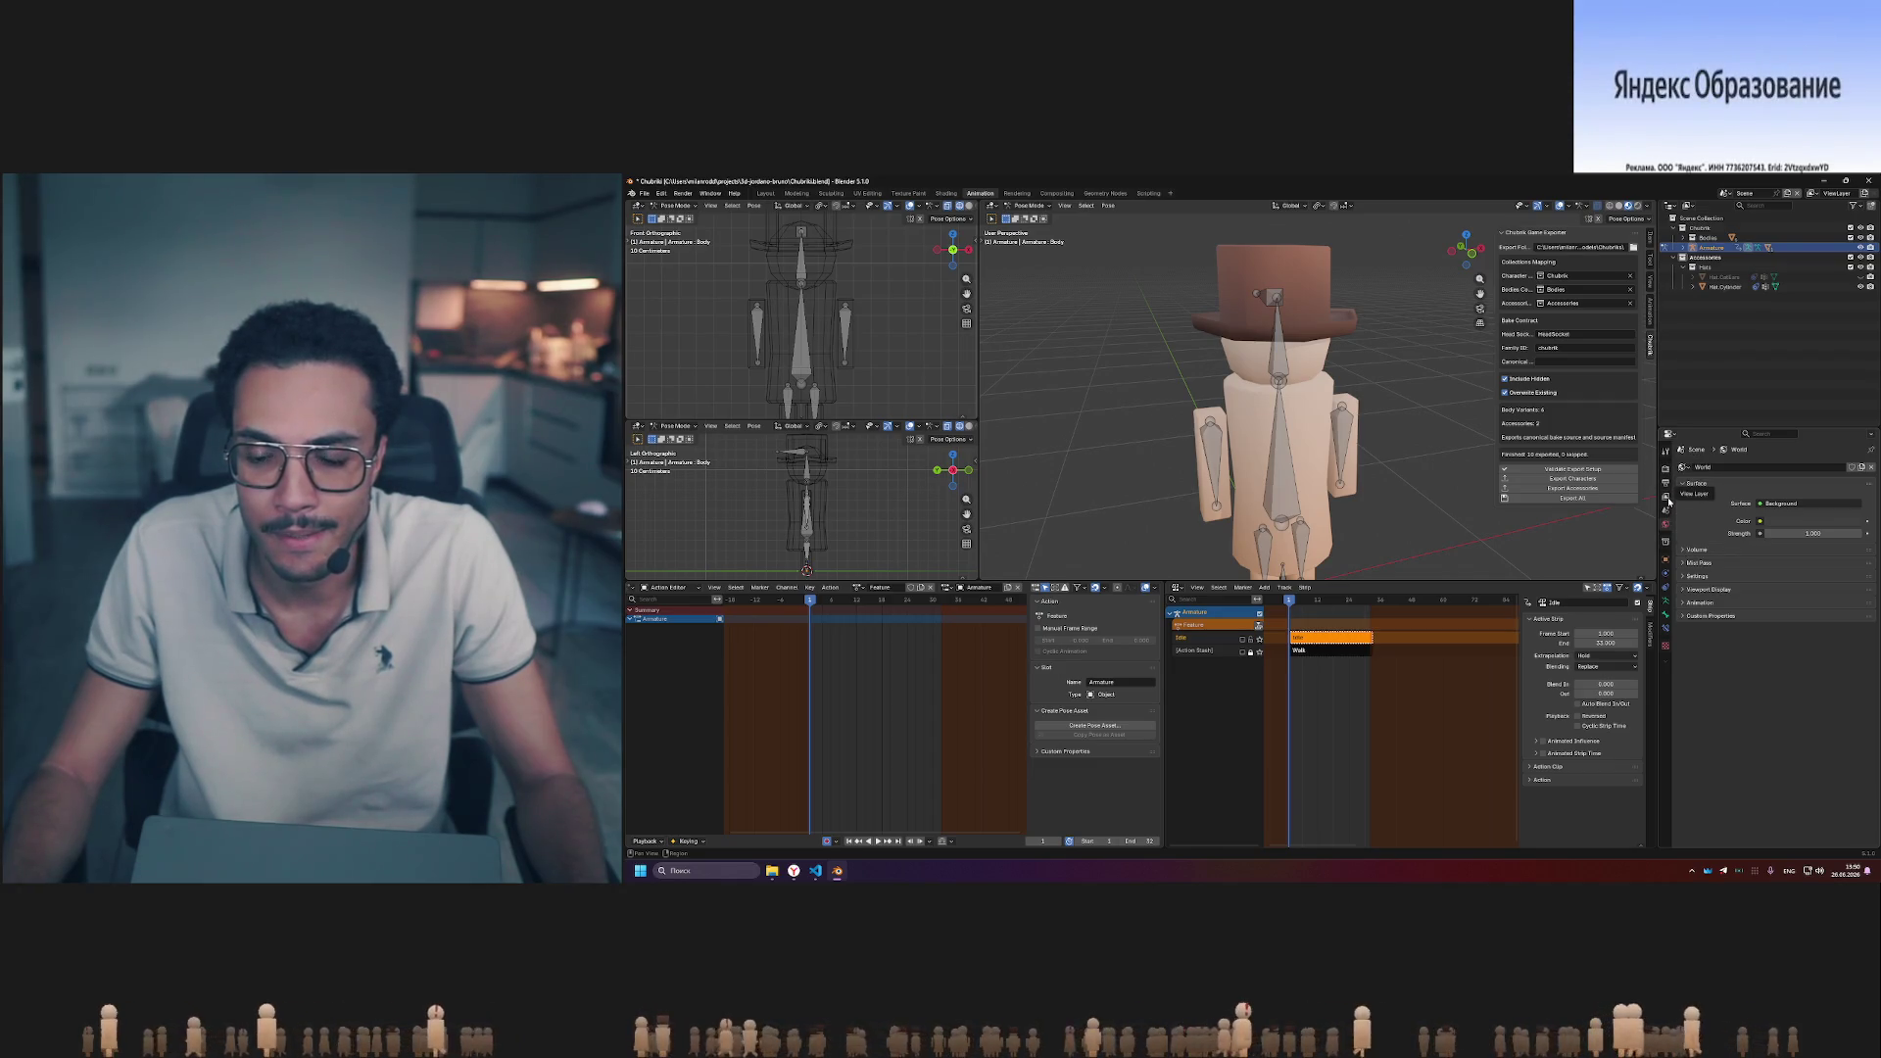
pyautogui.click(1669, 482)
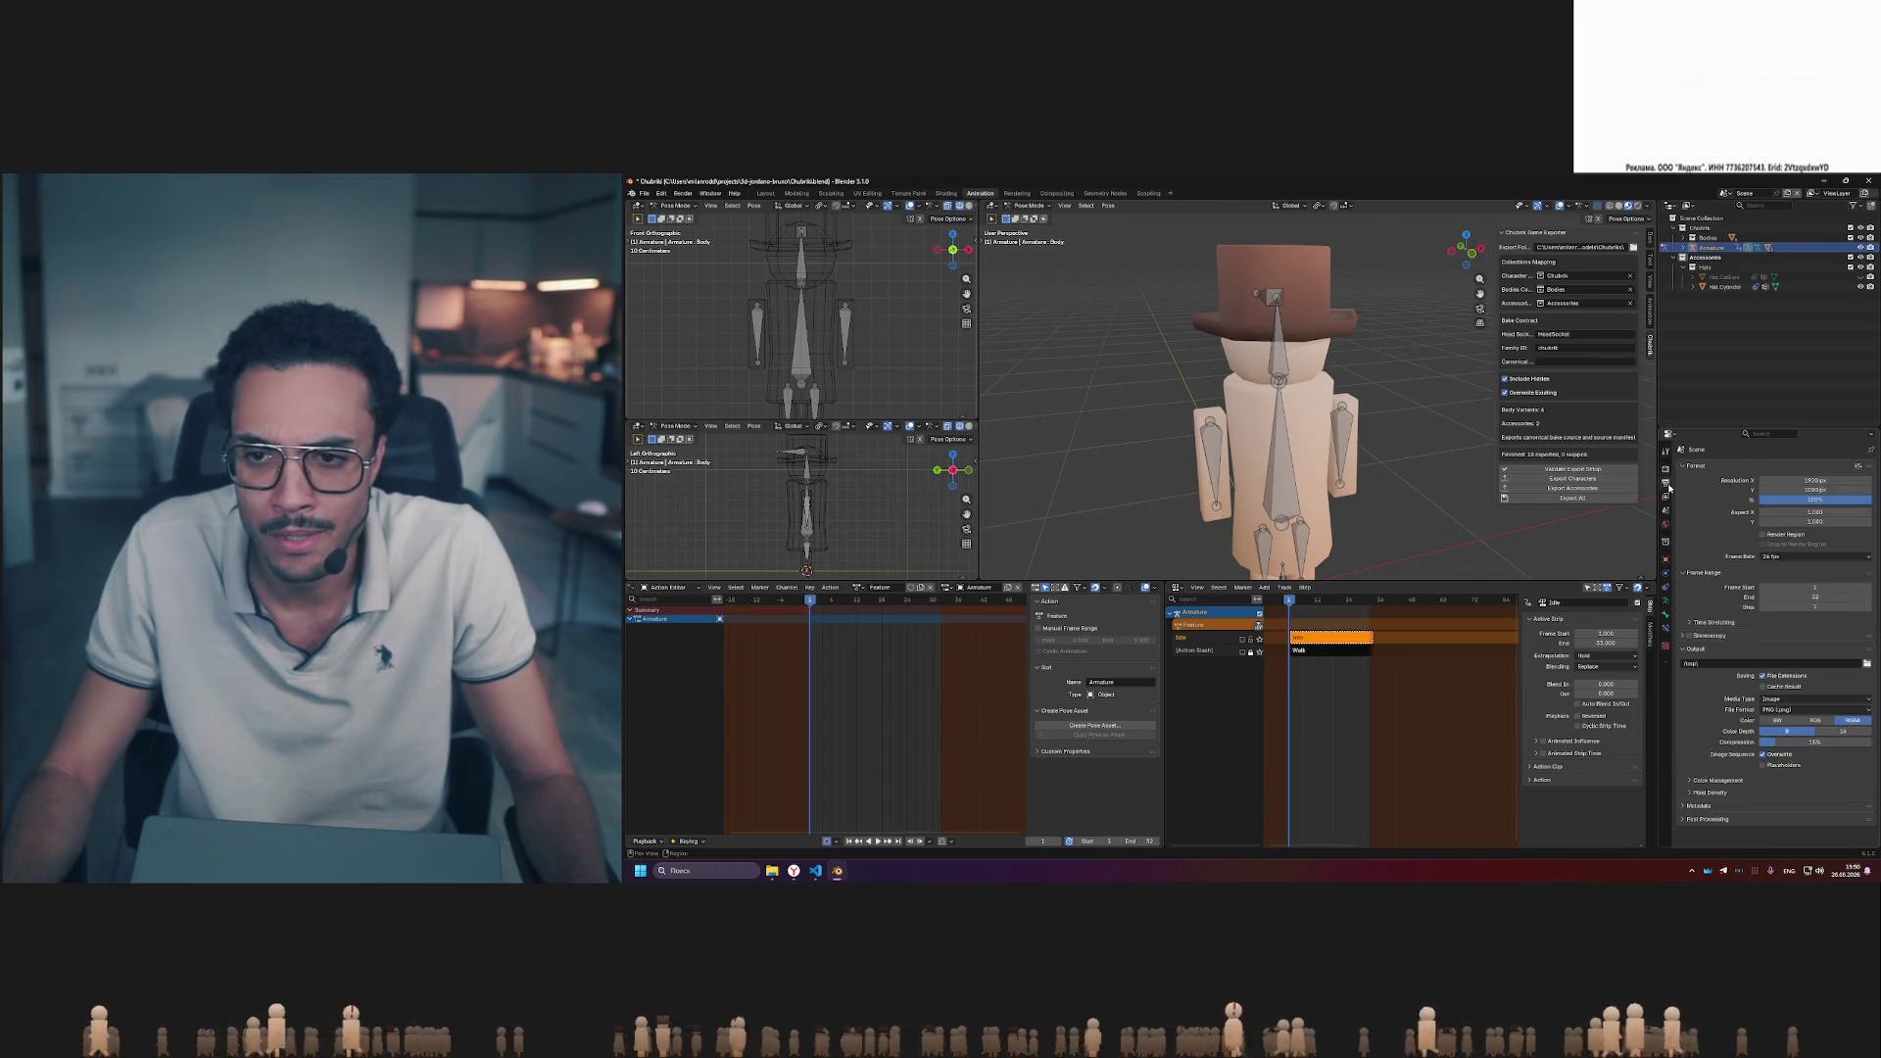
# - Choose a new value from the Frame Rate dropdown and play back the animation at that rate
pyautogui.click(1813, 557)
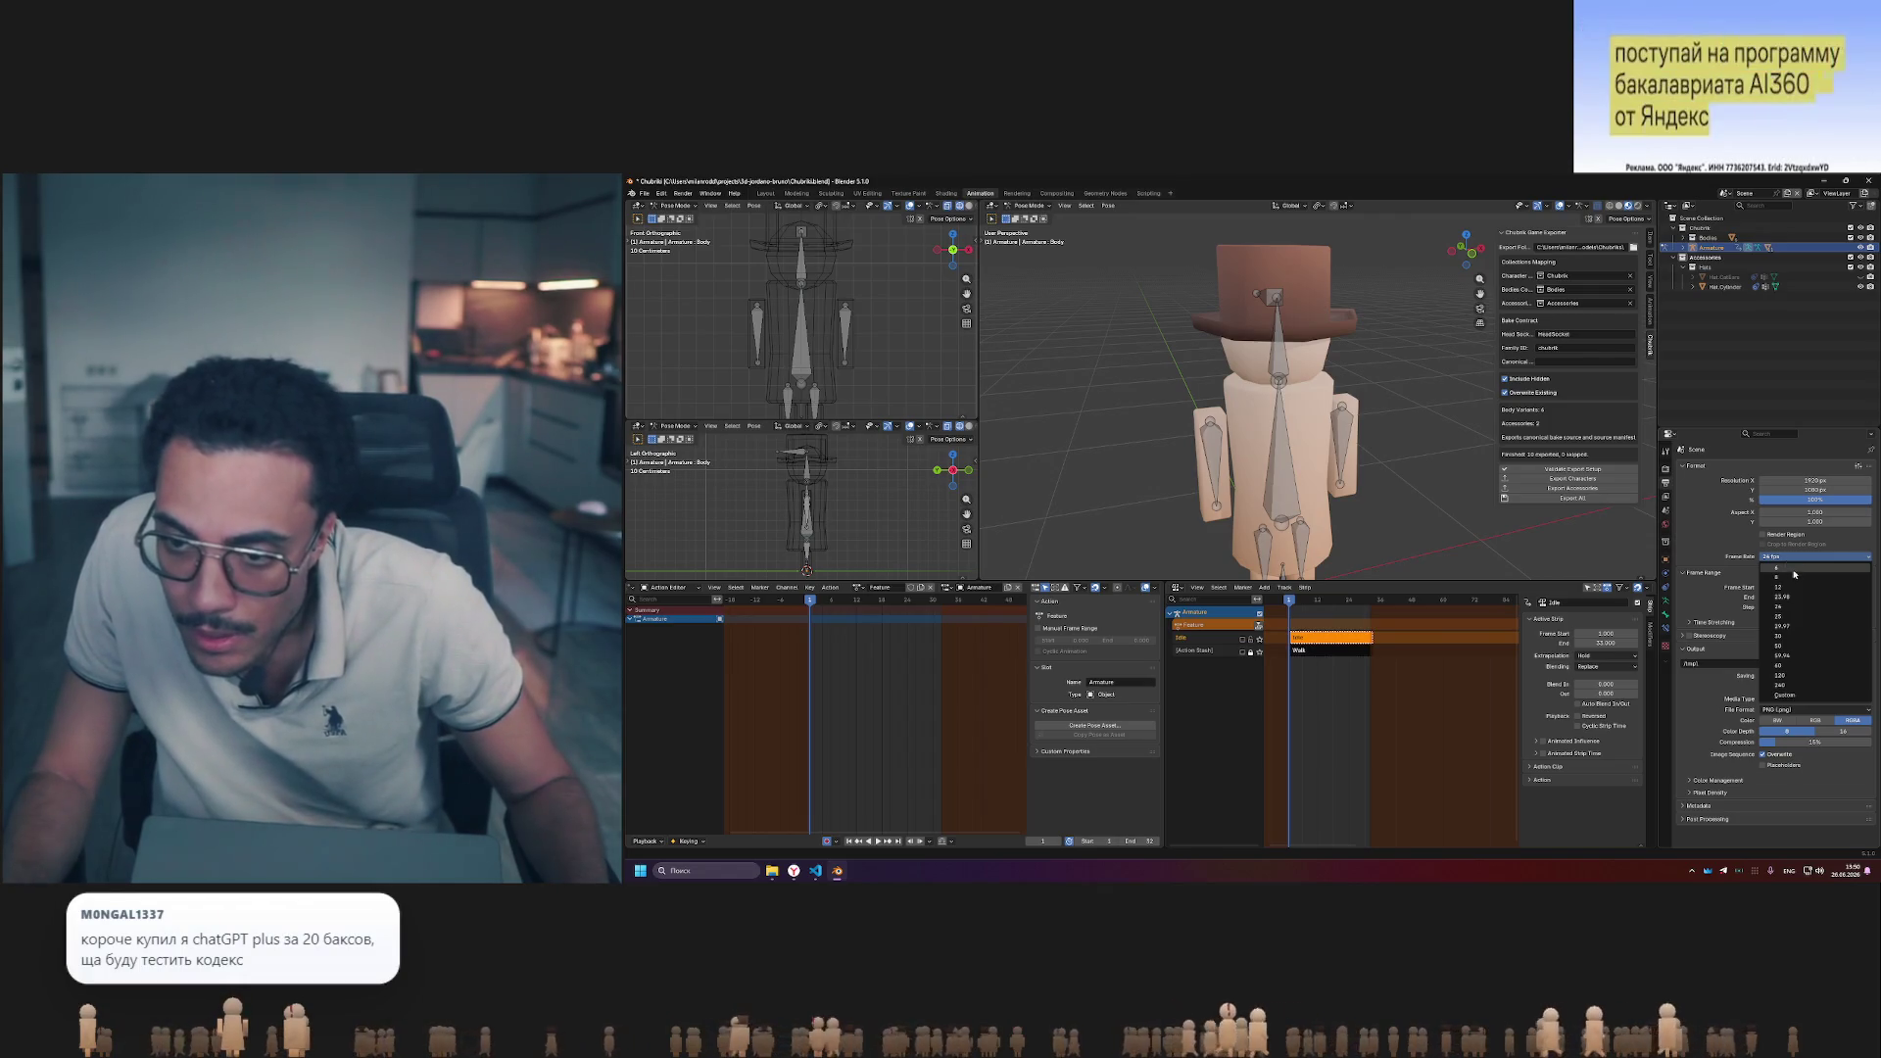
pyautogui.click(1795, 572)
pyautogui.press('space')
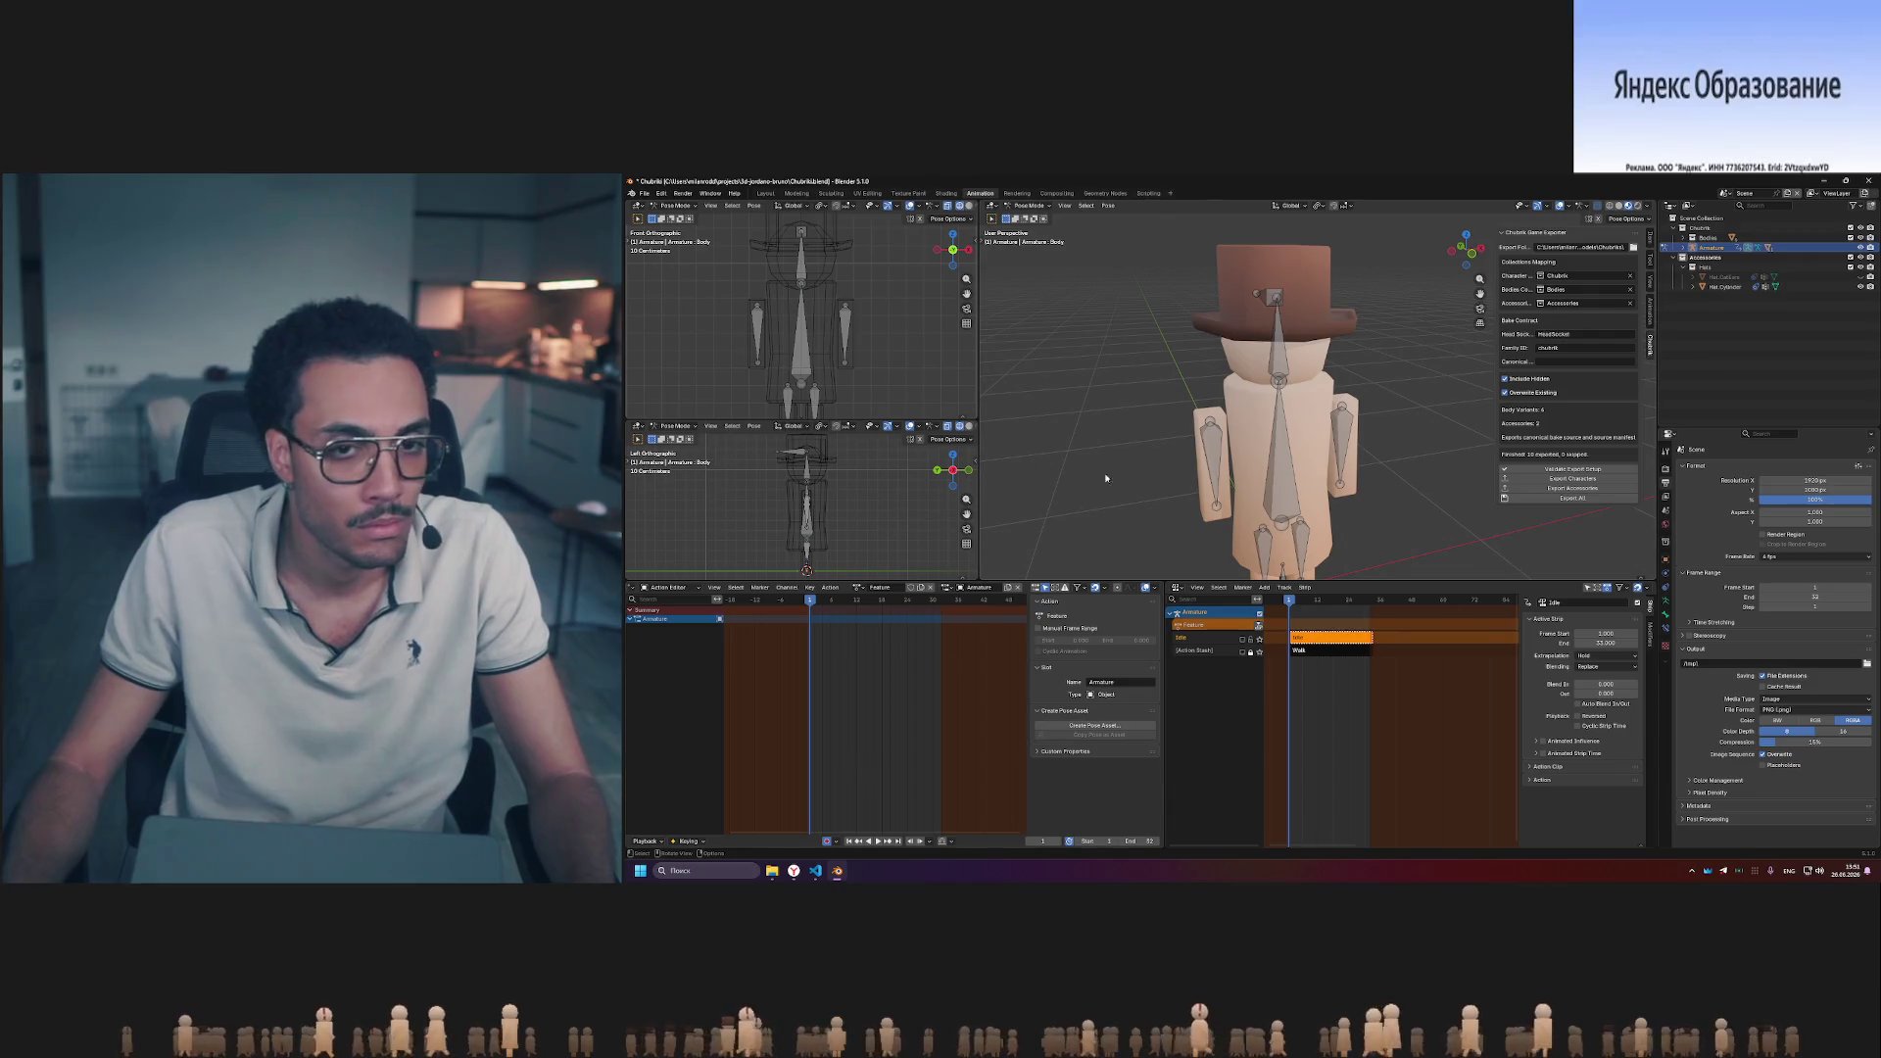
# - Select the Head bone, stop playback and delete its unwanted keyframes from the action
pyautogui.click(1277, 336)
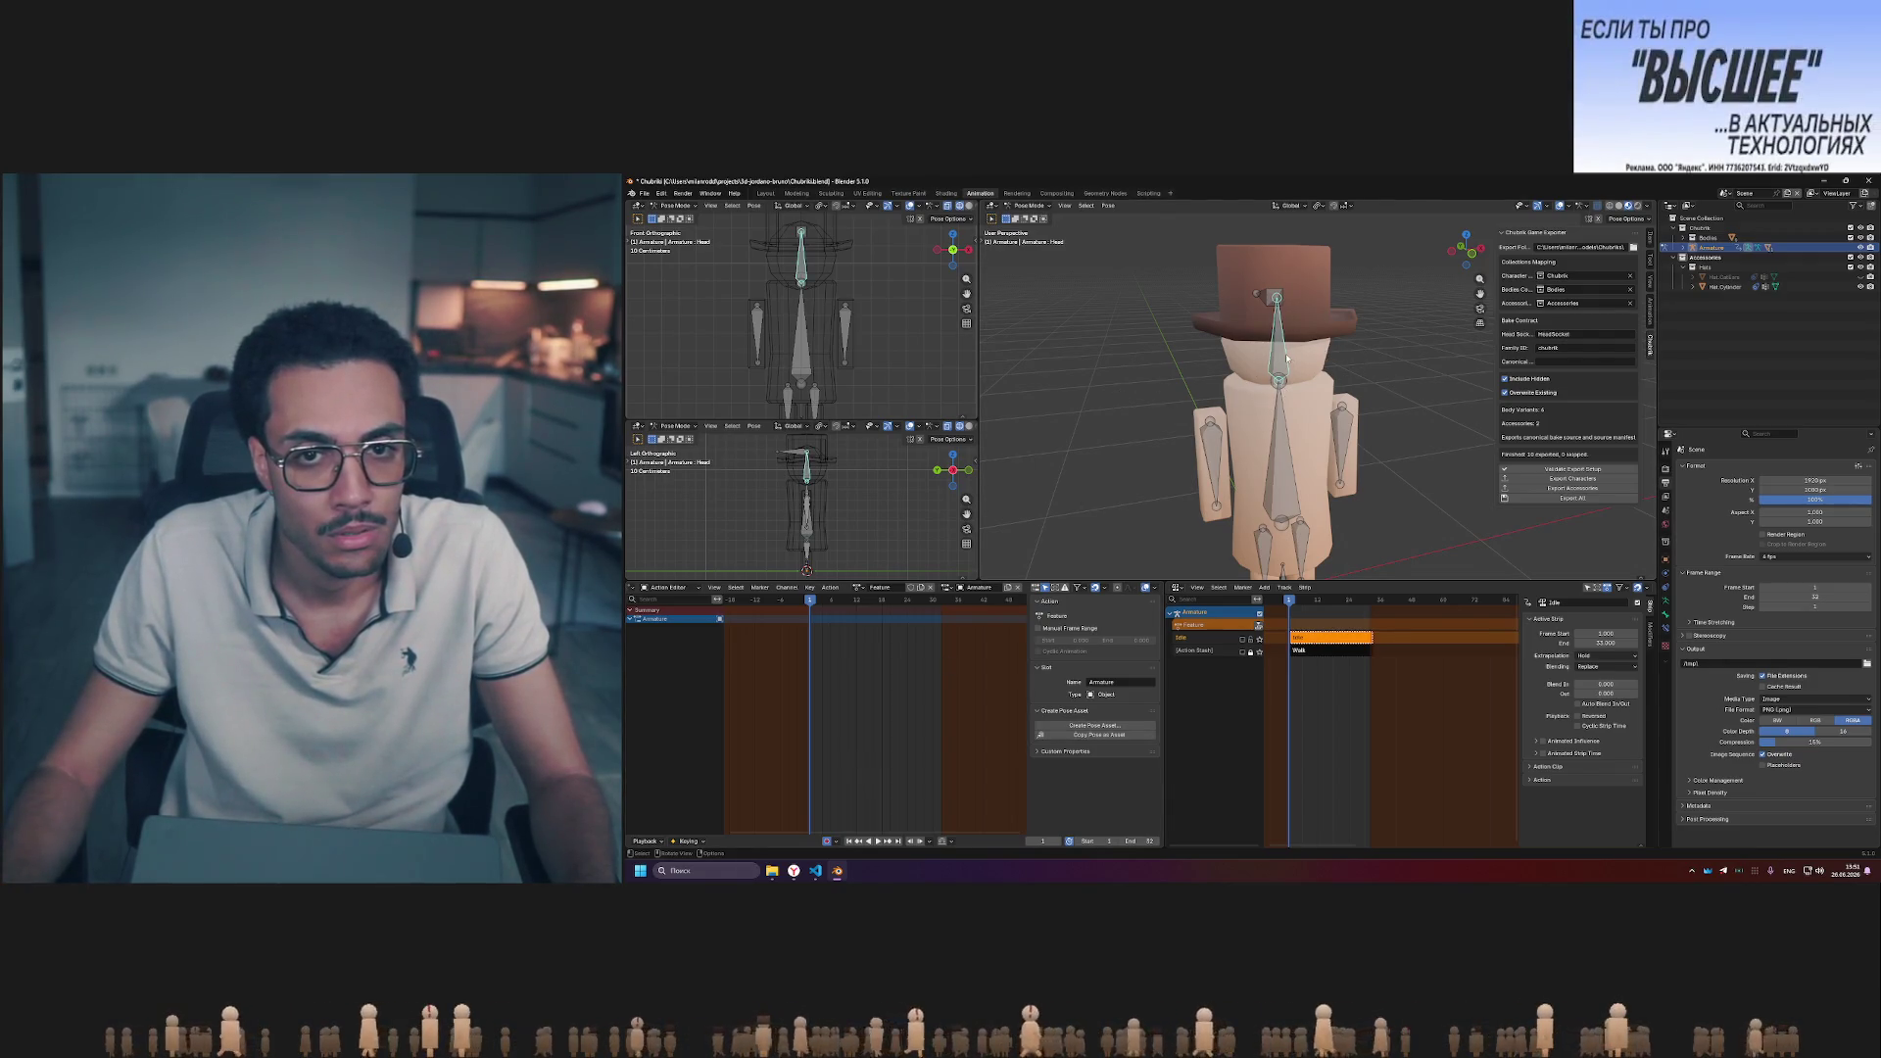
pyautogui.press('i')
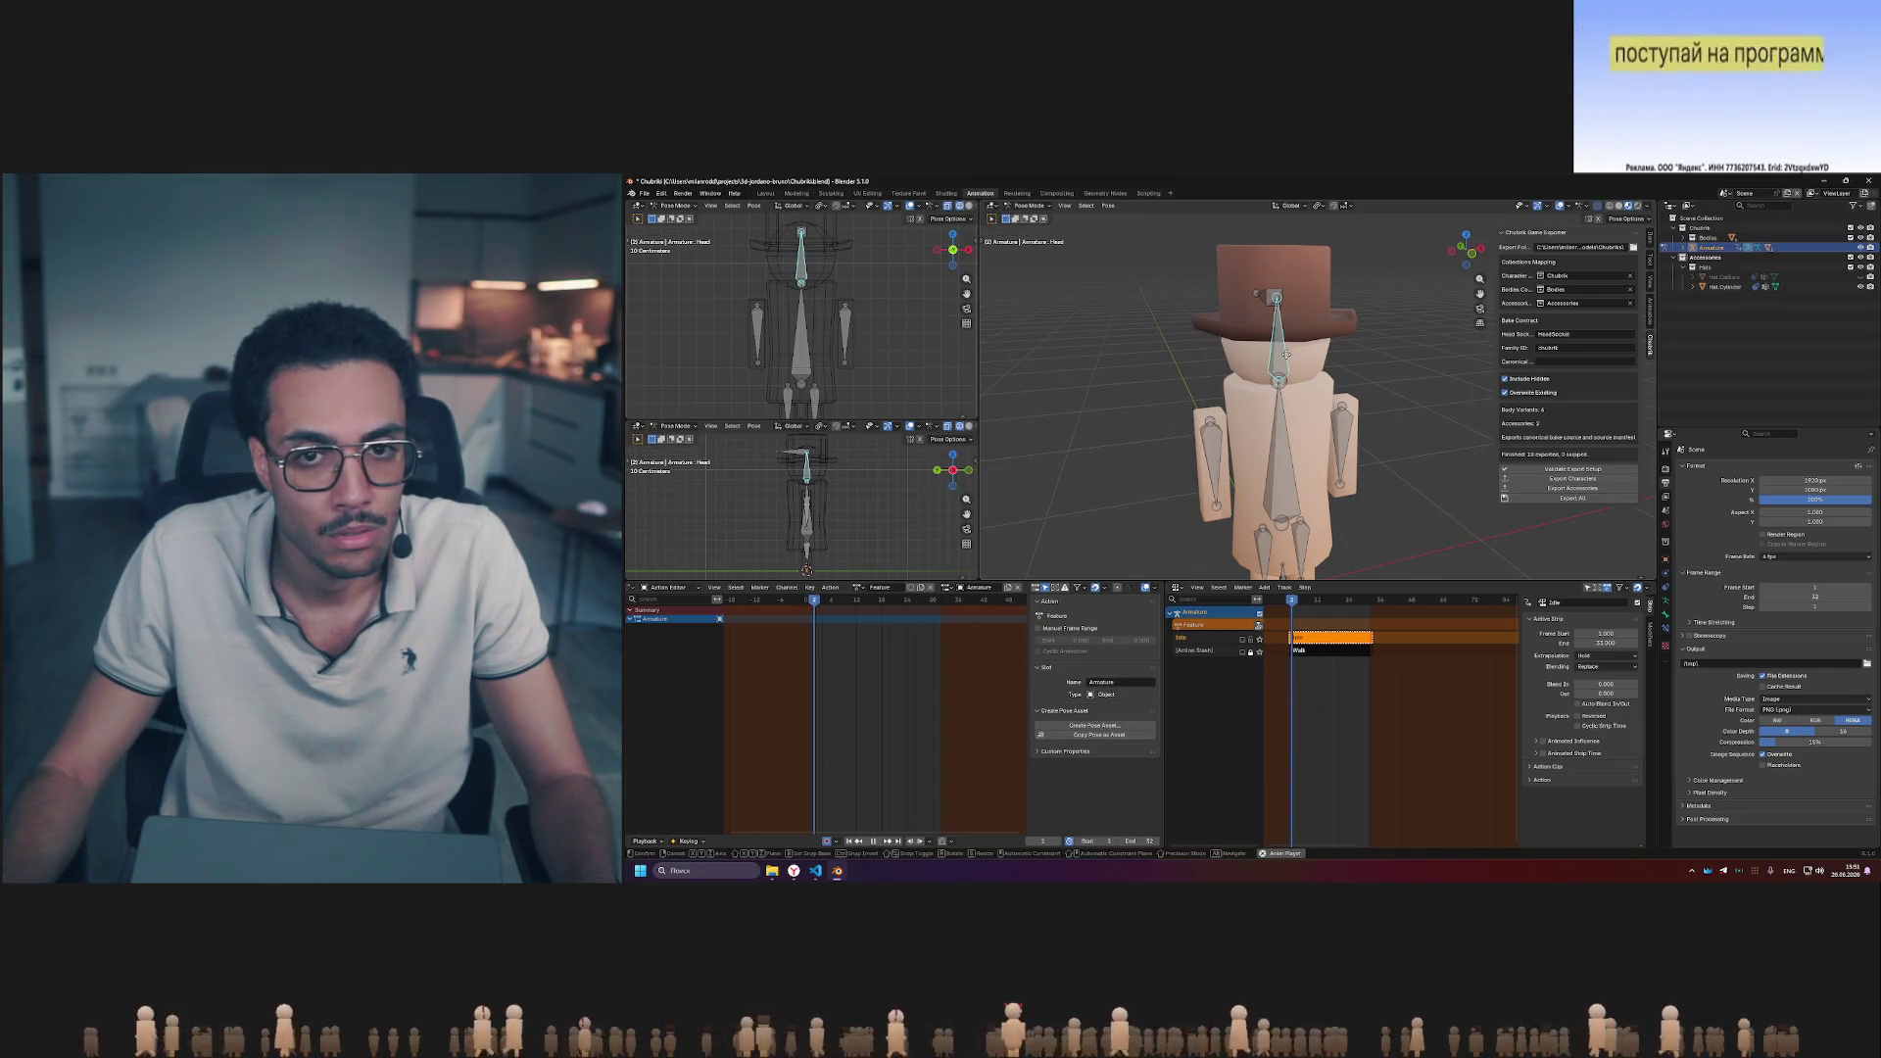
pyautogui.press('g')
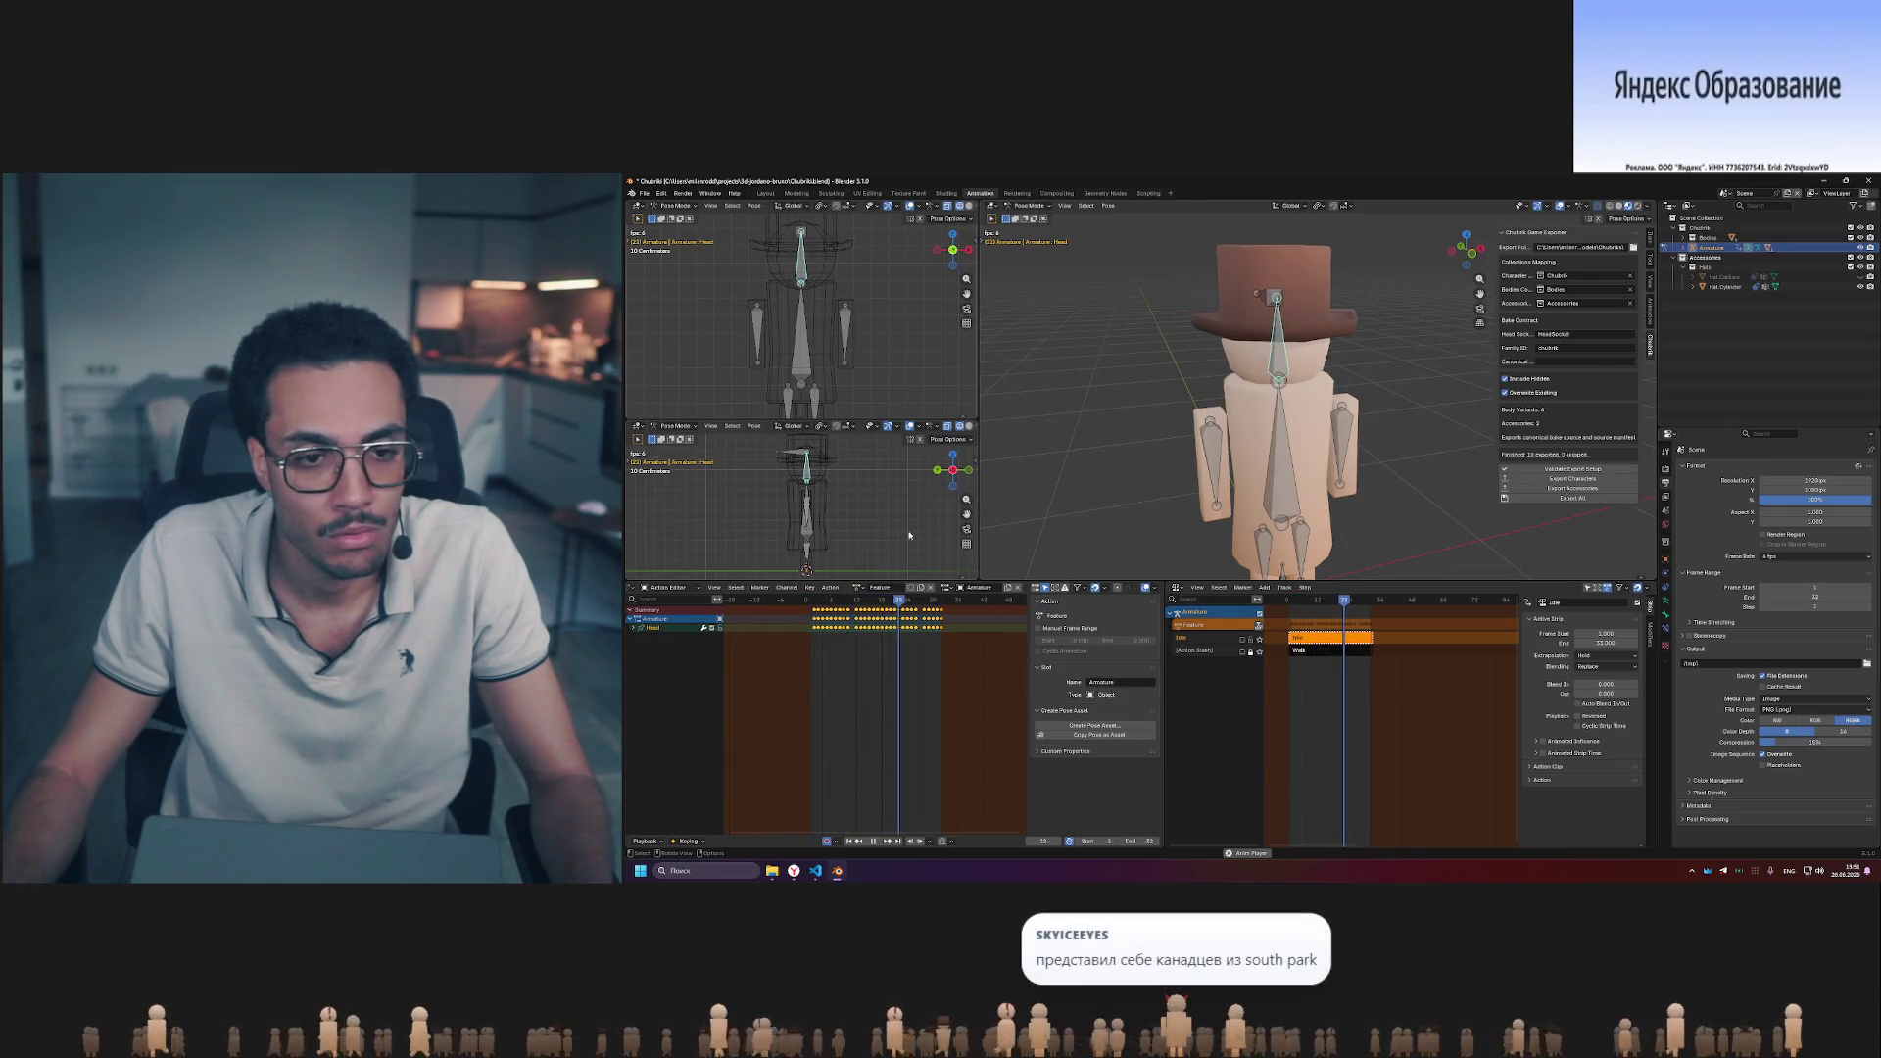
pyautogui.click(904, 641)
pyautogui.moveTo(963, 673); pyautogui.dragTo(809, 608)
pyautogui.press('Delete')
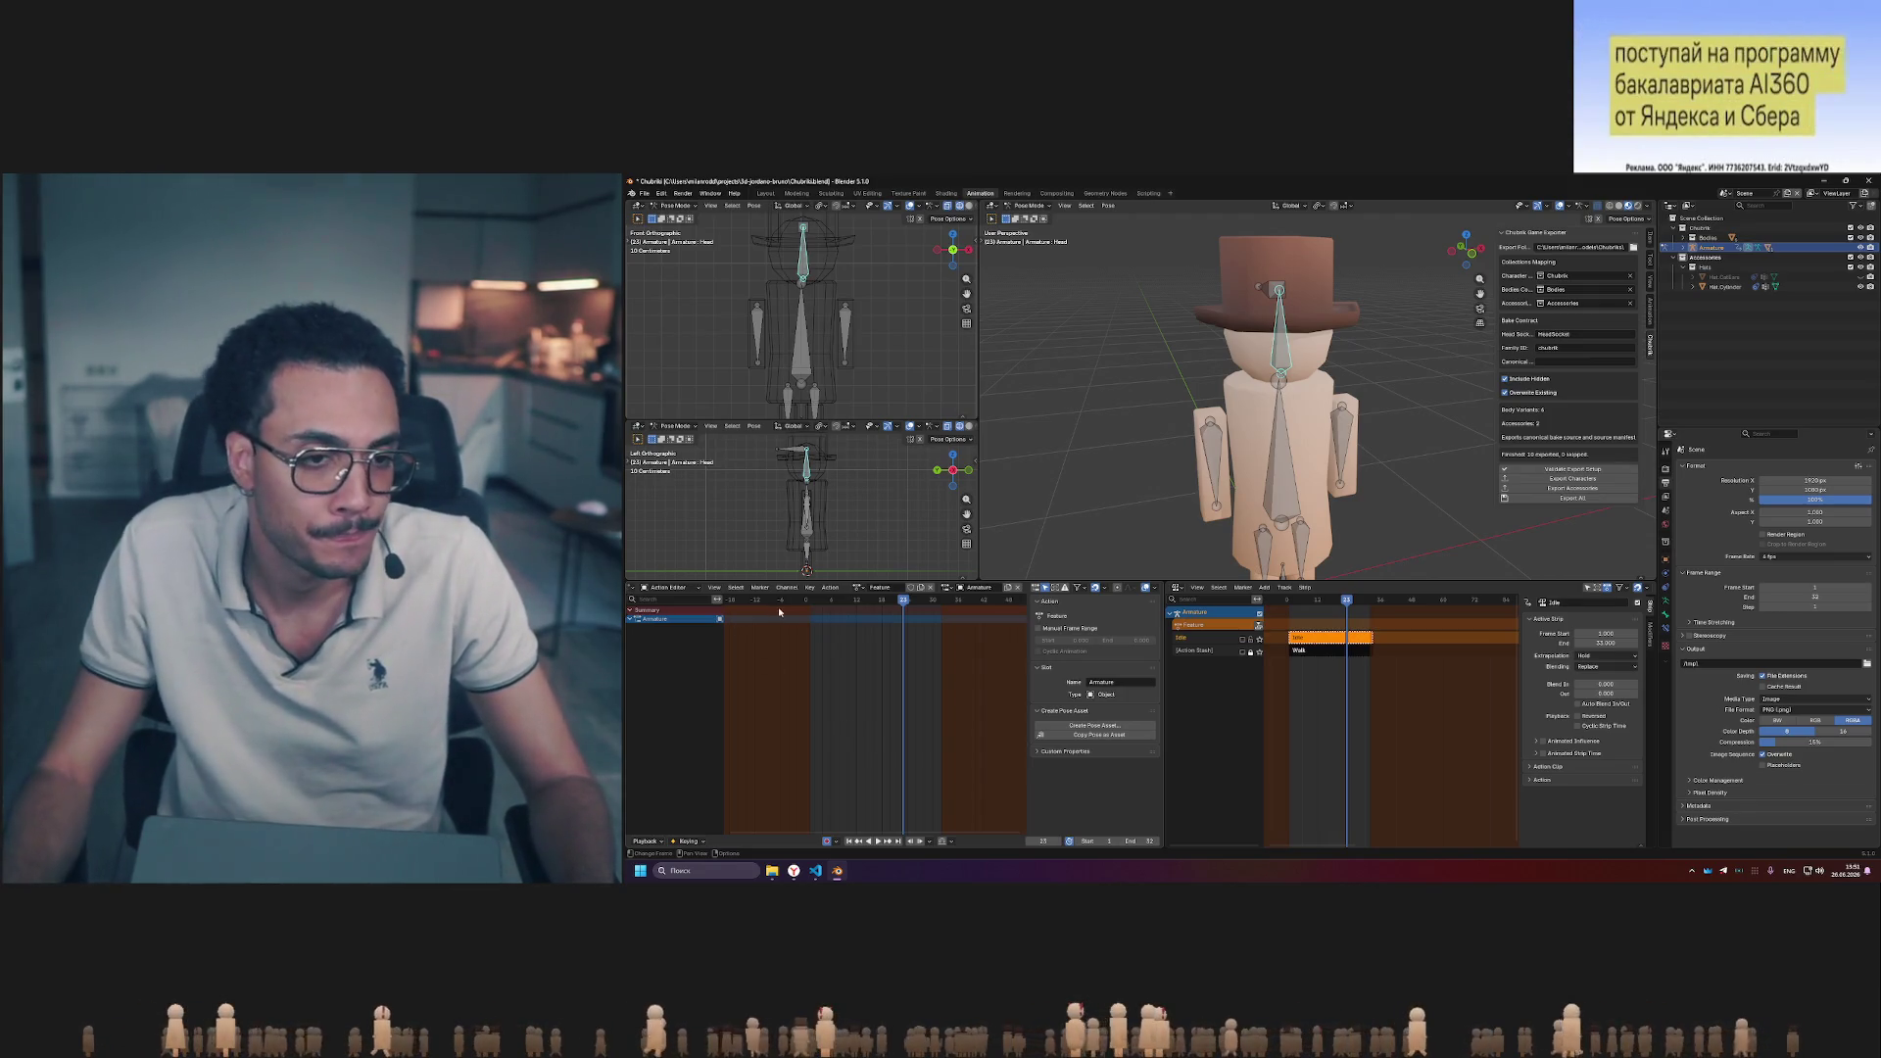
# - Jump back to frame 1 and begin rotating the head and hat
pyautogui.hotkey('shift', 'Left')
pyautogui.moveTo(1431, 249); pyautogui.dragTo(1396, 369, button='middle')
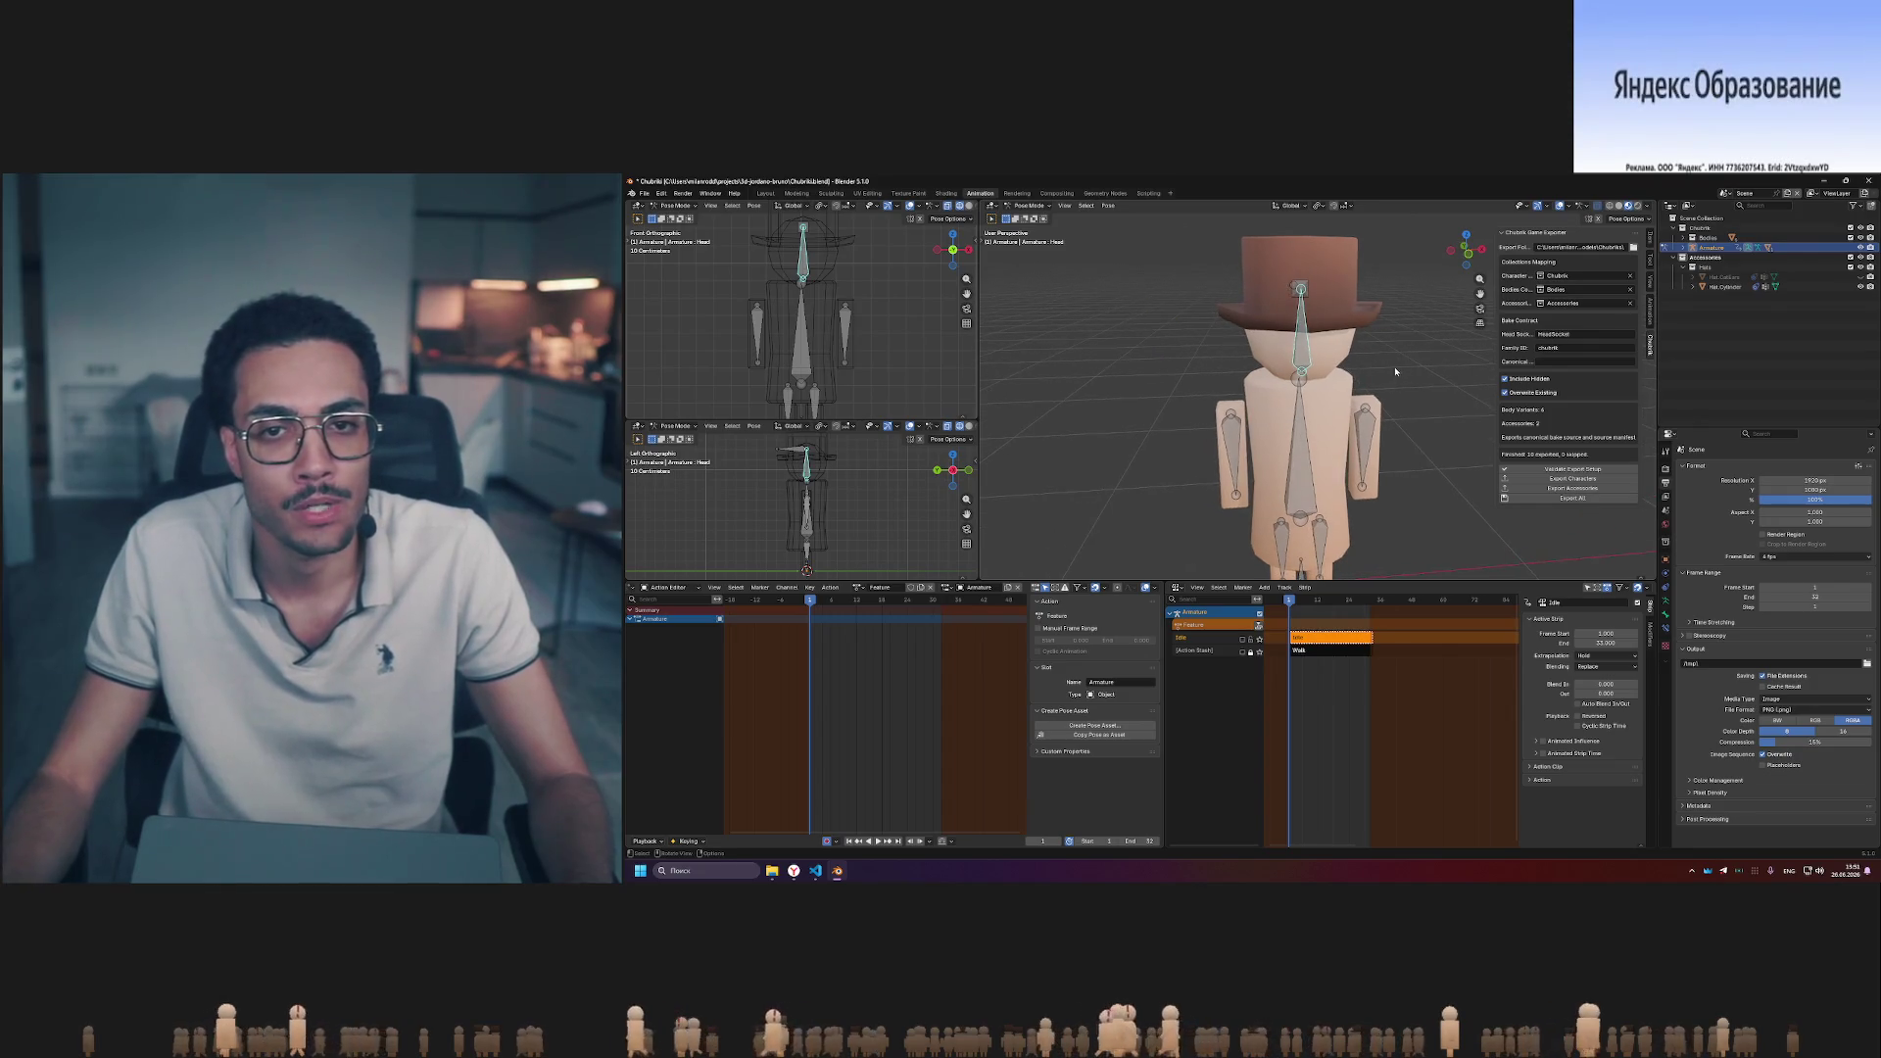
pyautogui.press('r')
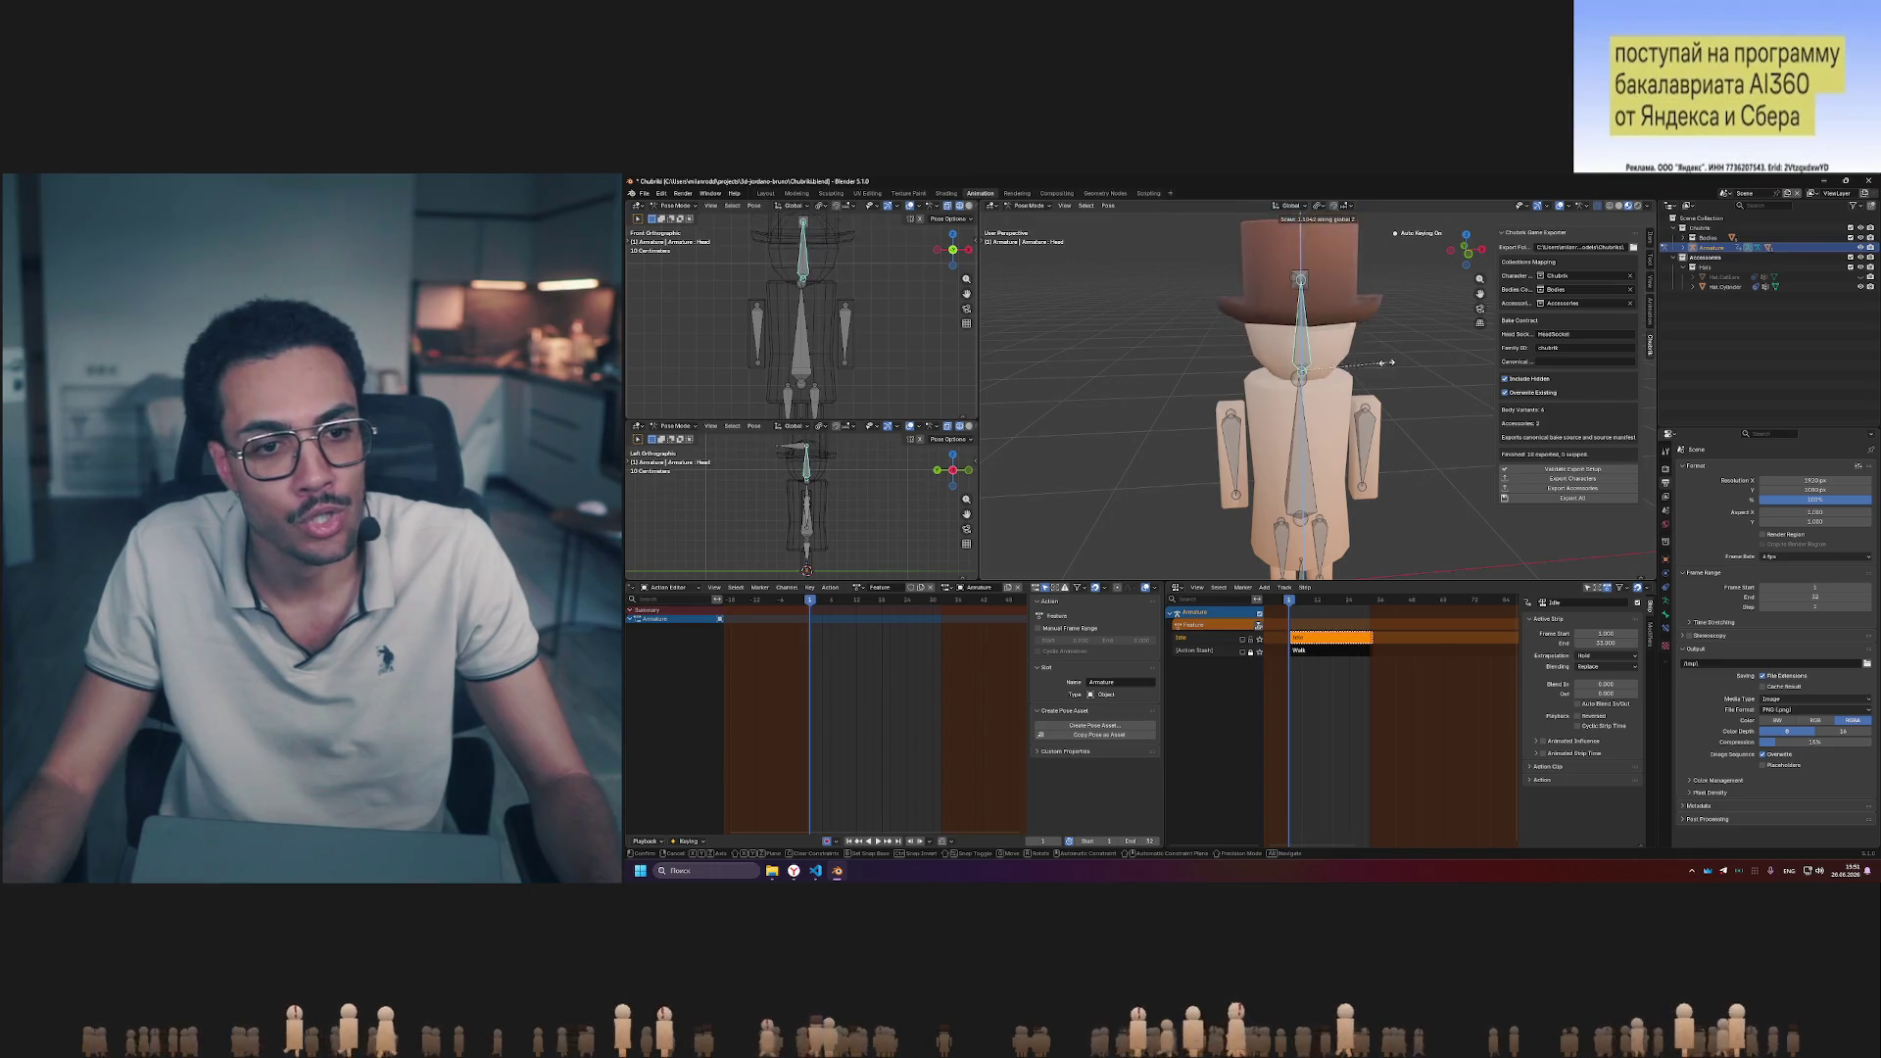
# - Confirm the head rotation and scale the hat so Auto Keying adds their pose keyframes
pyautogui.click(1386, 363)
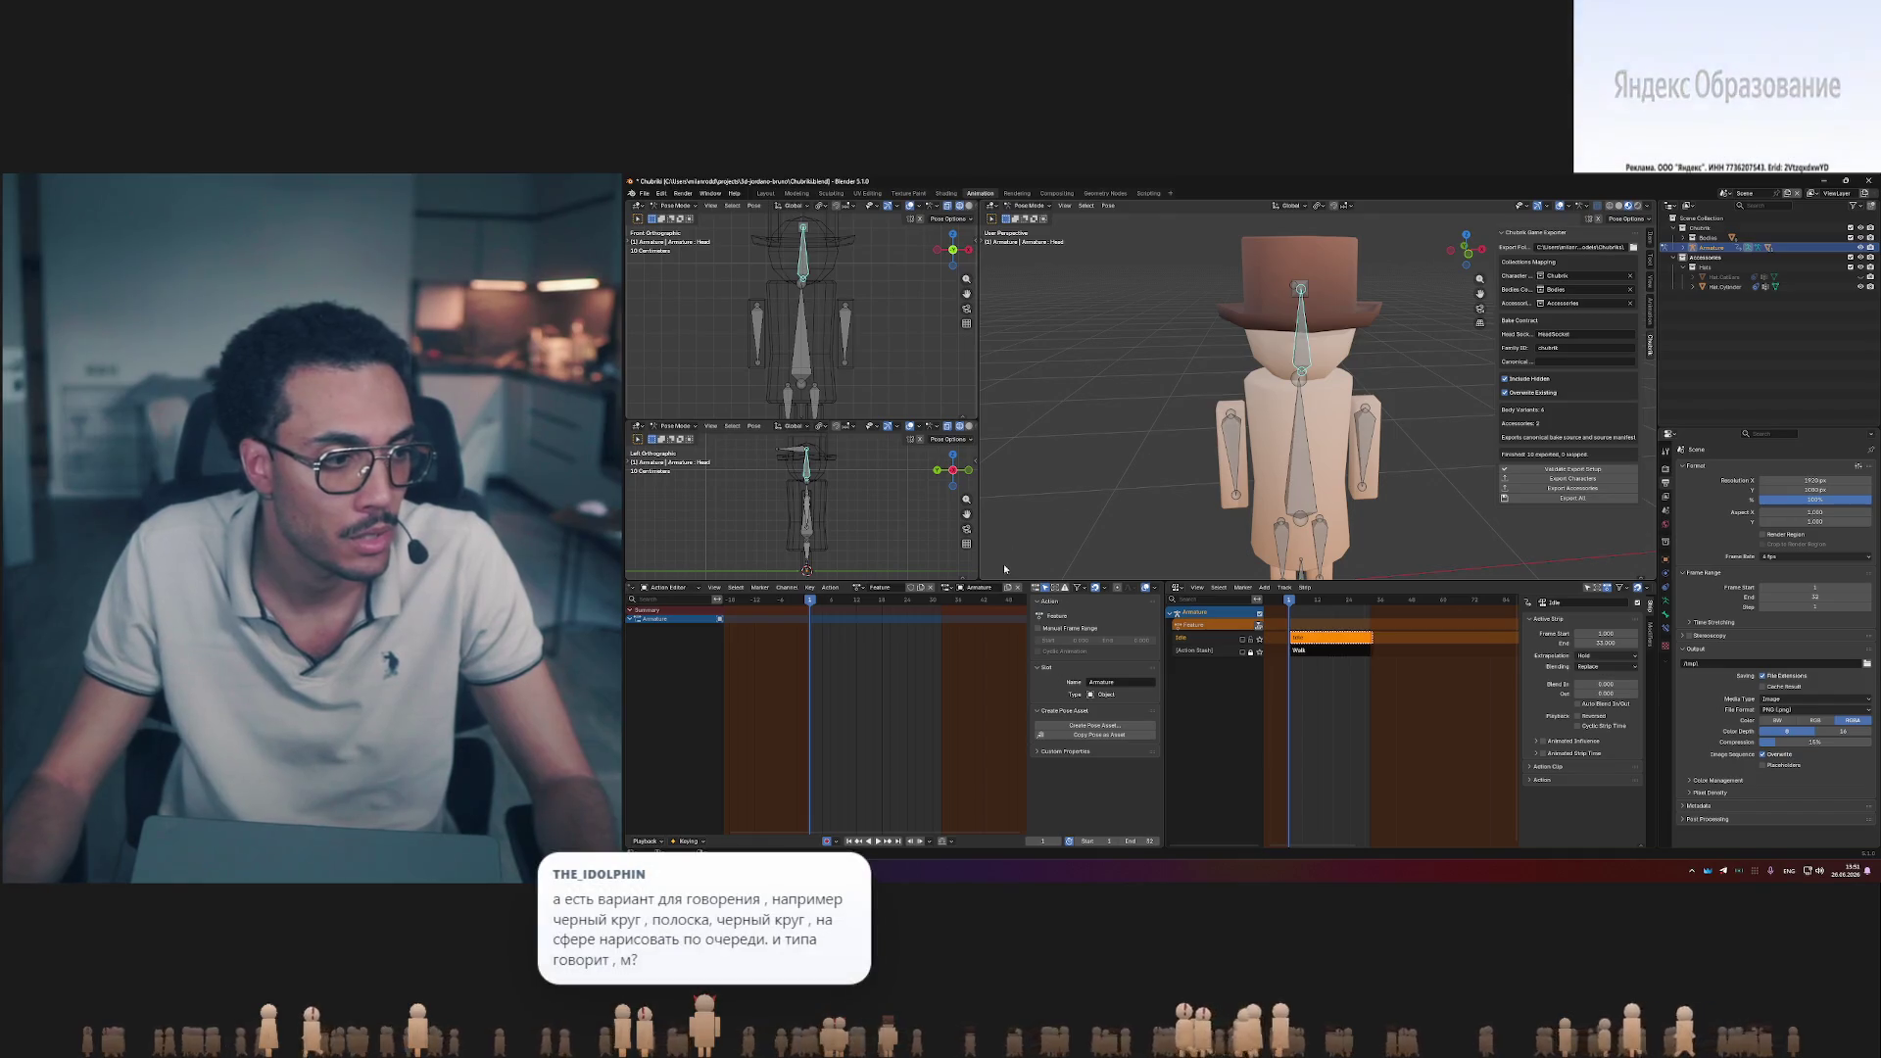
pyautogui.click(633, 620)
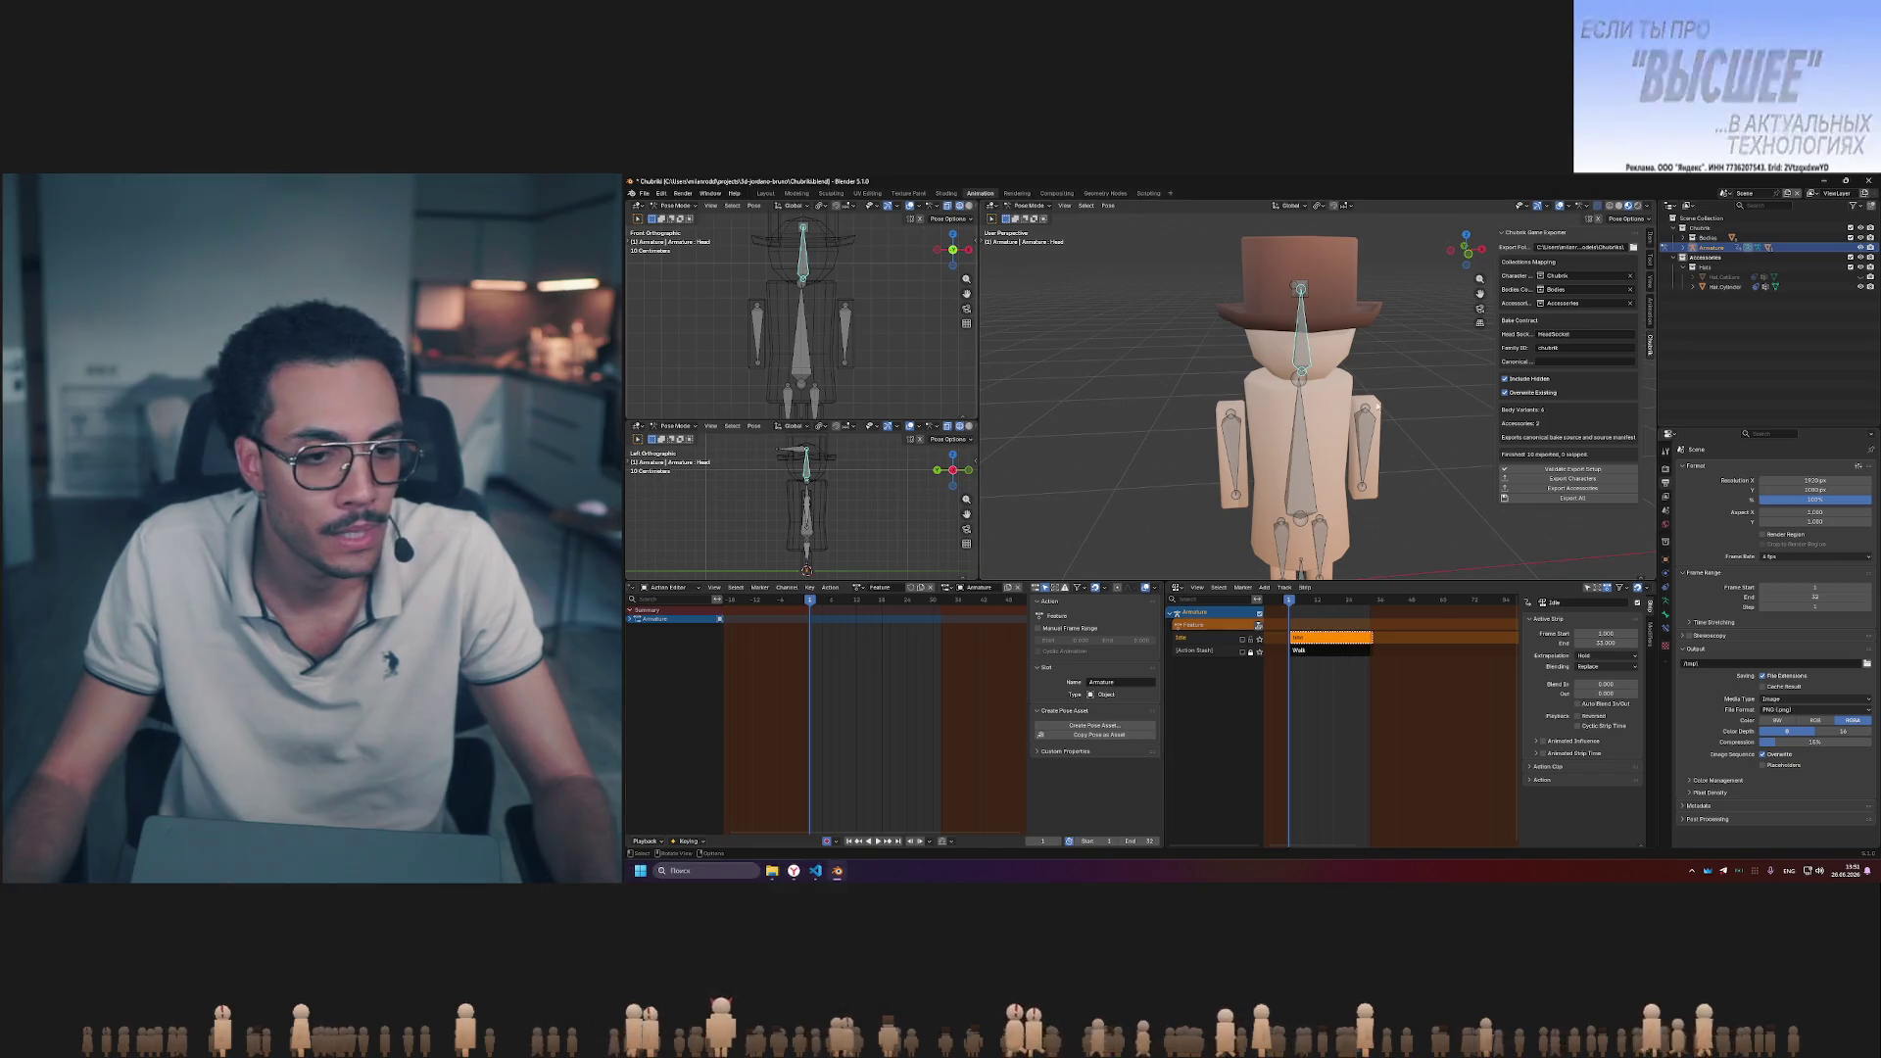
pyautogui.press('g')
pyautogui.rightClick(1450, 394)
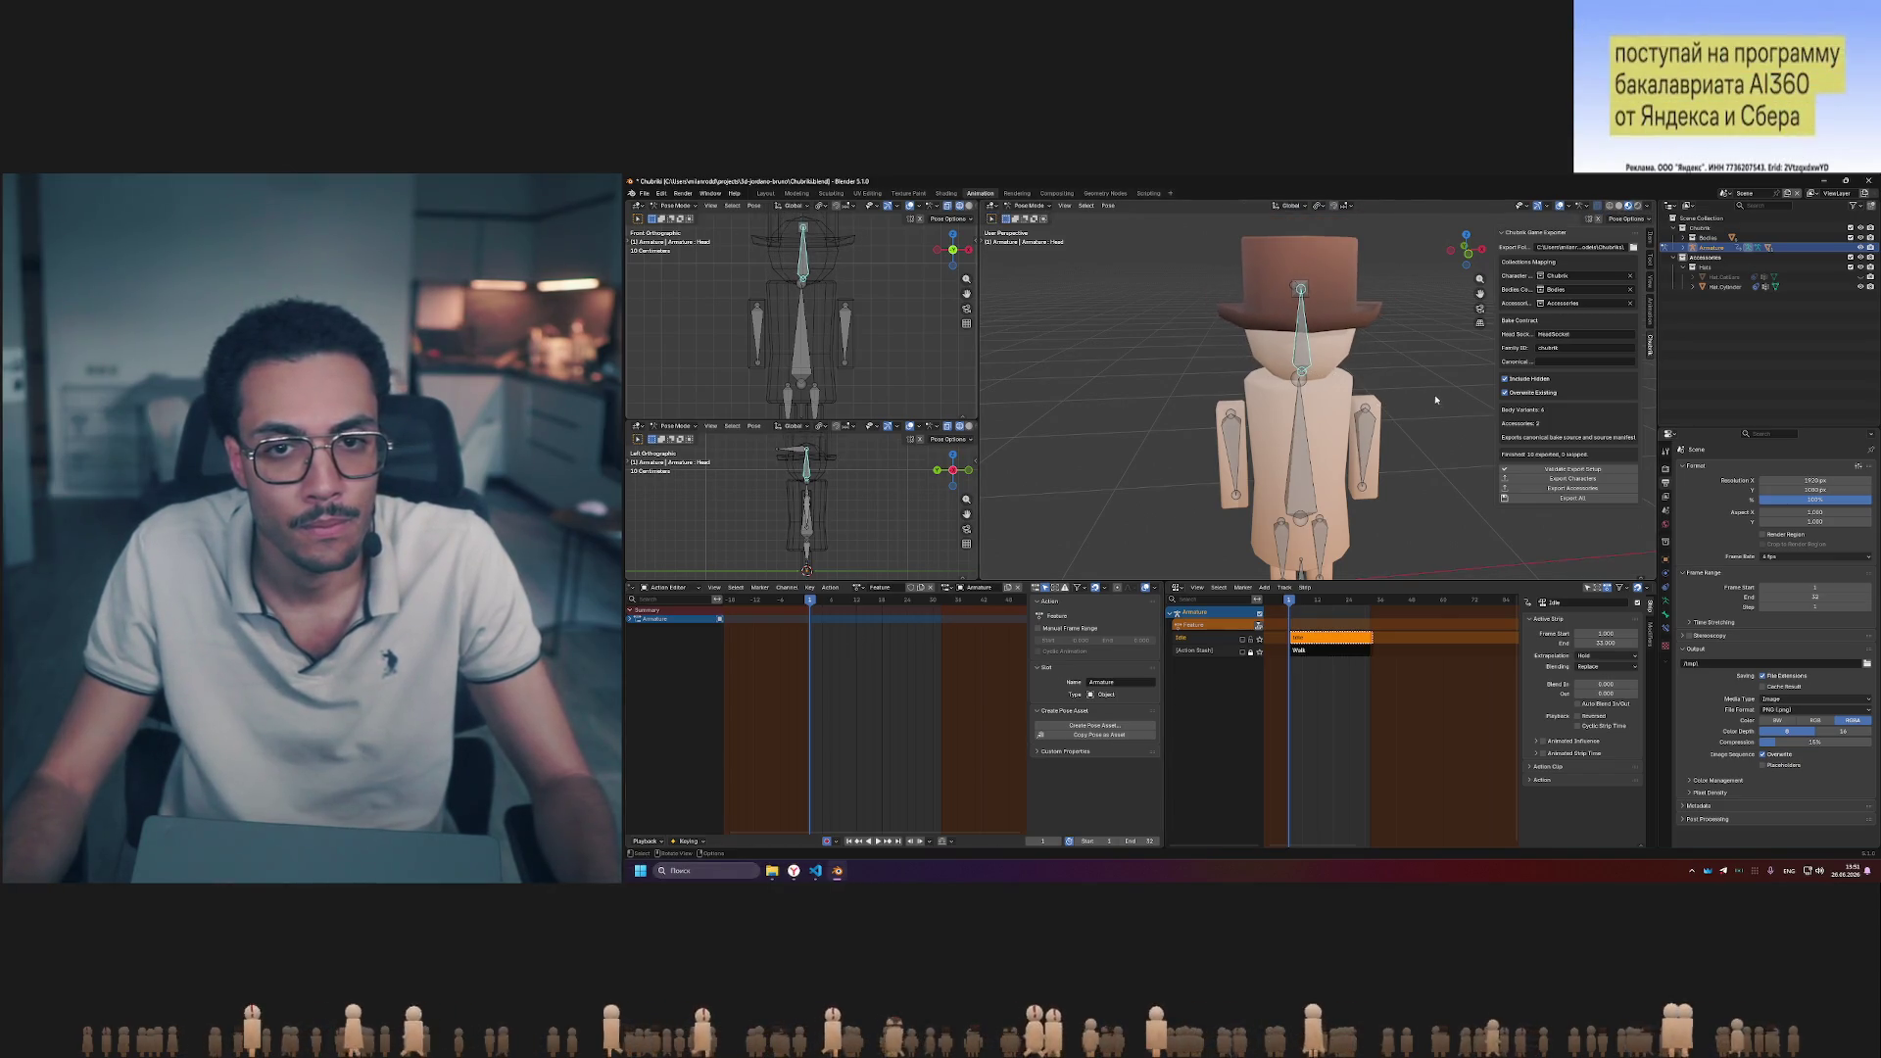
pyautogui.press('s')
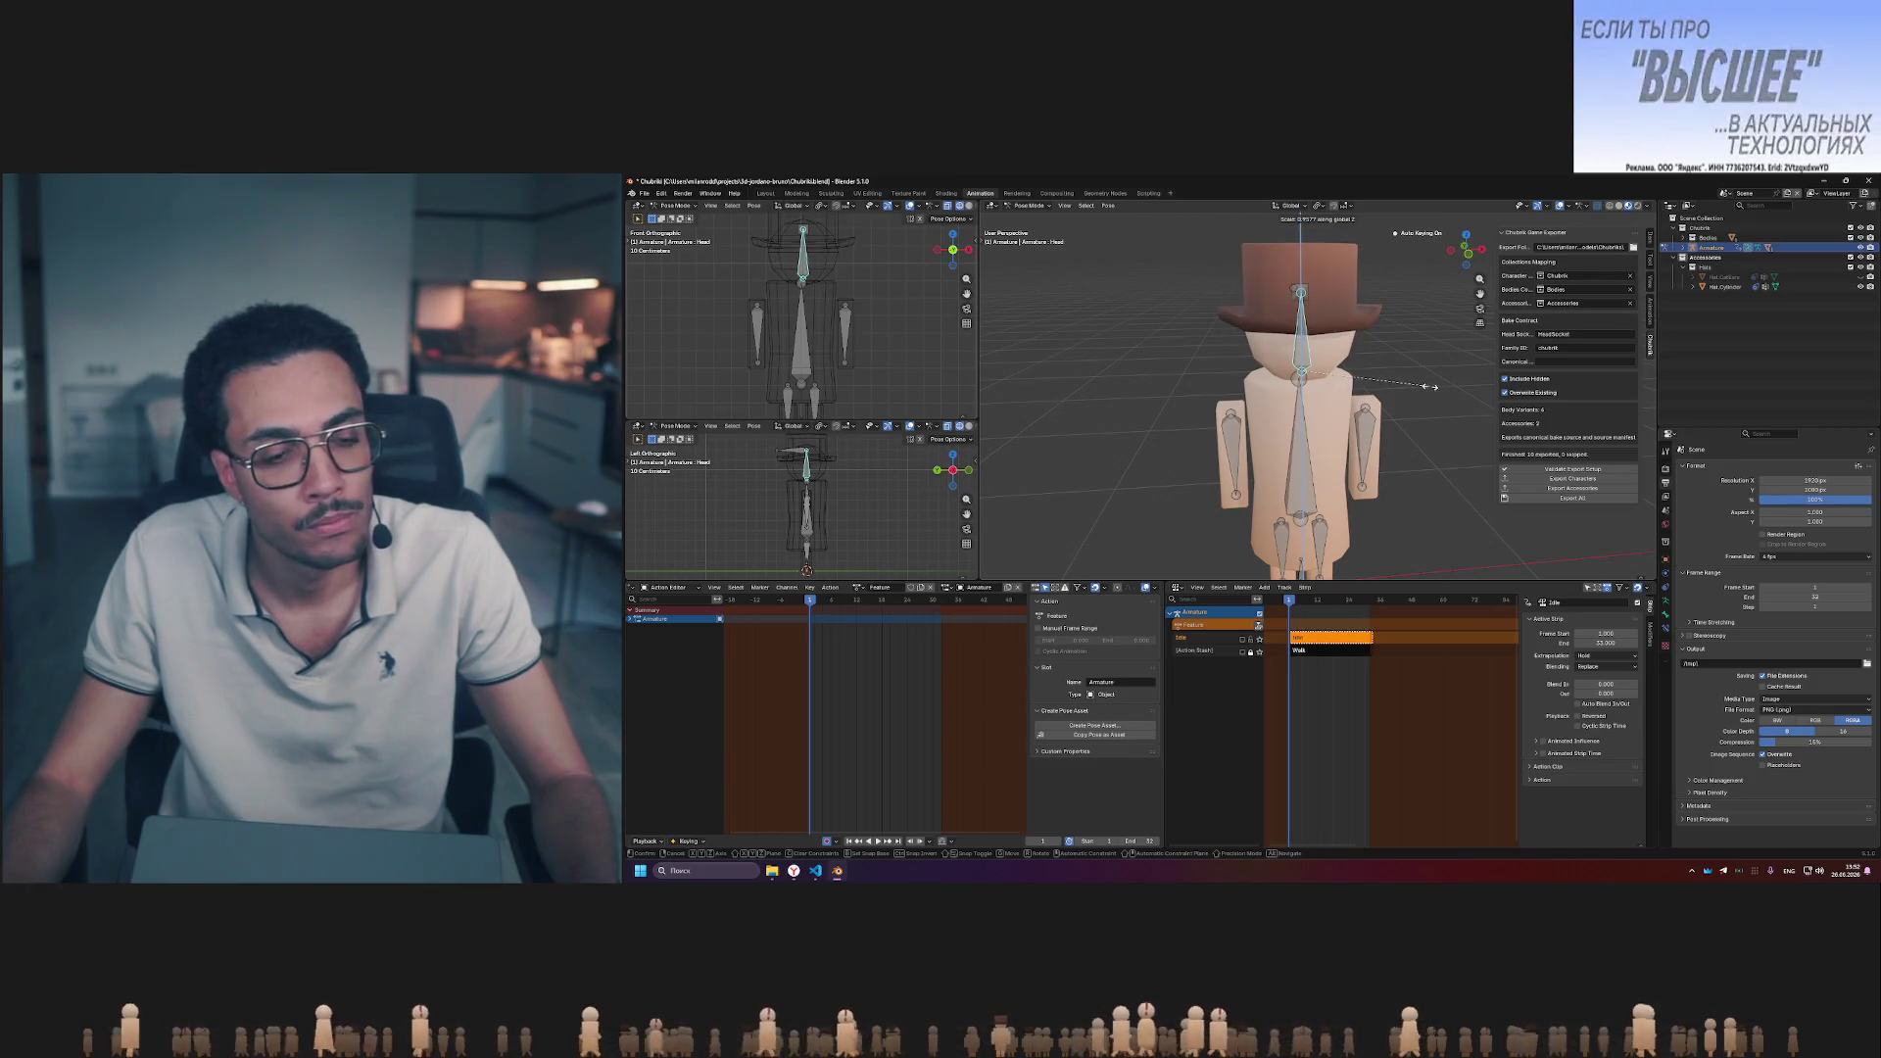
pyautogui.click(1431, 387)
pyautogui.rightClick(1768, 583)
pyautogui.click(1749, 603)
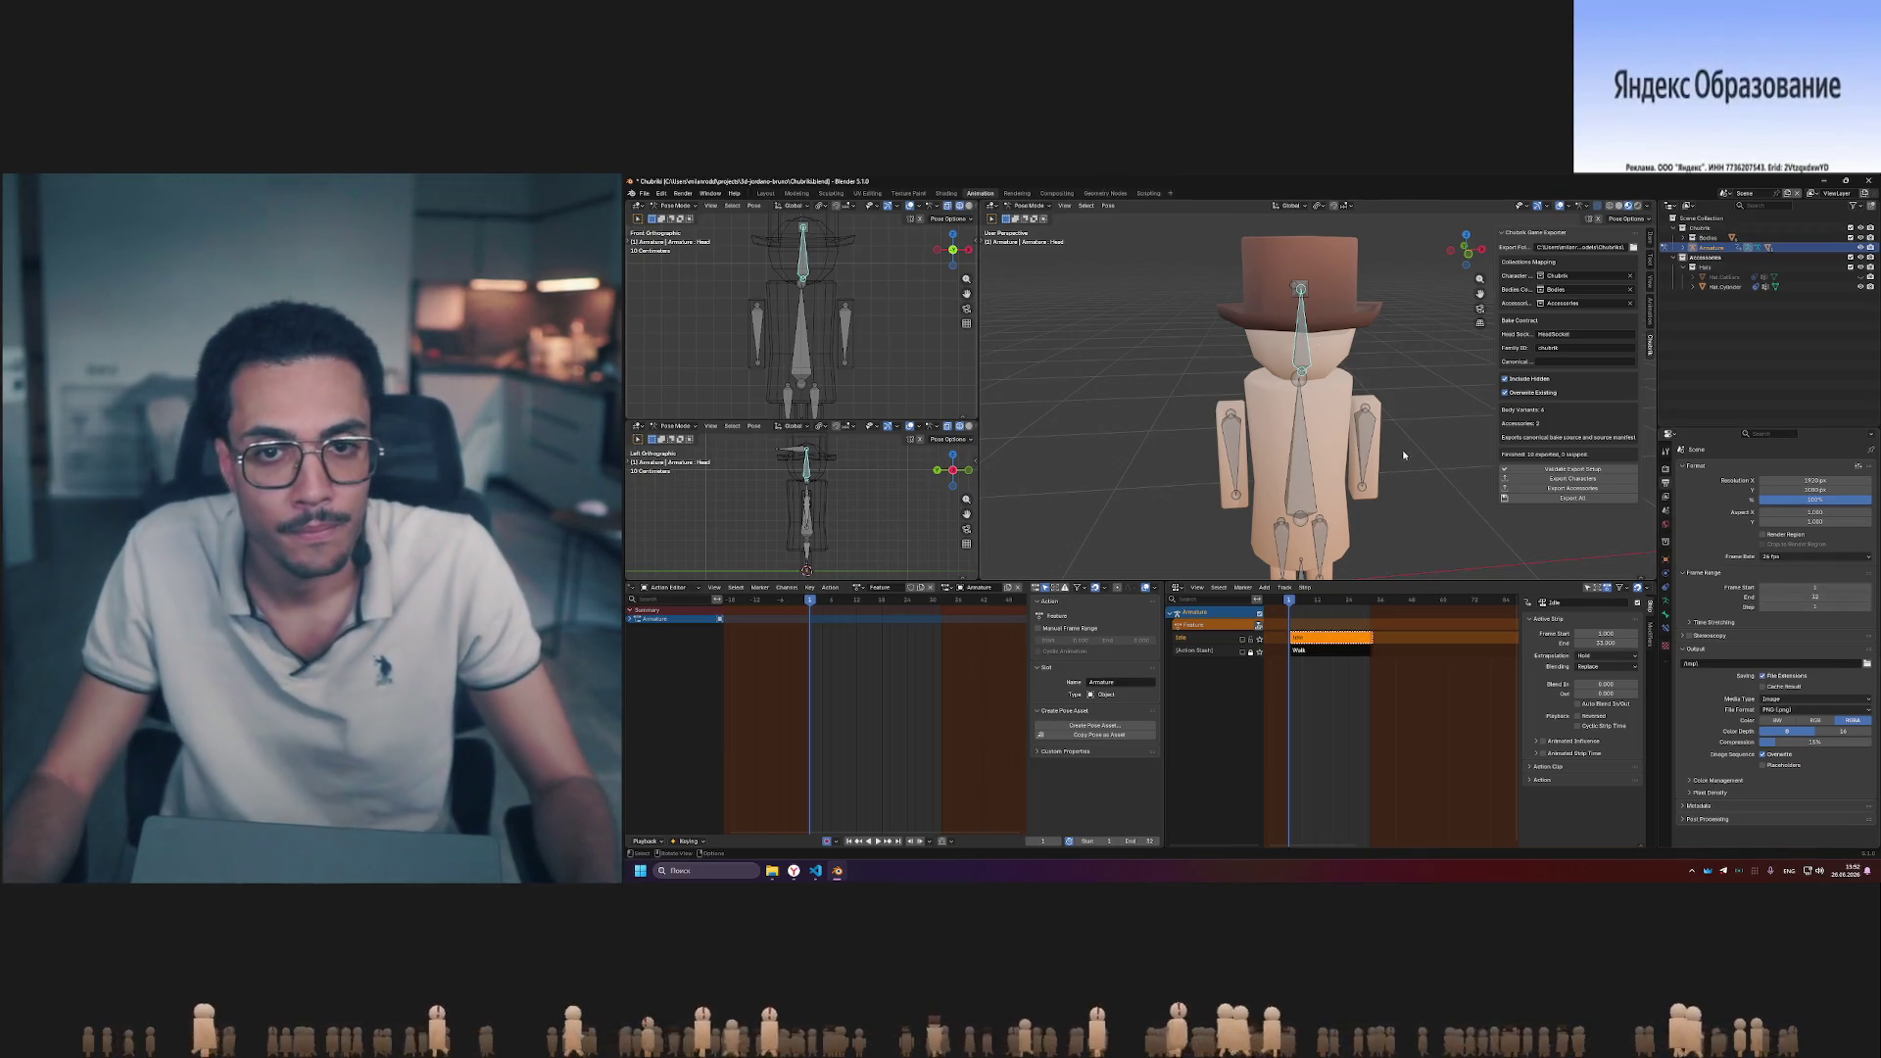
# - Play back the new Head keyframes and stop at a frame partway through the animation
pyautogui.press('space')
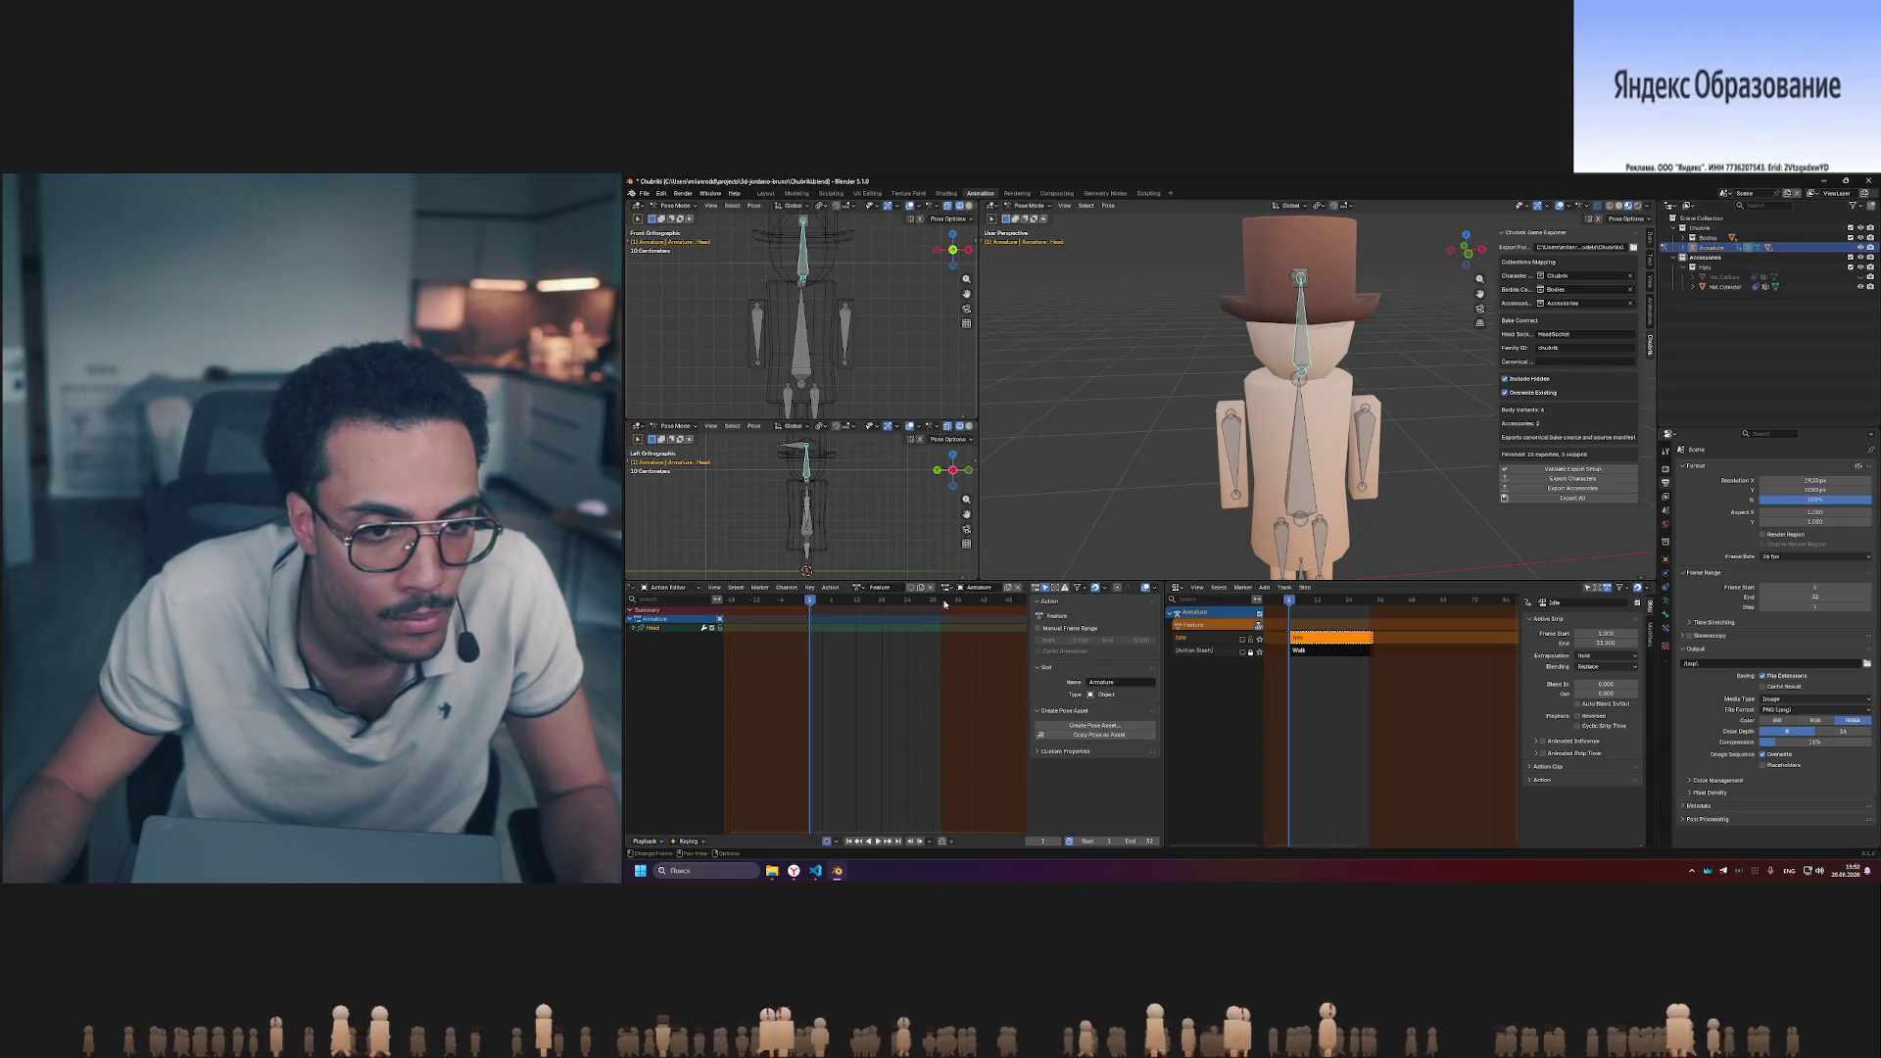
pyautogui.click(878, 607)
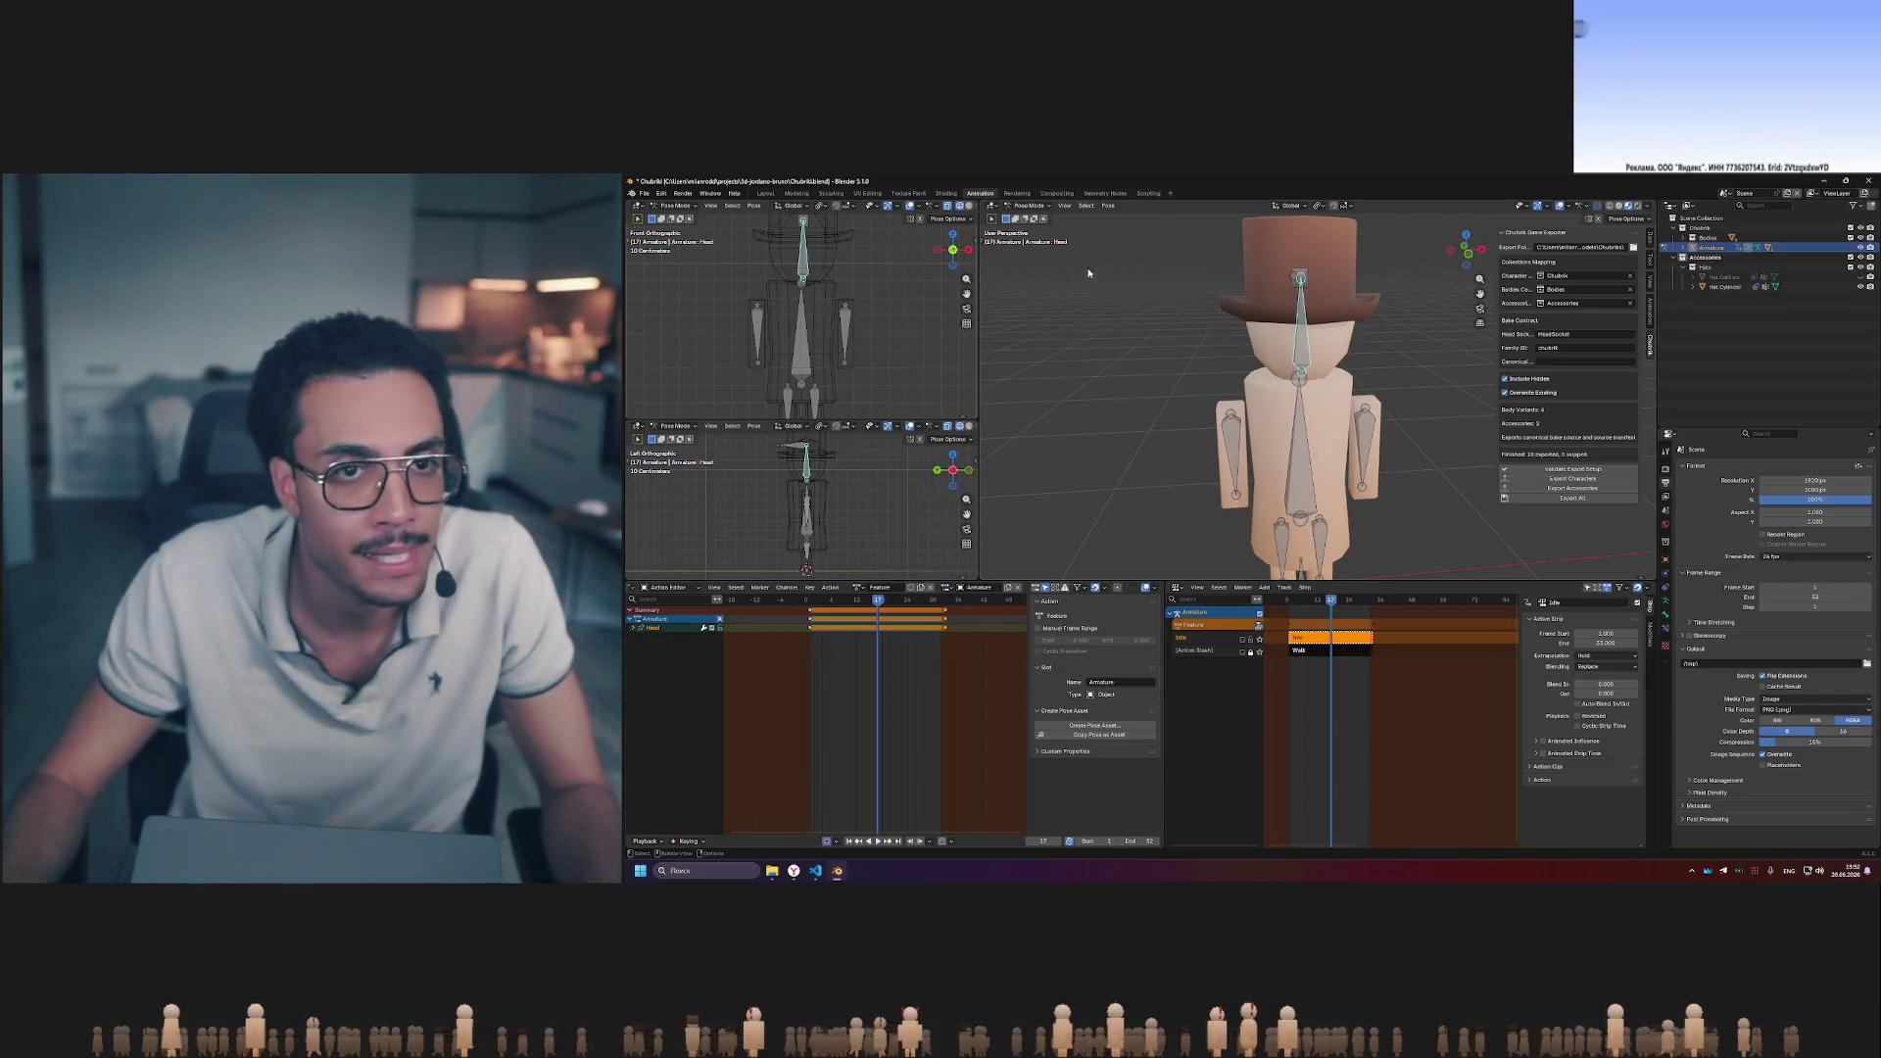
pyautogui.click(1109, 205)
pyautogui.moveTo(1130, 219)
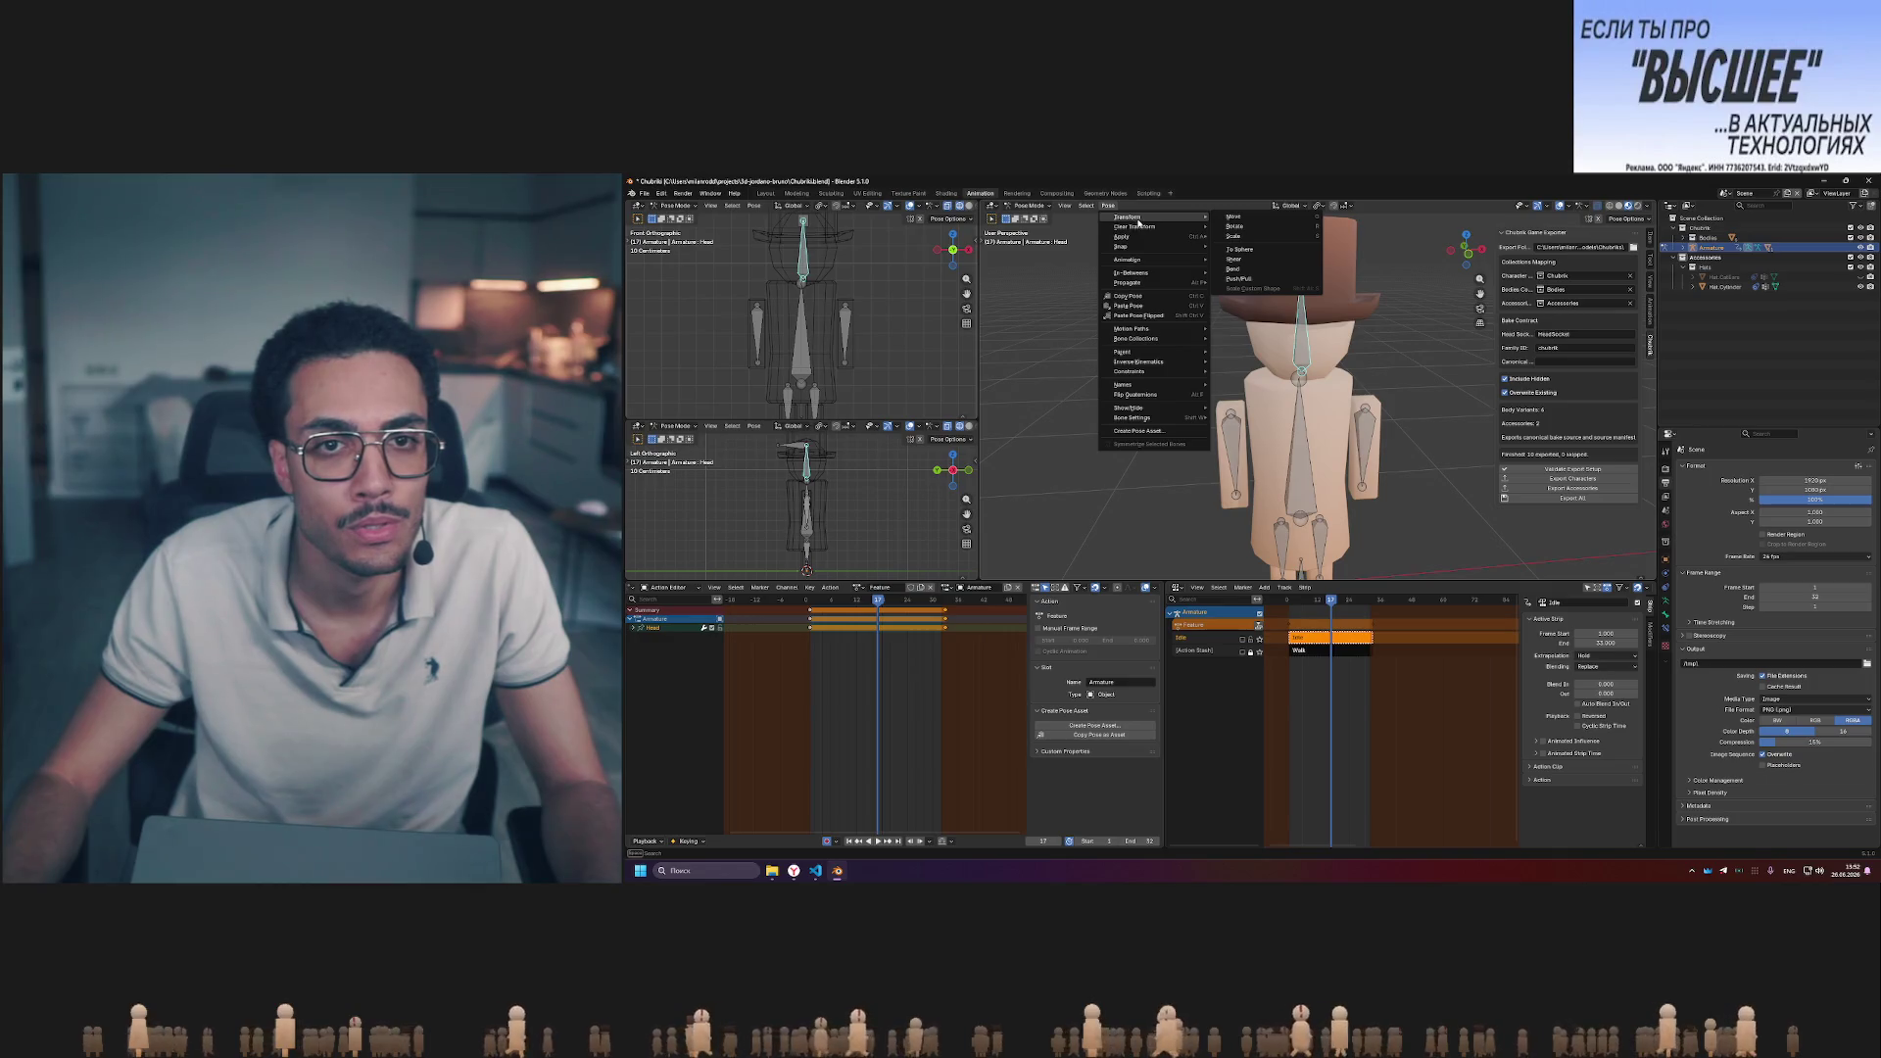
# - Clear all transforms on the posed bones via Pose > Clear Transform > All
pyautogui.click(1190, 231)
pyautogui.click(1107, 205)
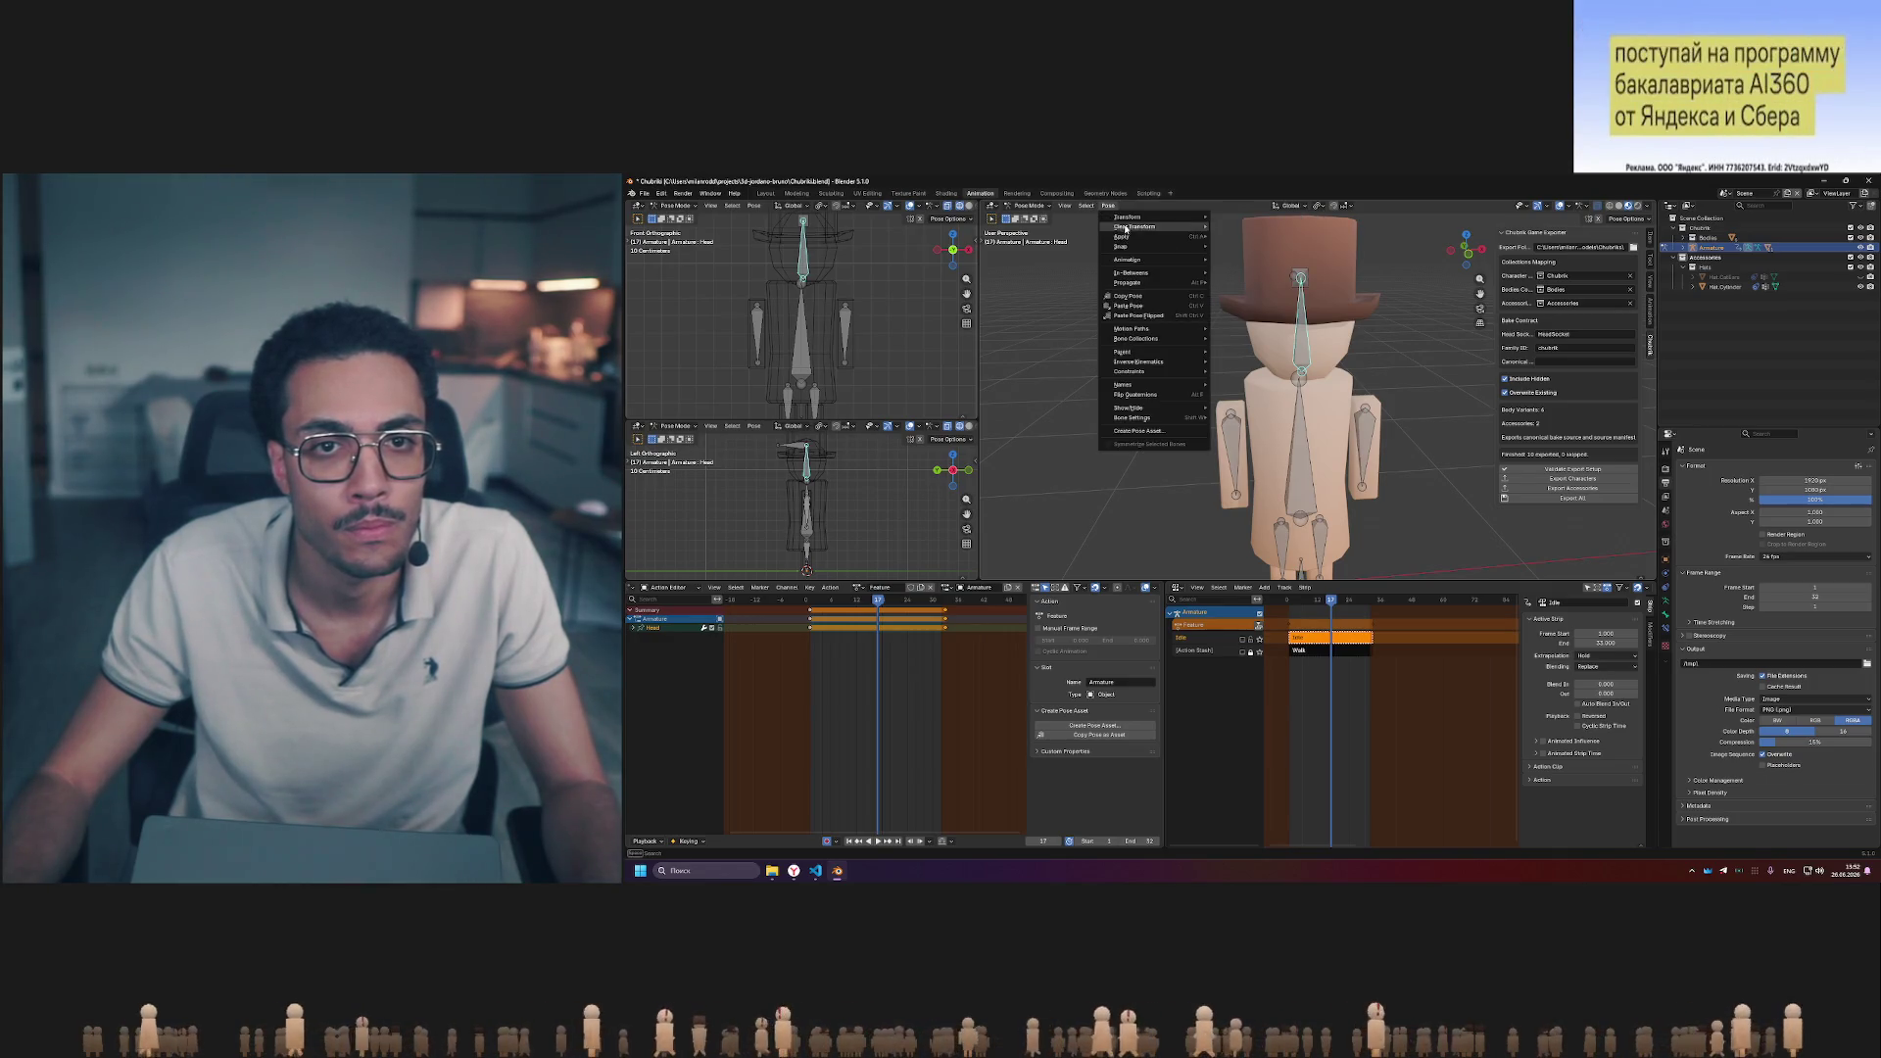
pyautogui.click(1229, 228)
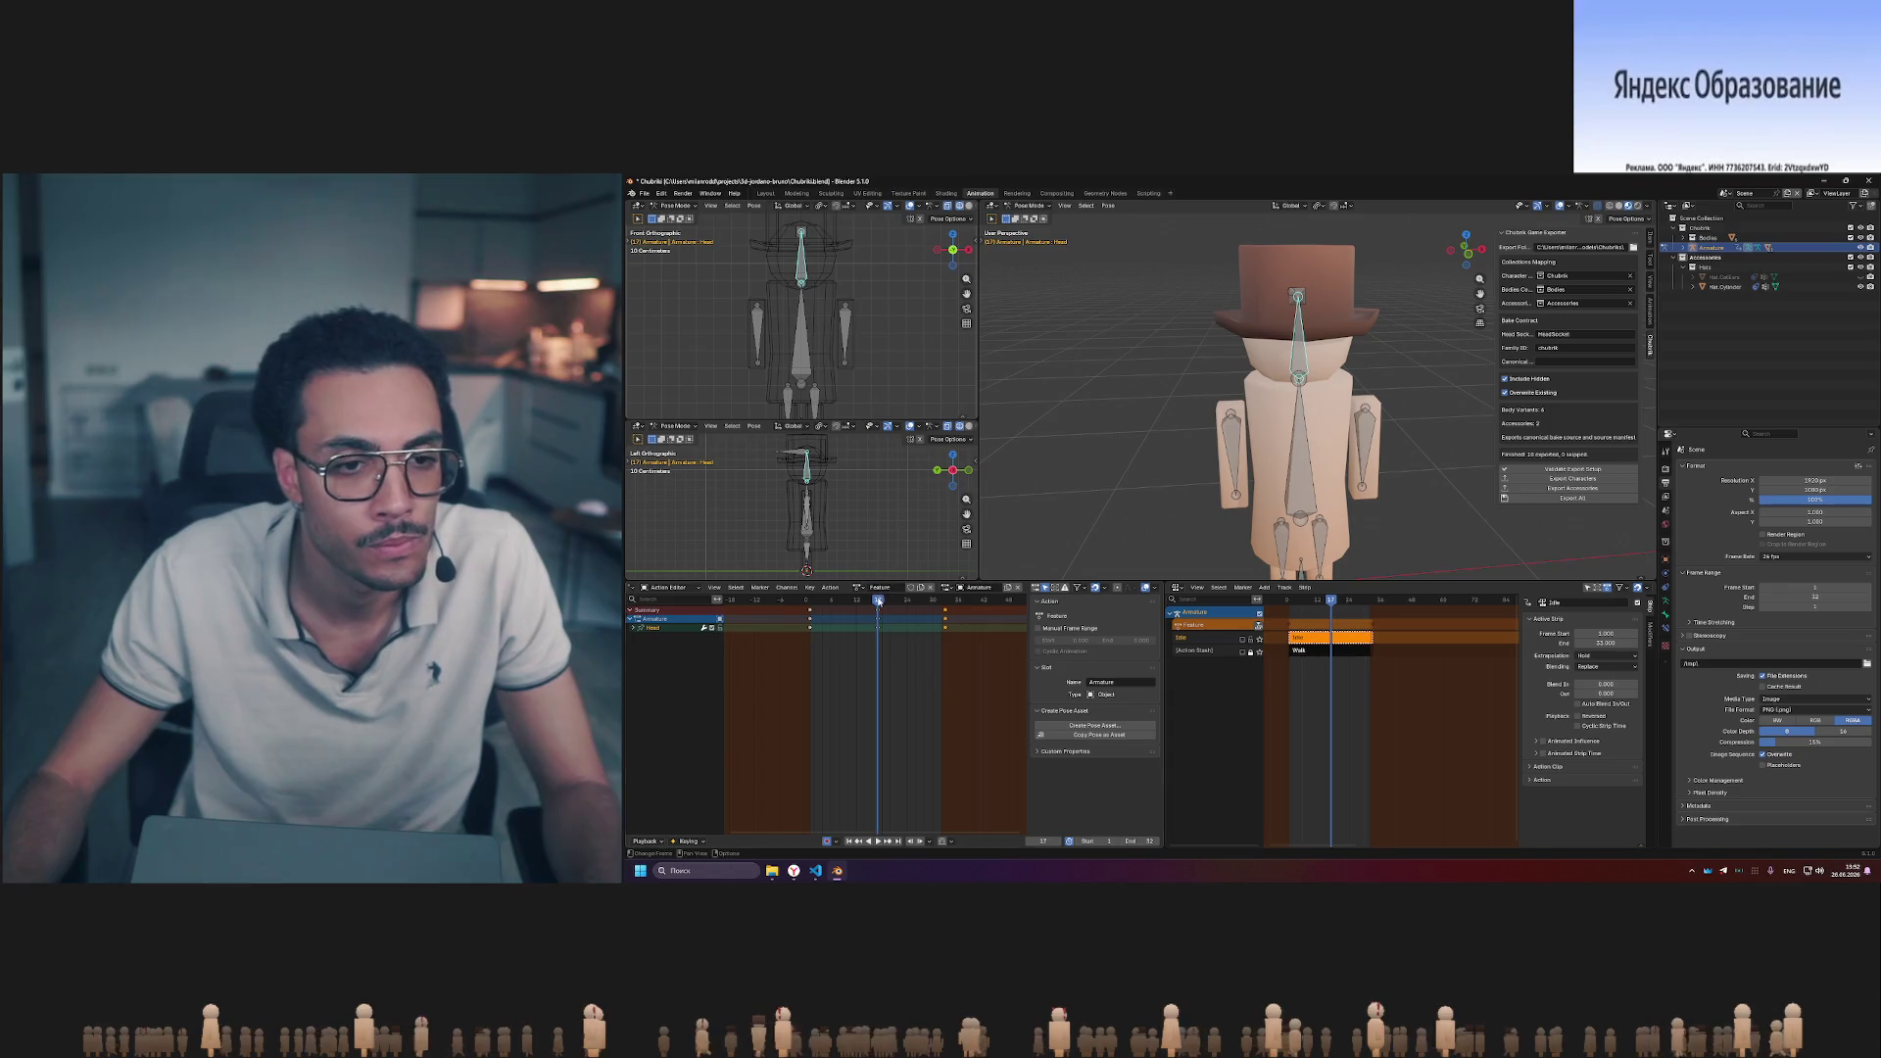
# - Step back to the start and scrub forward through the frames to check the Head animation
pyautogui.moveTo(855, 601); pyautogui.dragTo(809, 601)
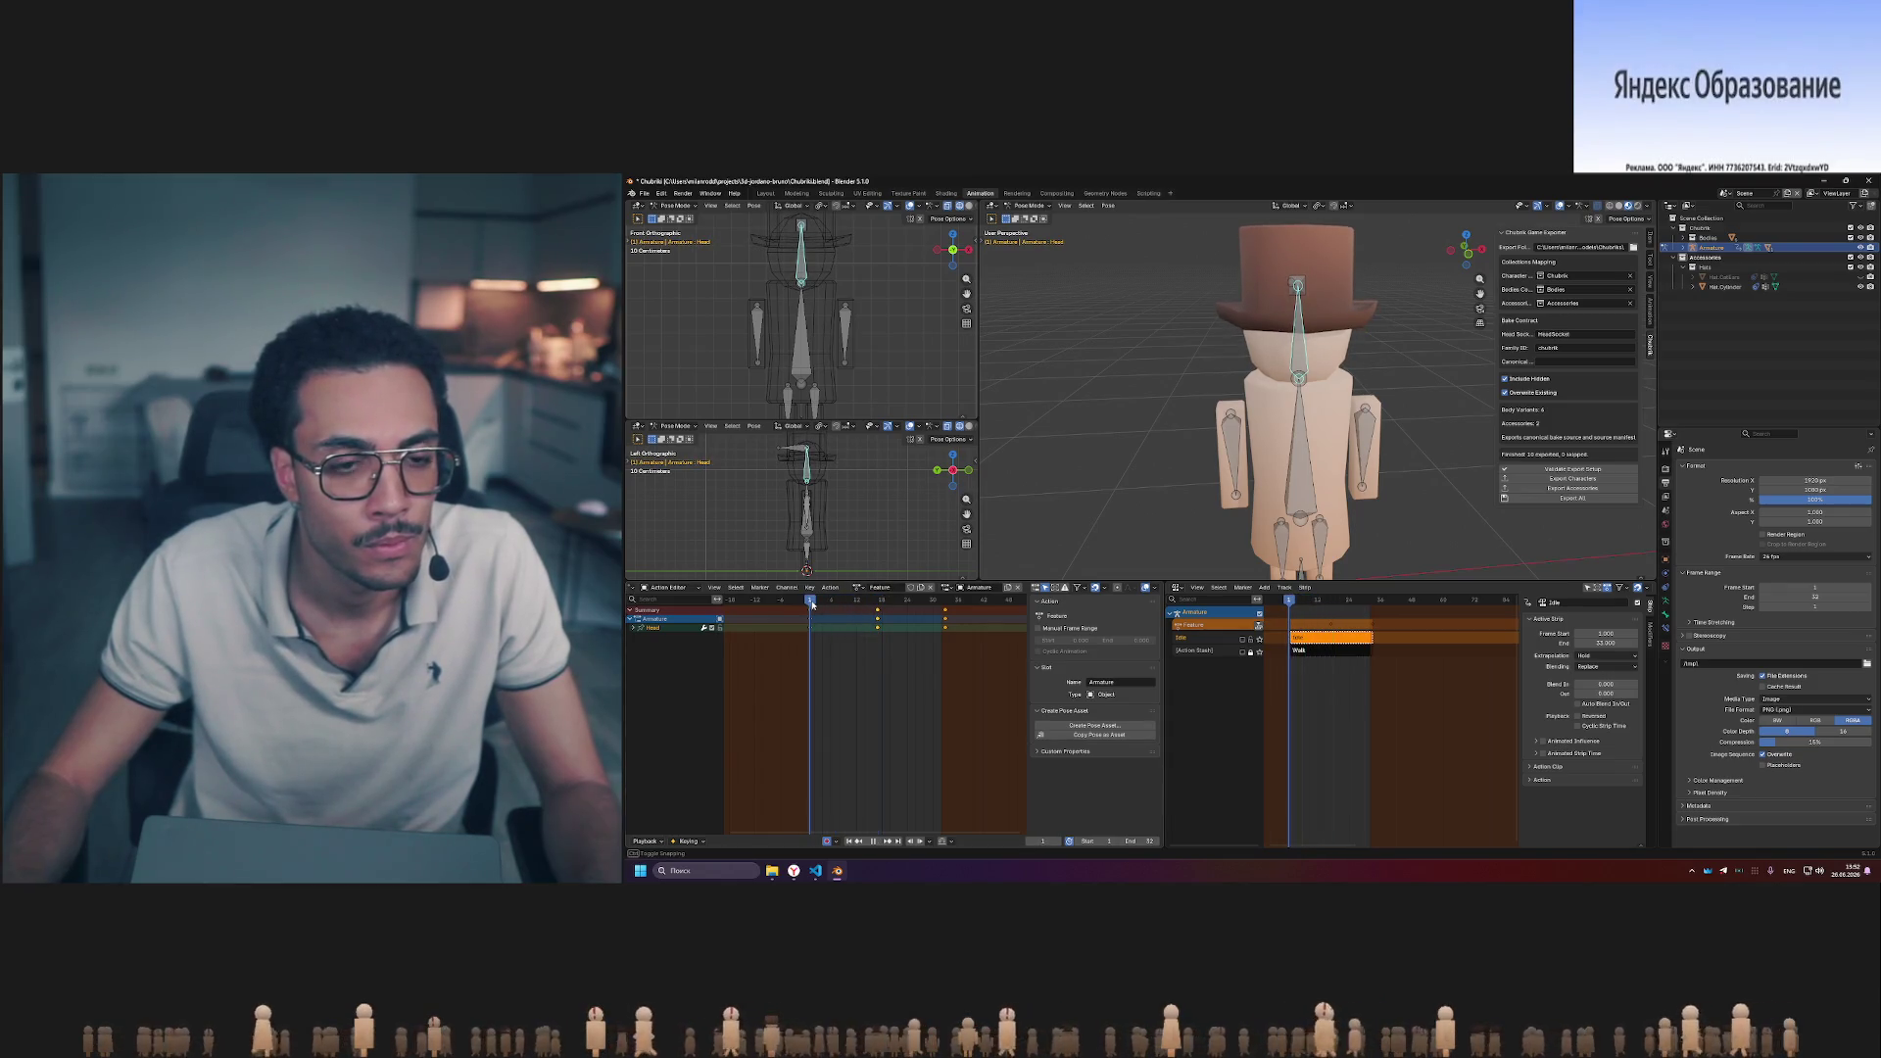
pyautogui.press('space')
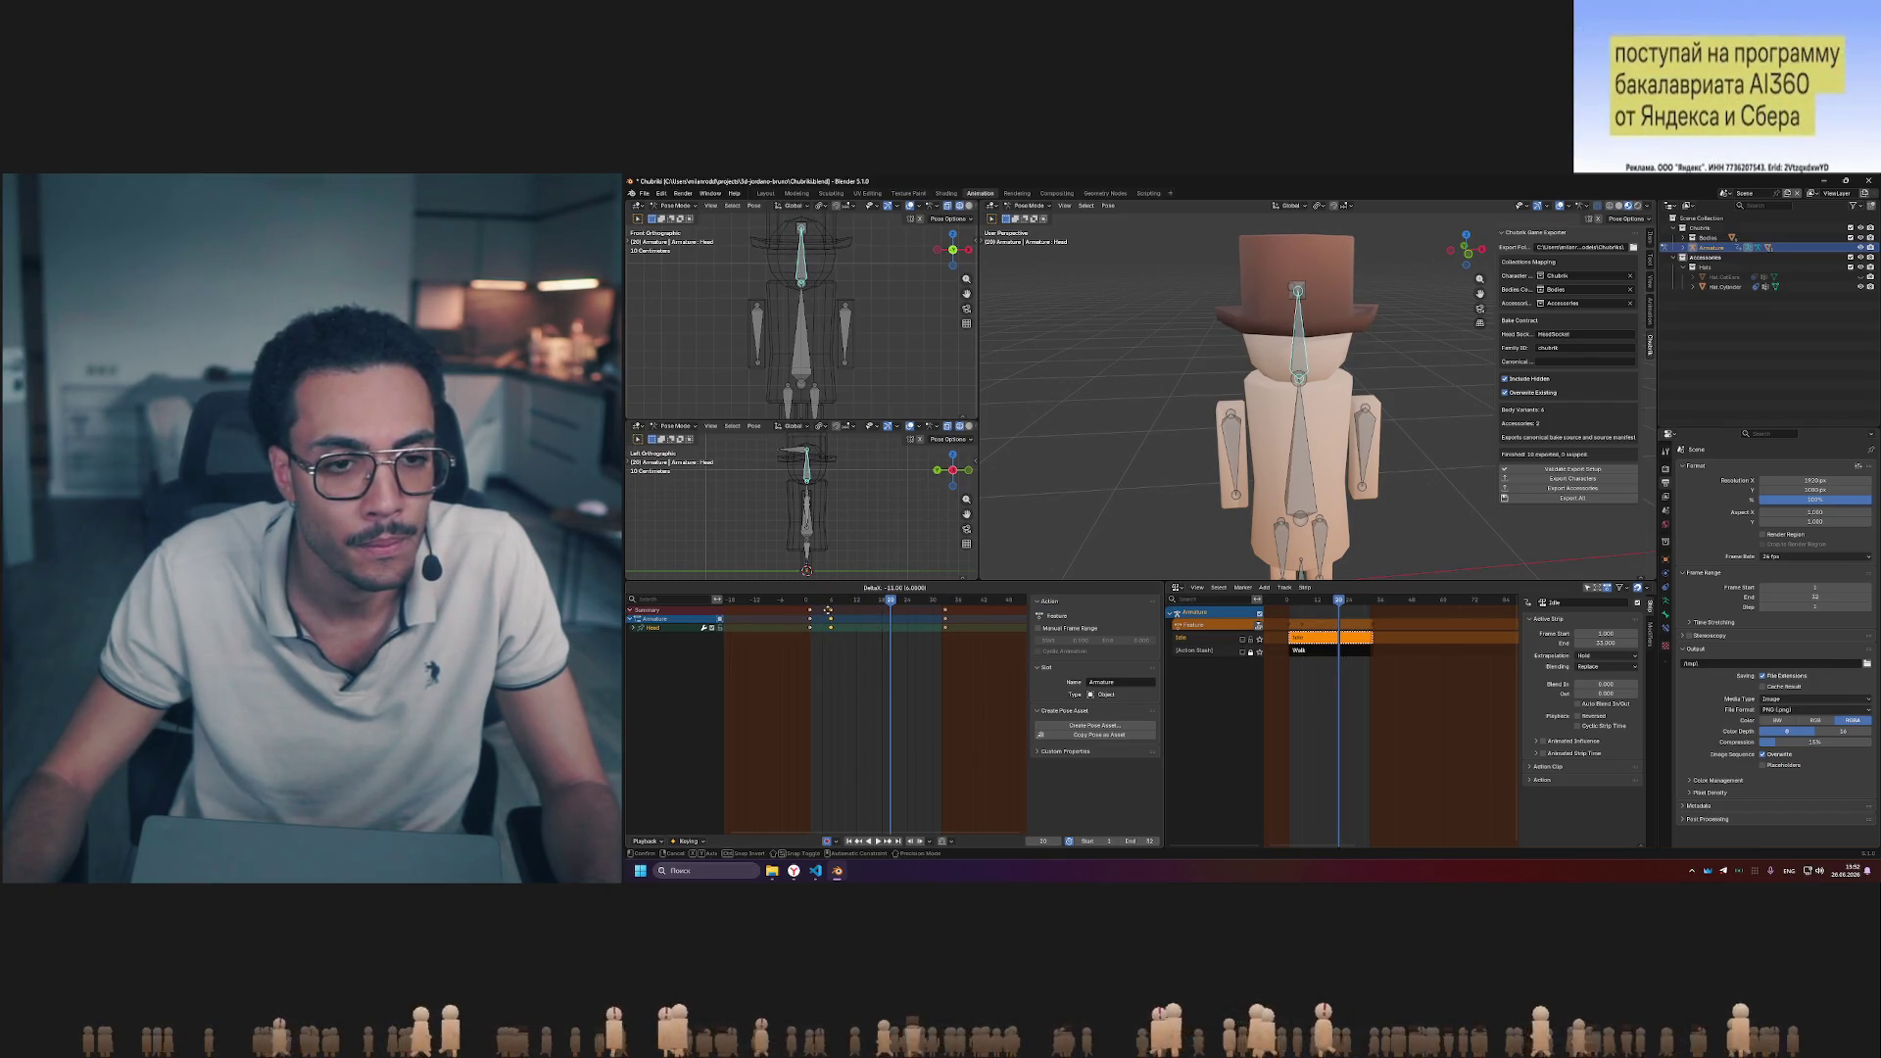
pyautogui.click(843, 599)
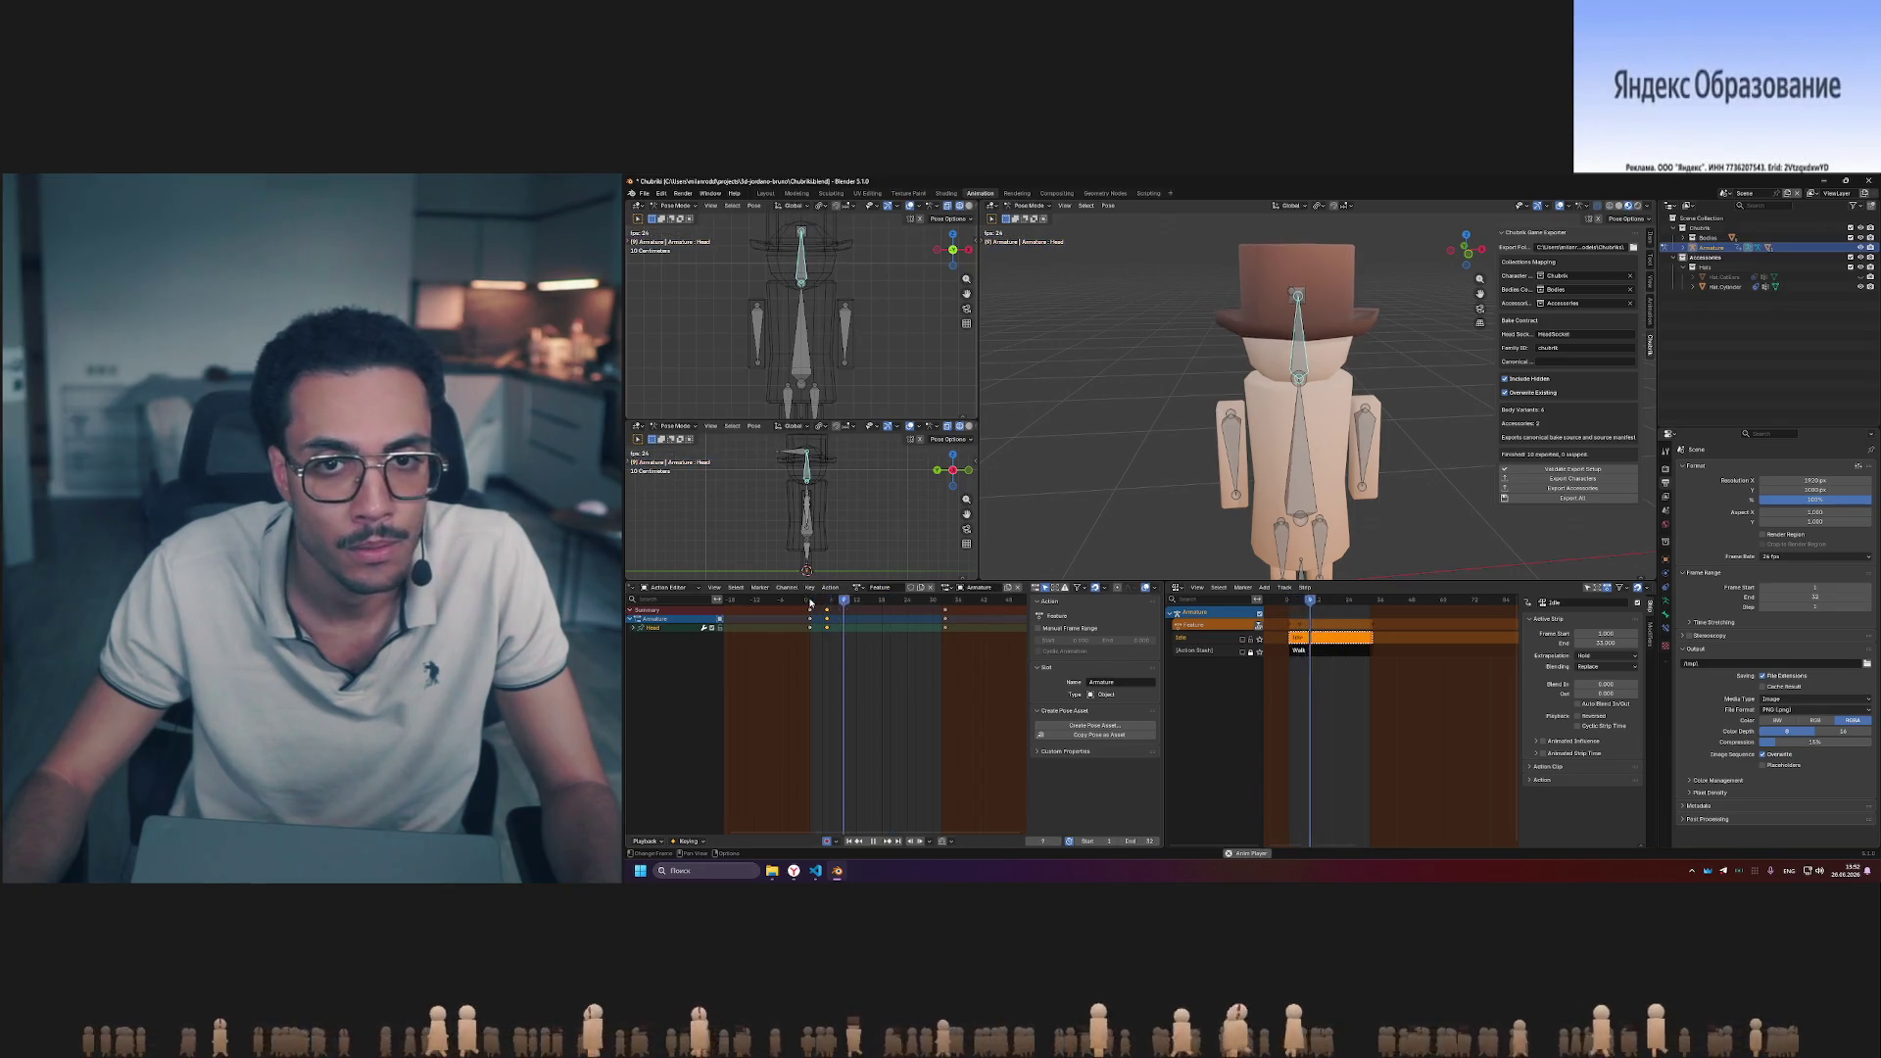
pyautogui.click(814, 601)
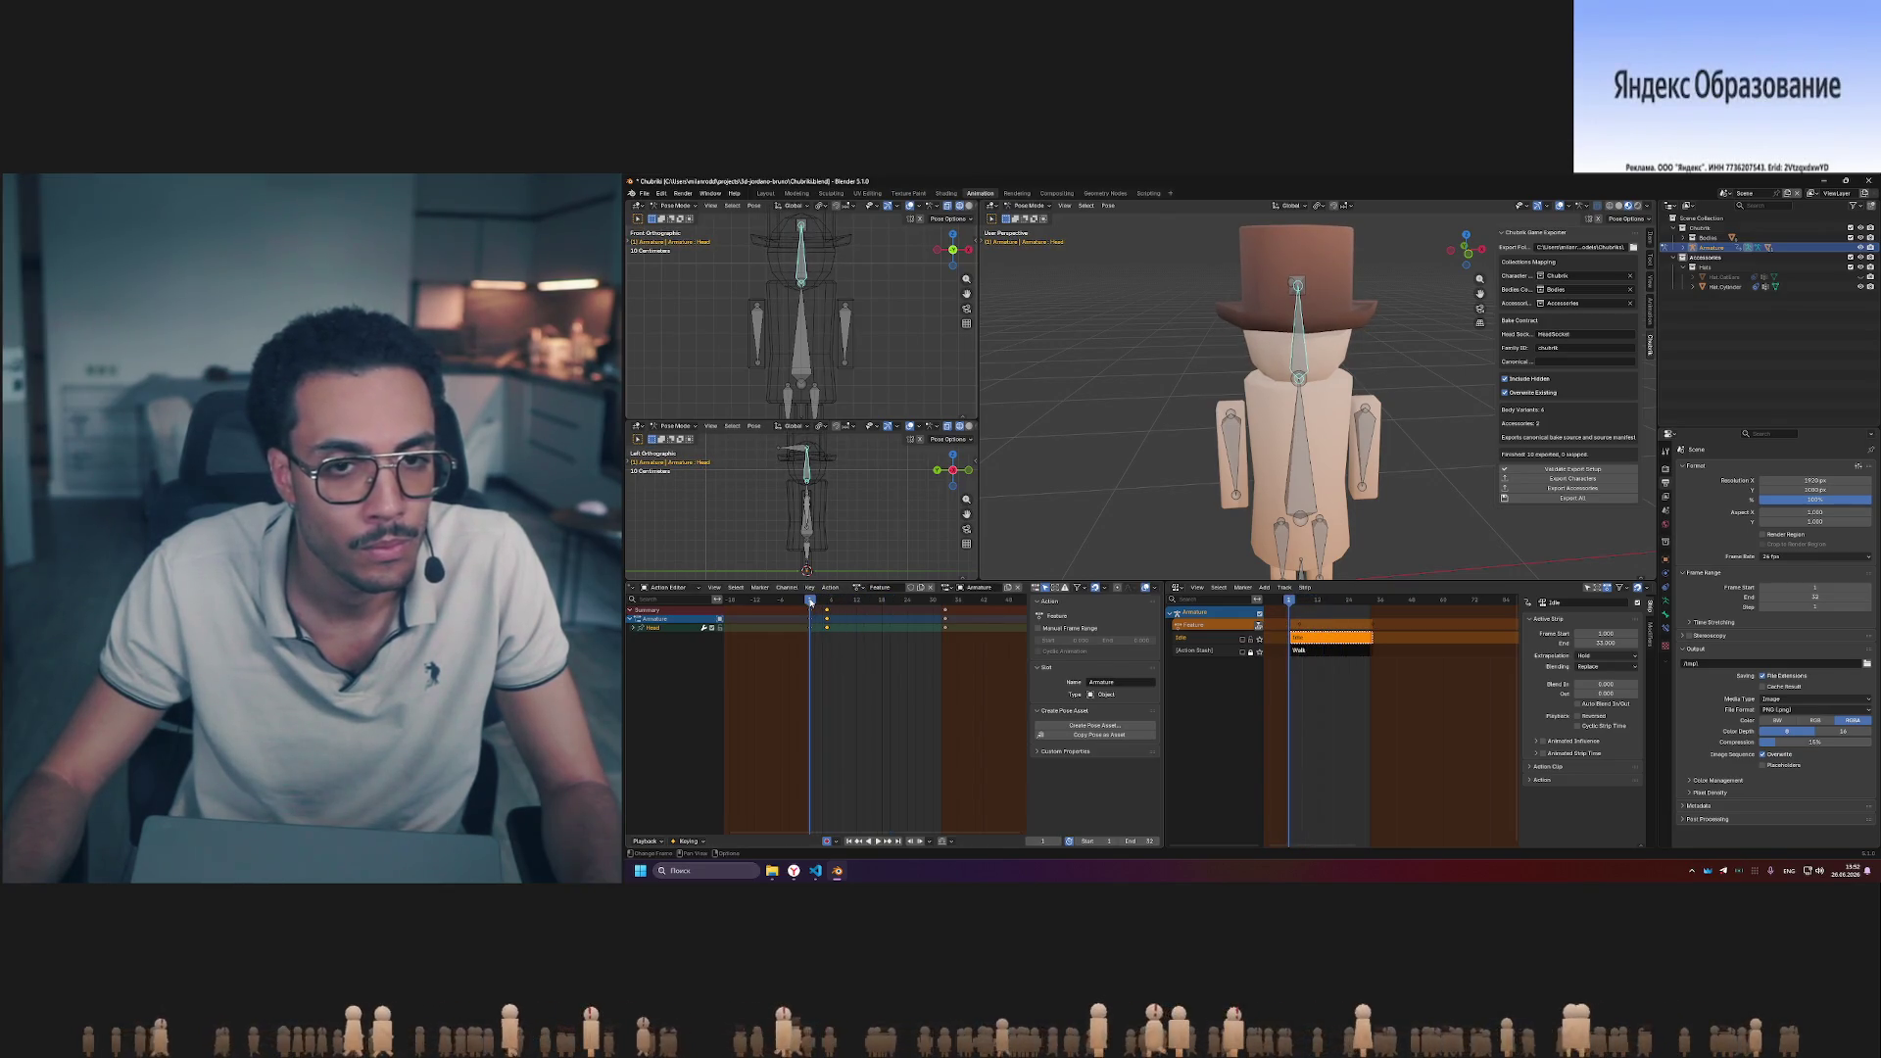
pyautogui.moveTo(812, 601); pyautogui.dragTo(887, 602)
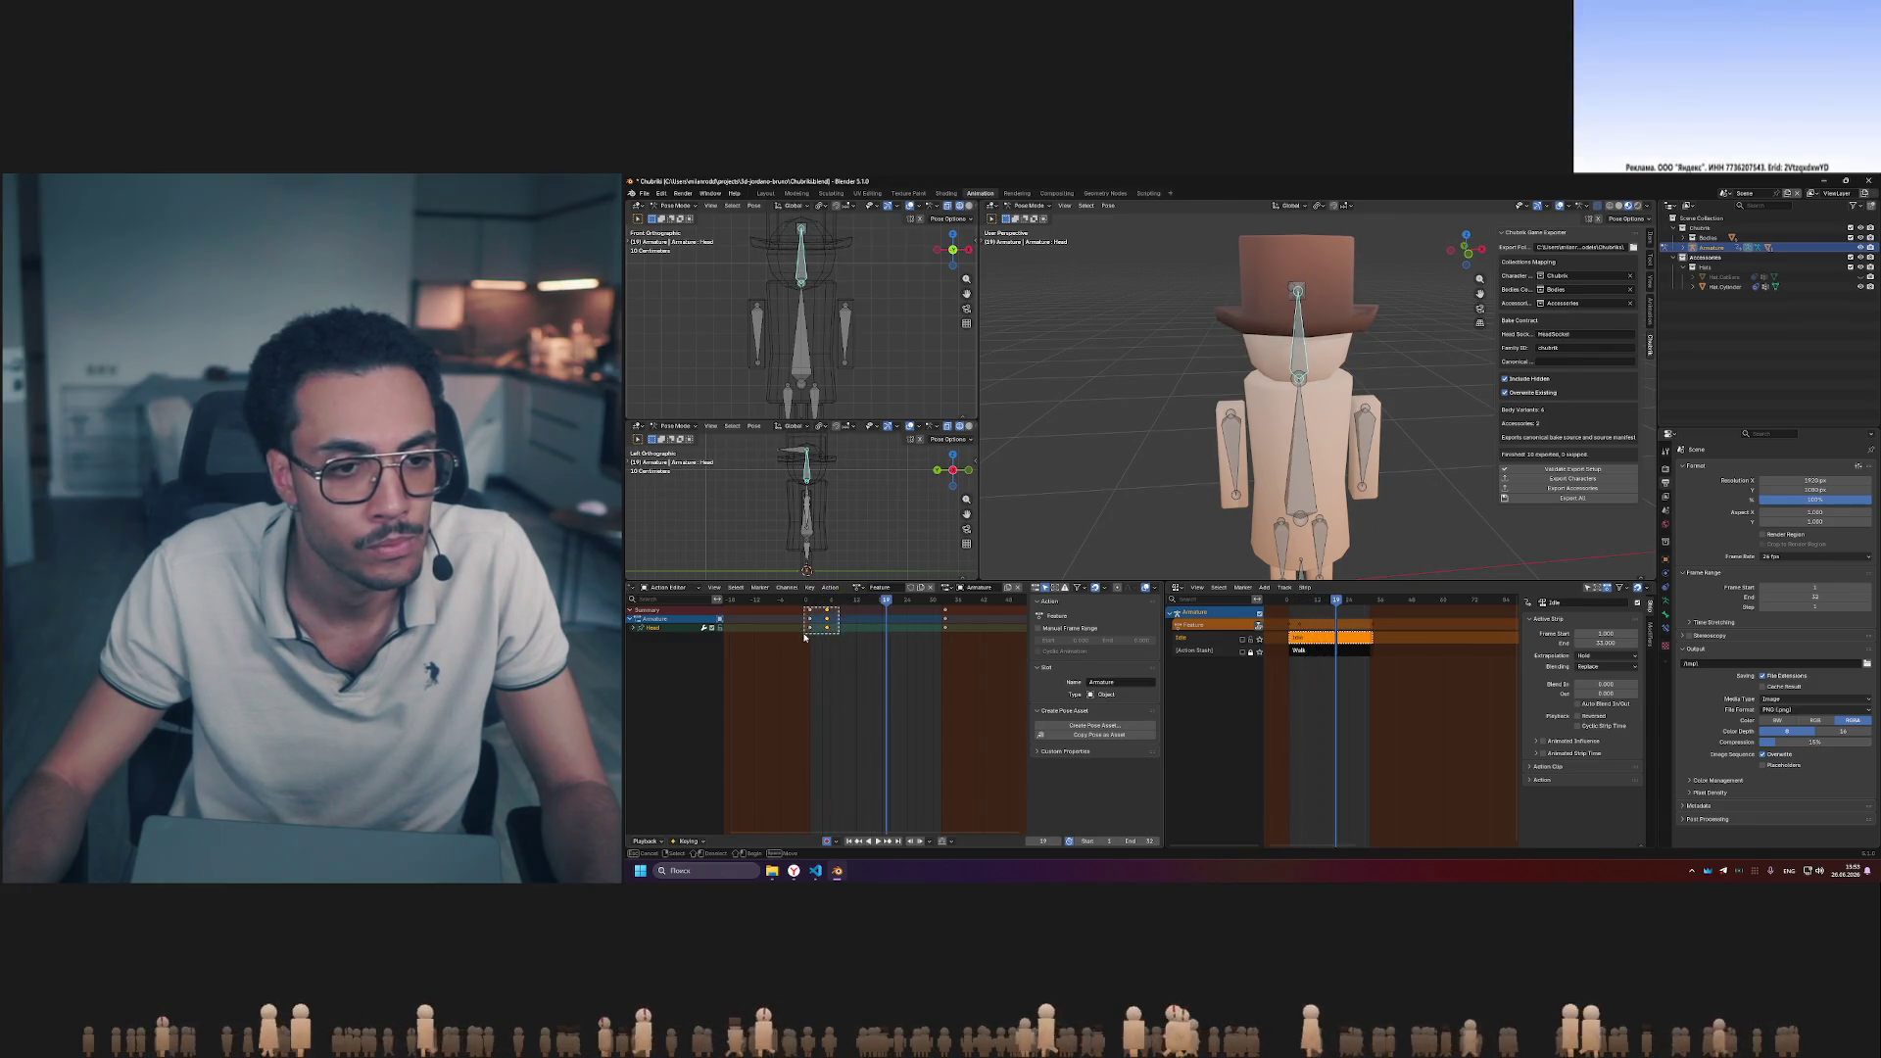
pyautogui.click(843, 602)
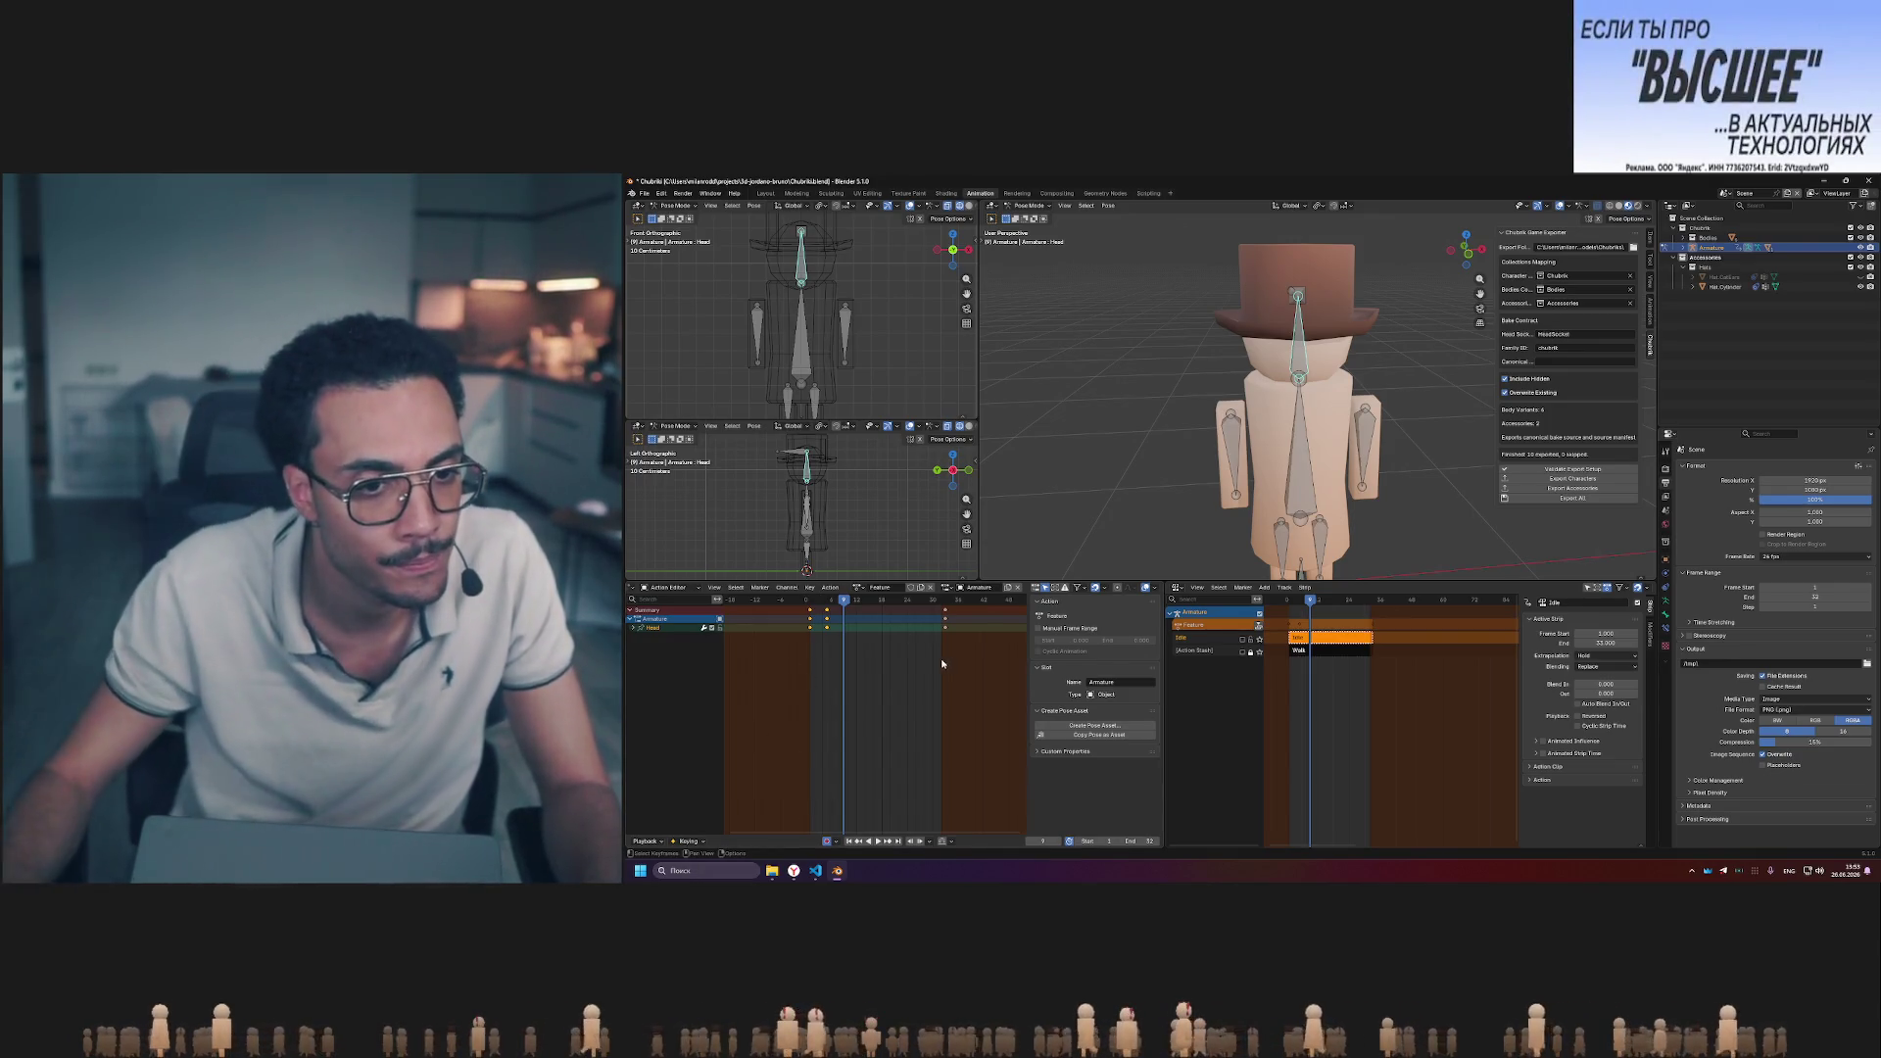
pyautogui.moveTo(882, 654)
pyautogui.mouseDown()
pyautogui.moveTo(811, 605)
pyautogui.moveTo(844, 603)
pyautogui.mouseUp()
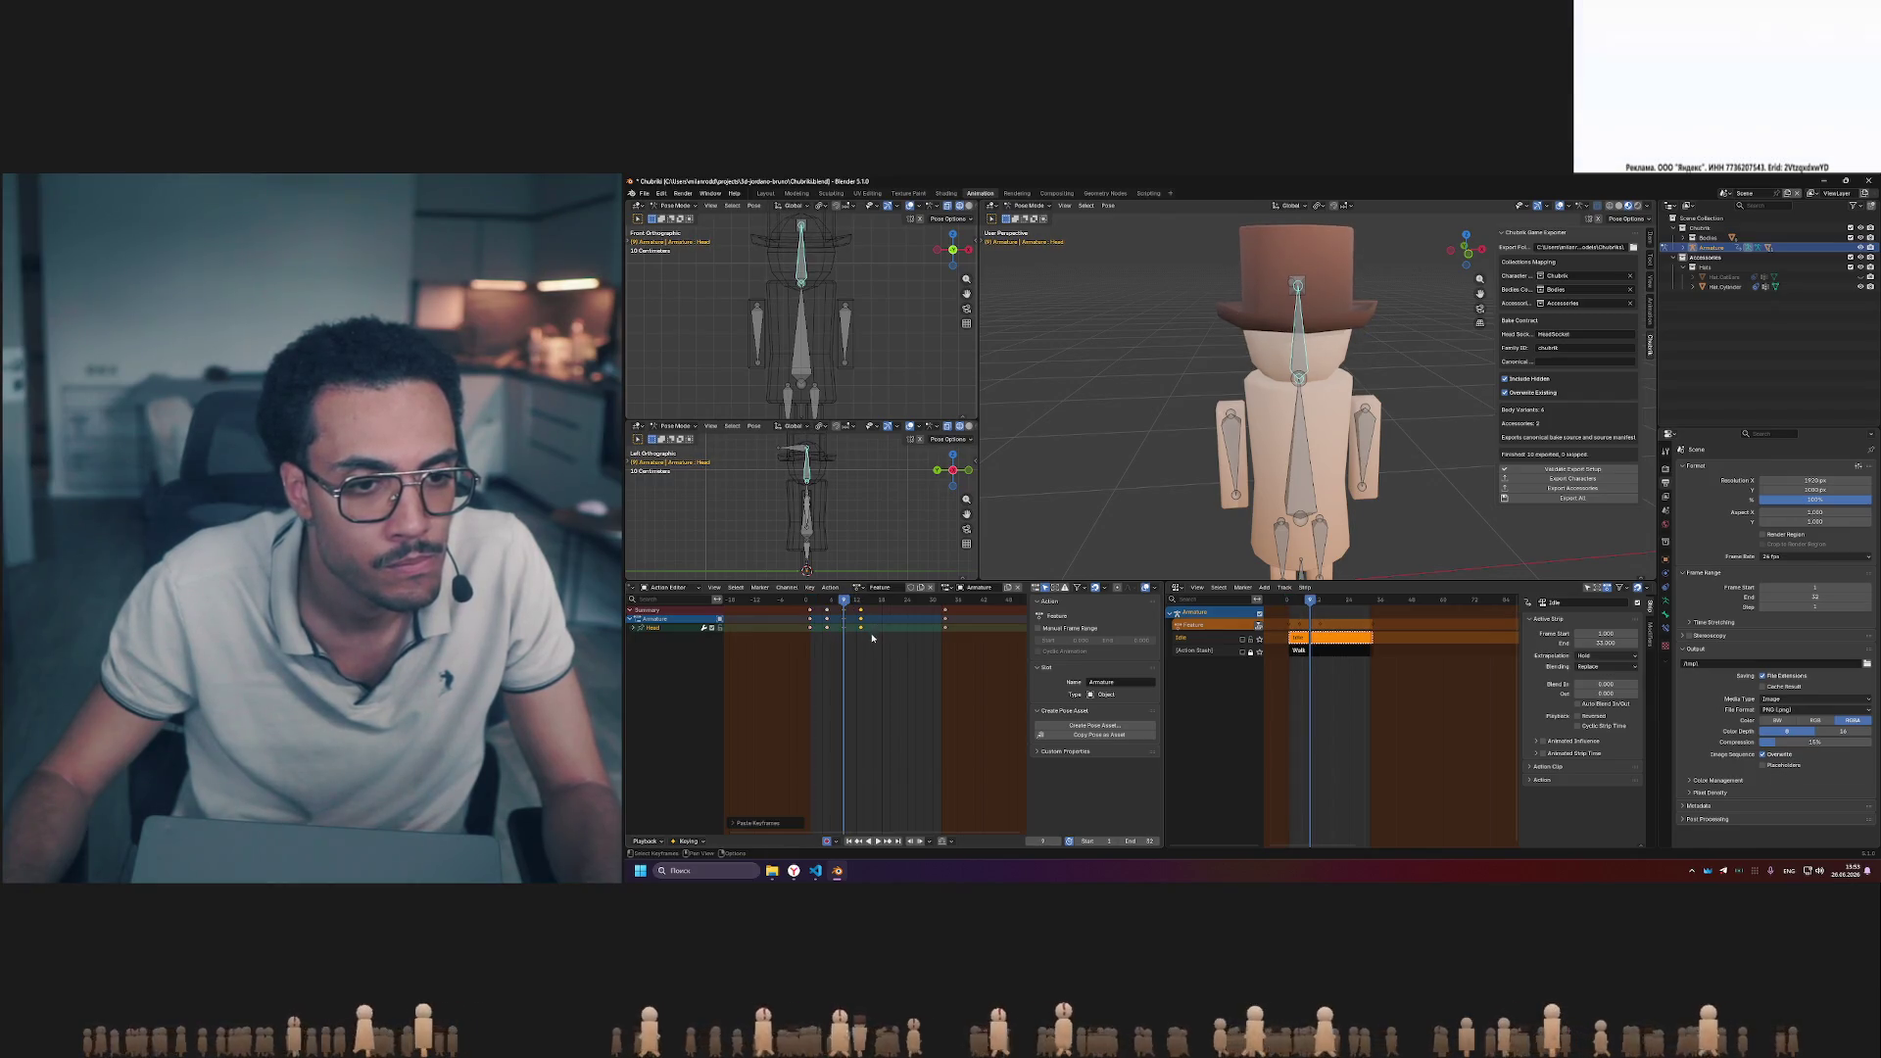
pyautogui.moveTo(843, 602); pyautogui.dragTo(810, 602)
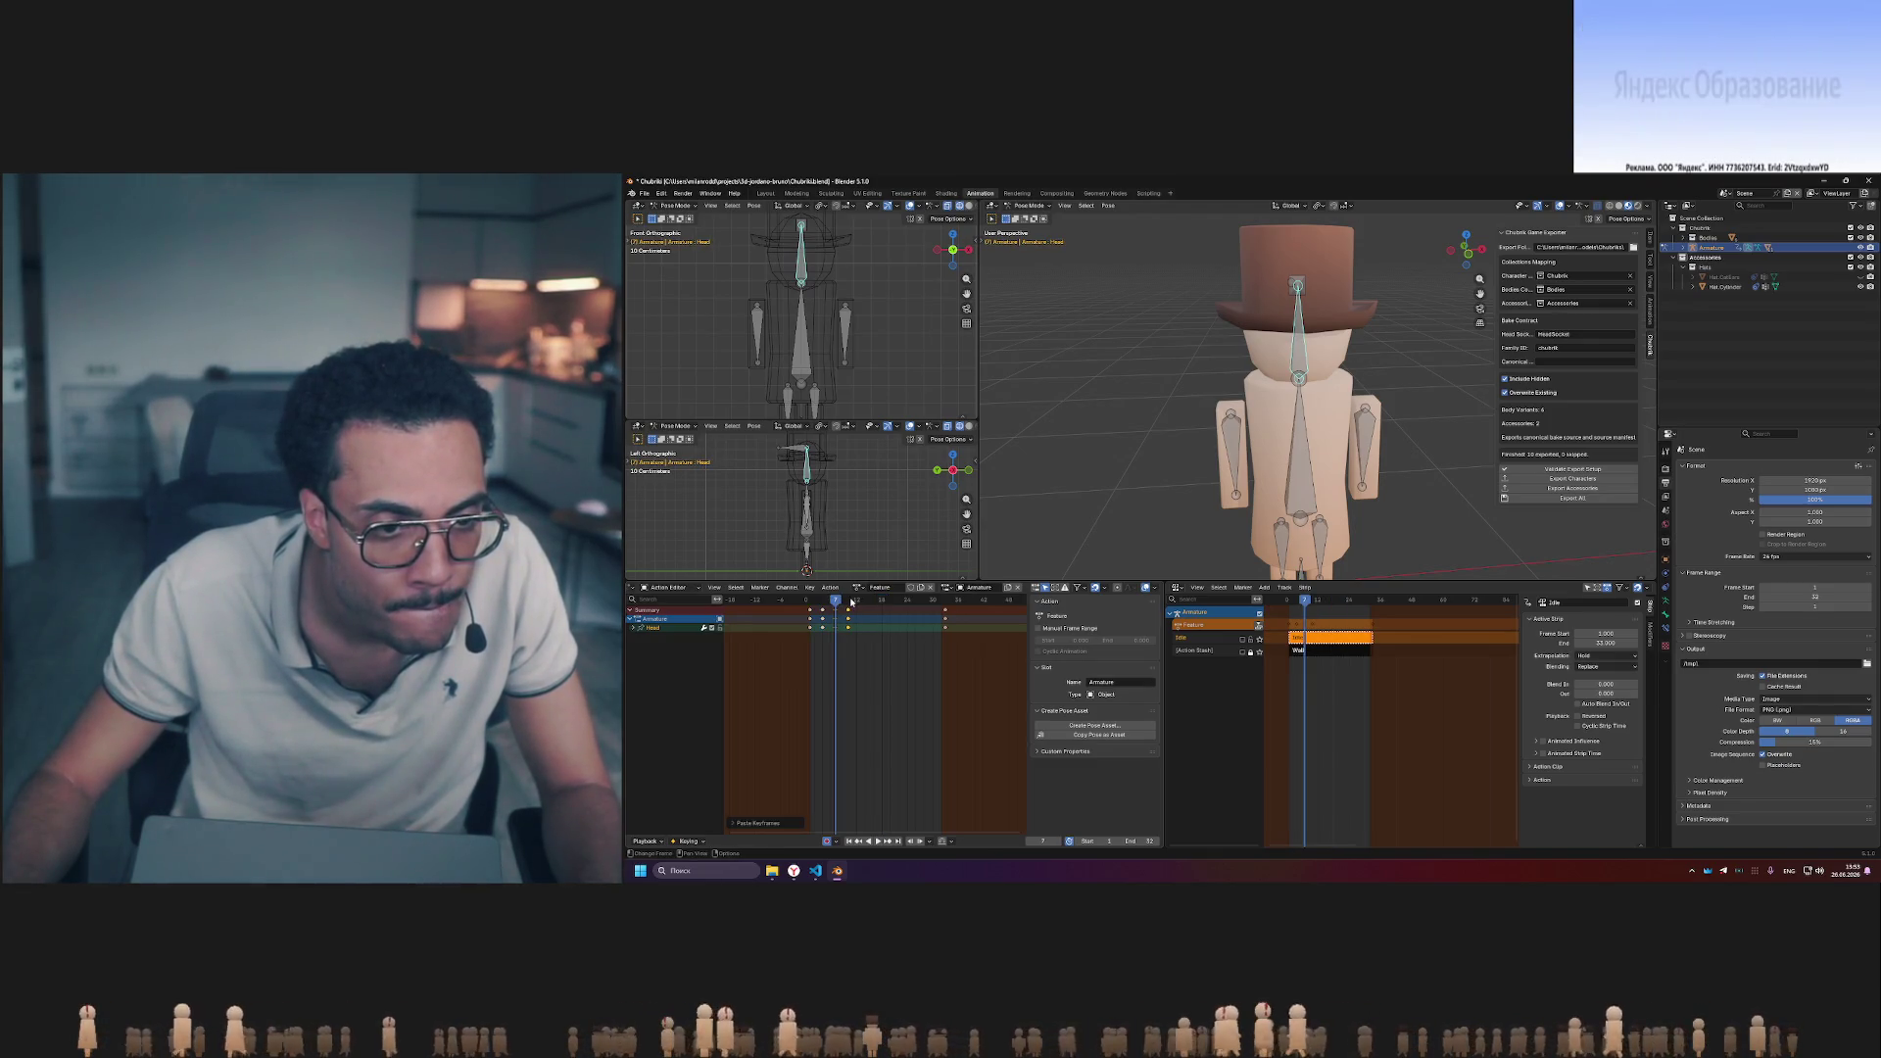
pyautogui.click(865, 602)
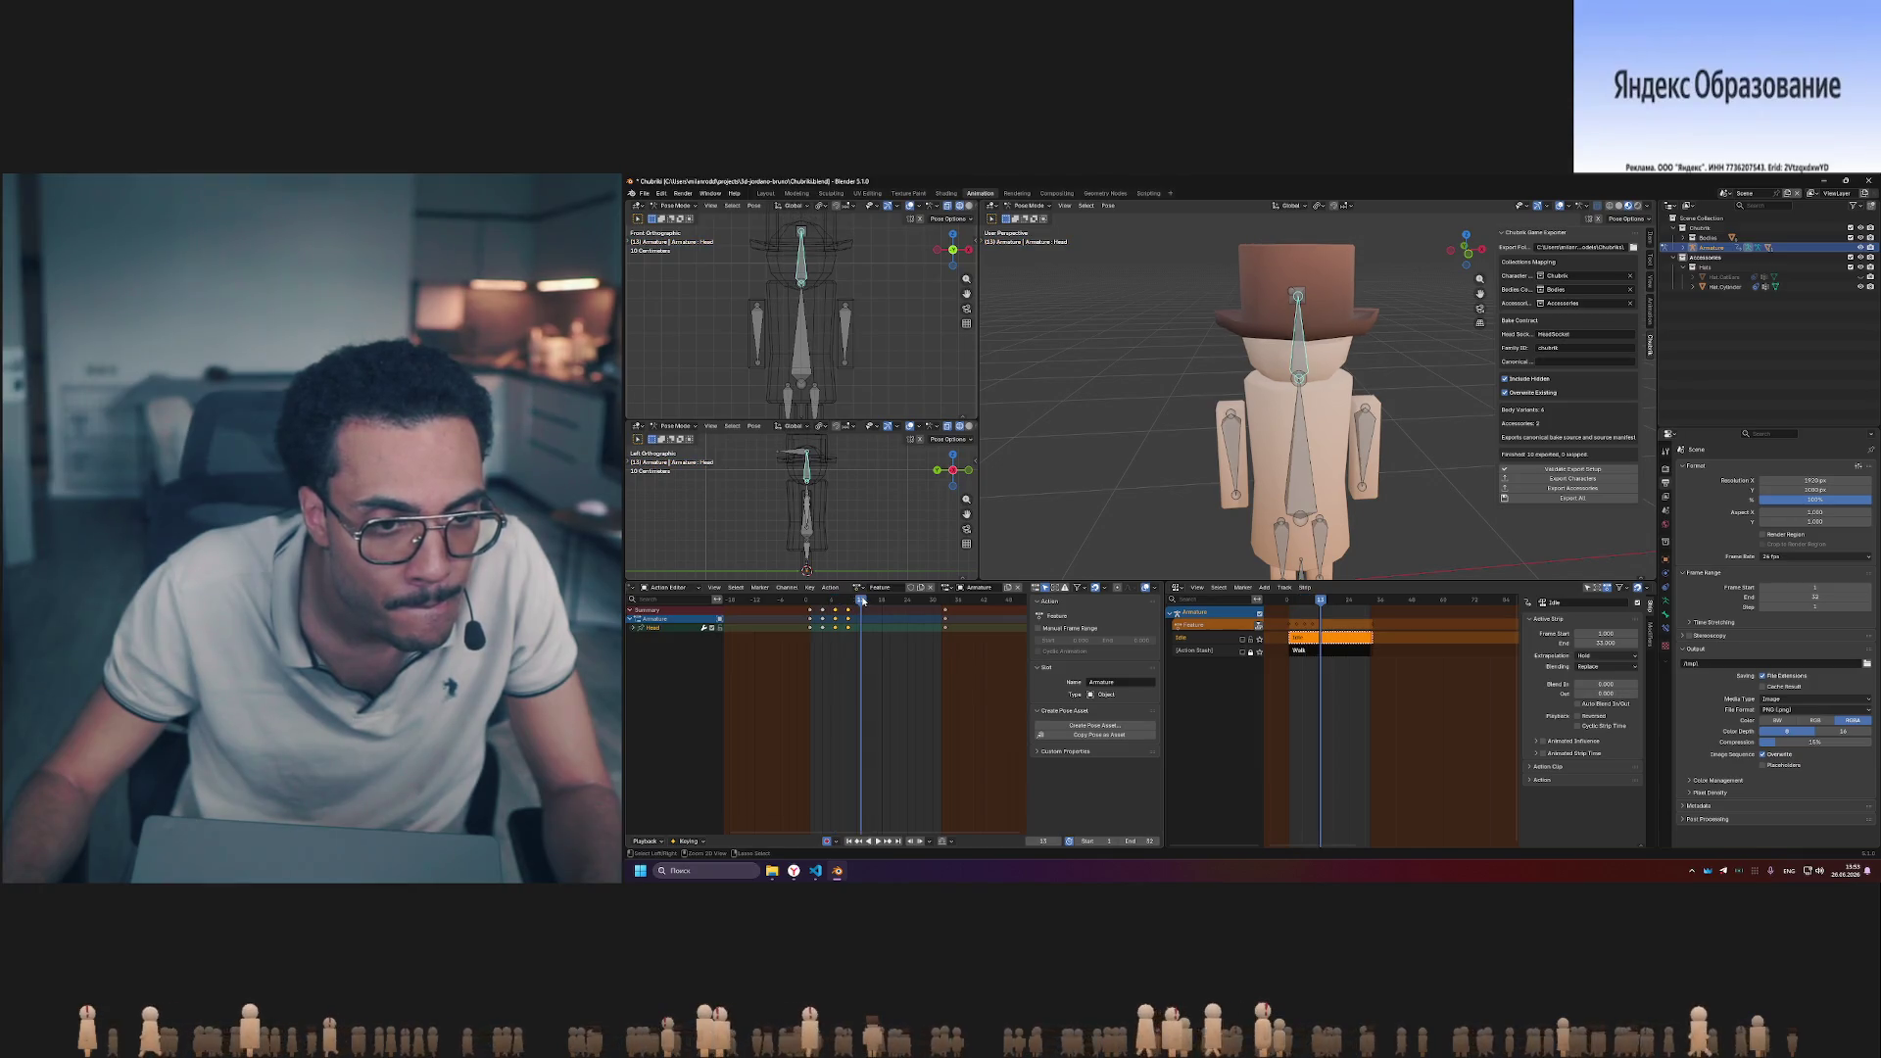
# - Play the pose animation from the first poses, then jump to a later frame past the keyframes
pyautogui.moveTo(864, 602); pyautogui.dragTo(814, 601)
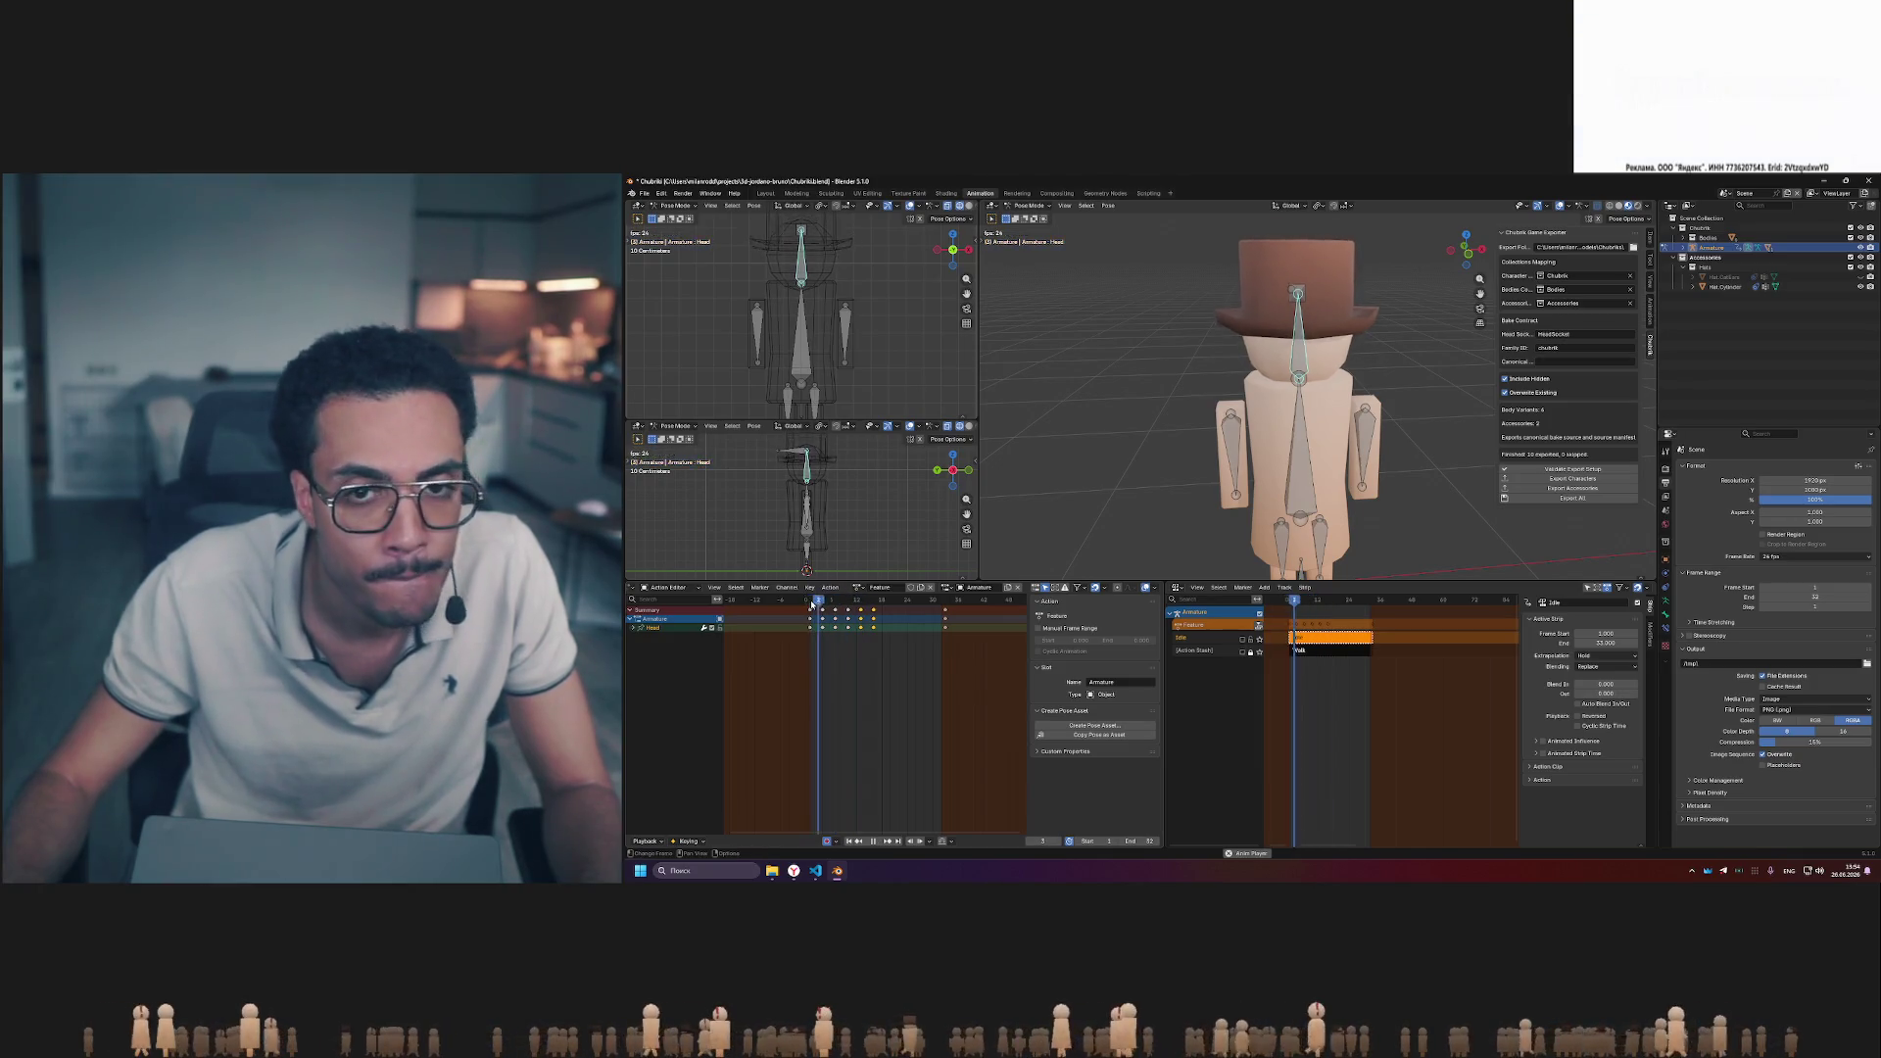
pyautogui.press('space')
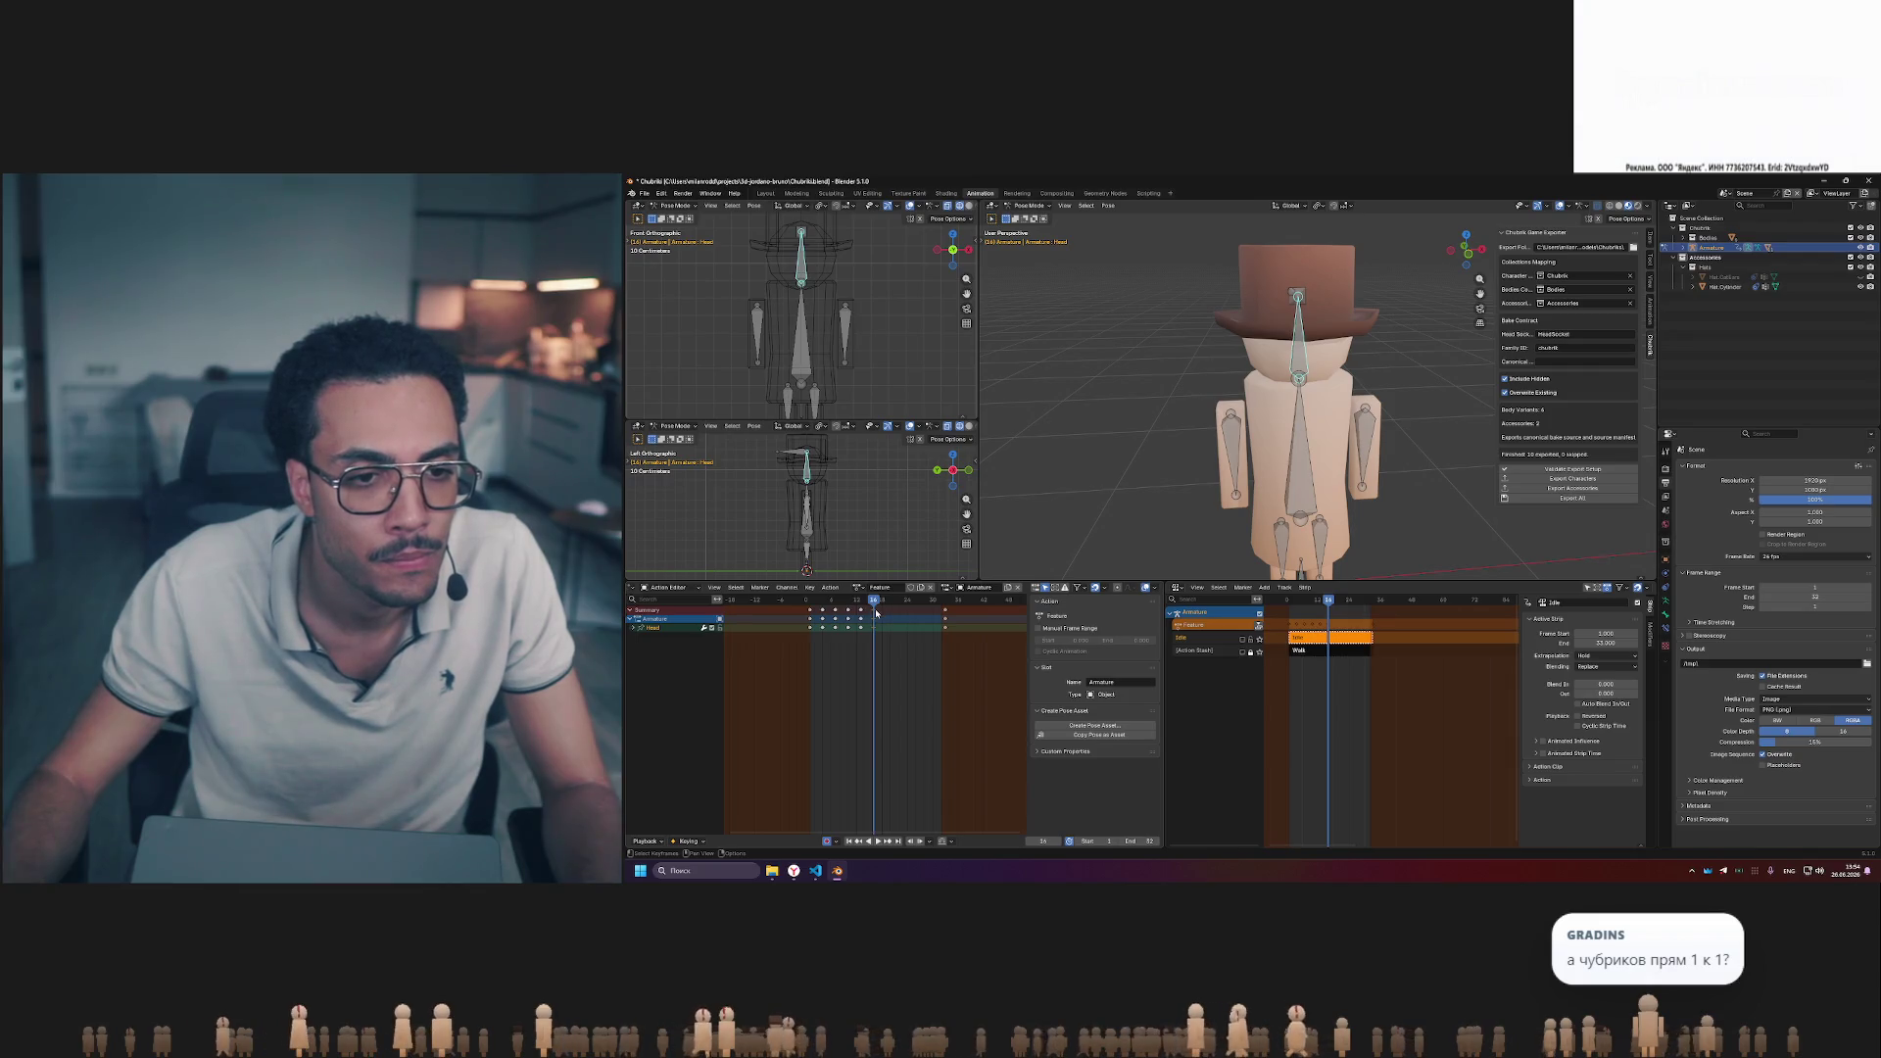
pyautogui.moveTo(872, 605); pyautogui.dragTo(813, 606)
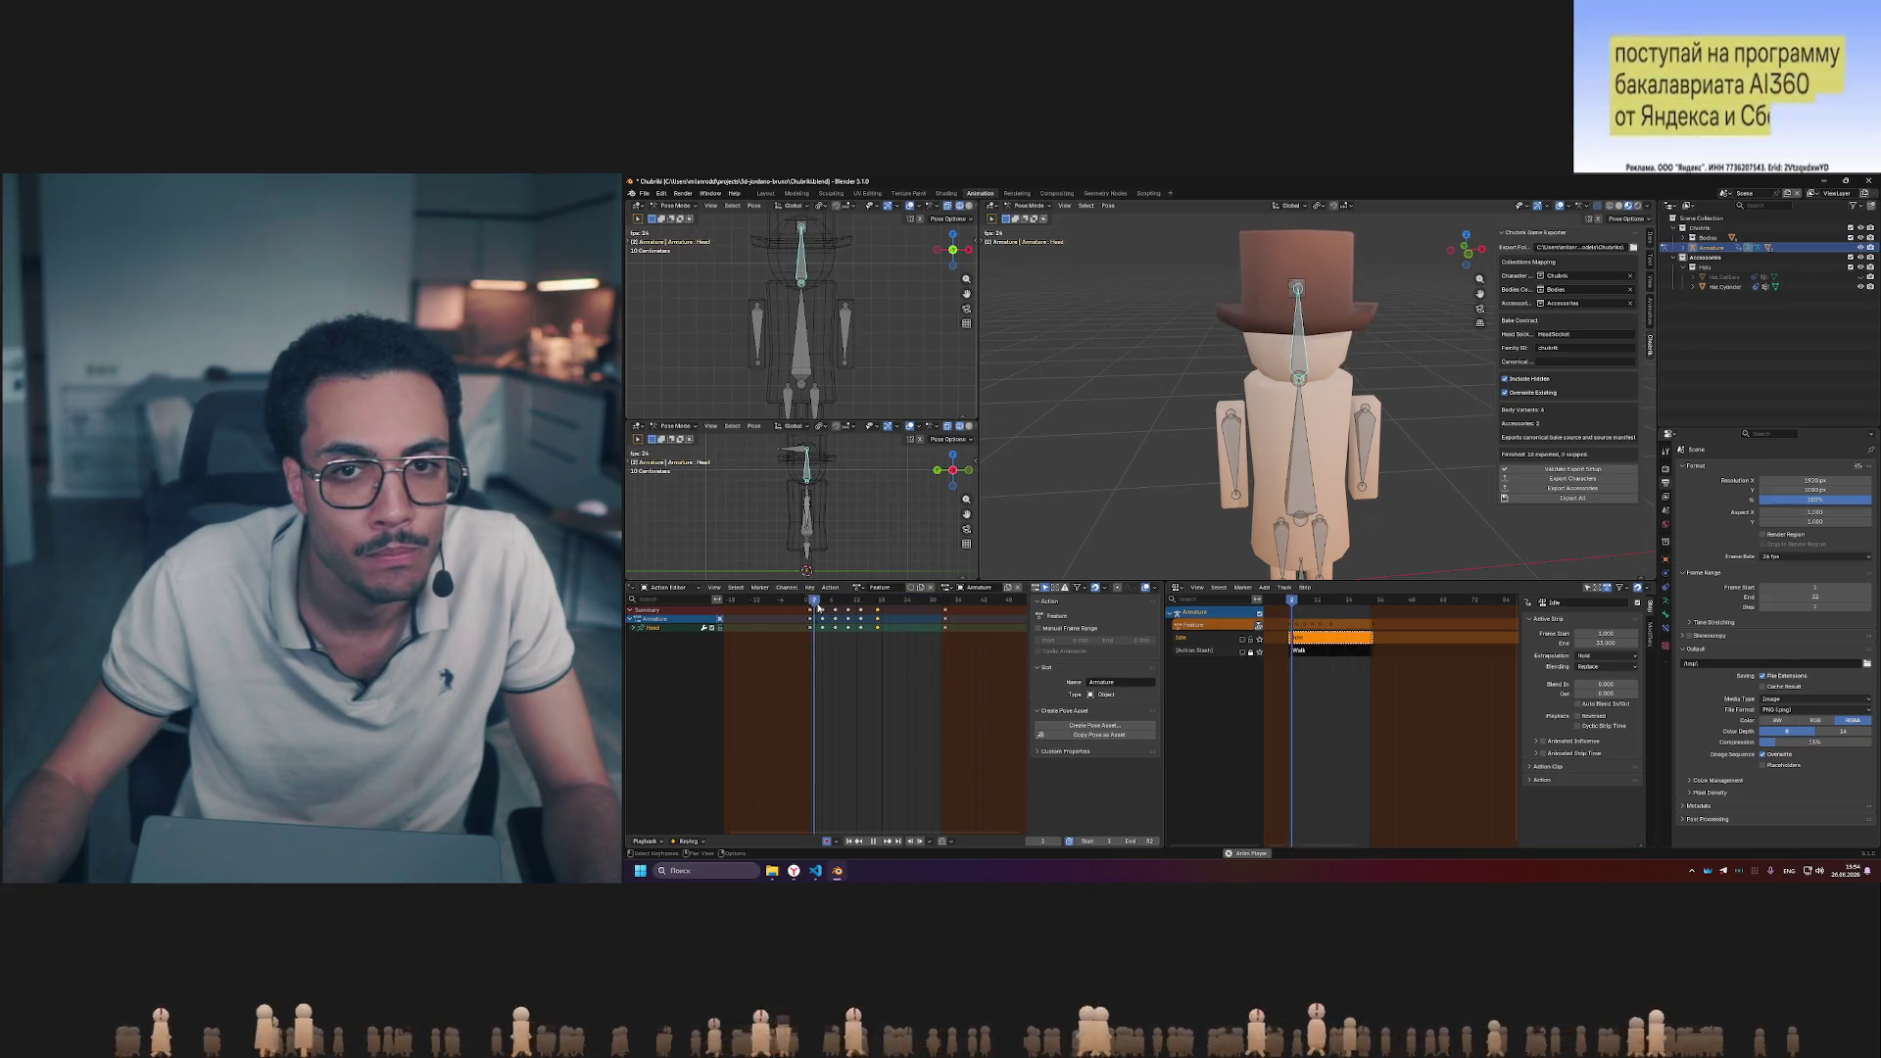
pyautogui.press('space')
pyautogui.click(935, 603)
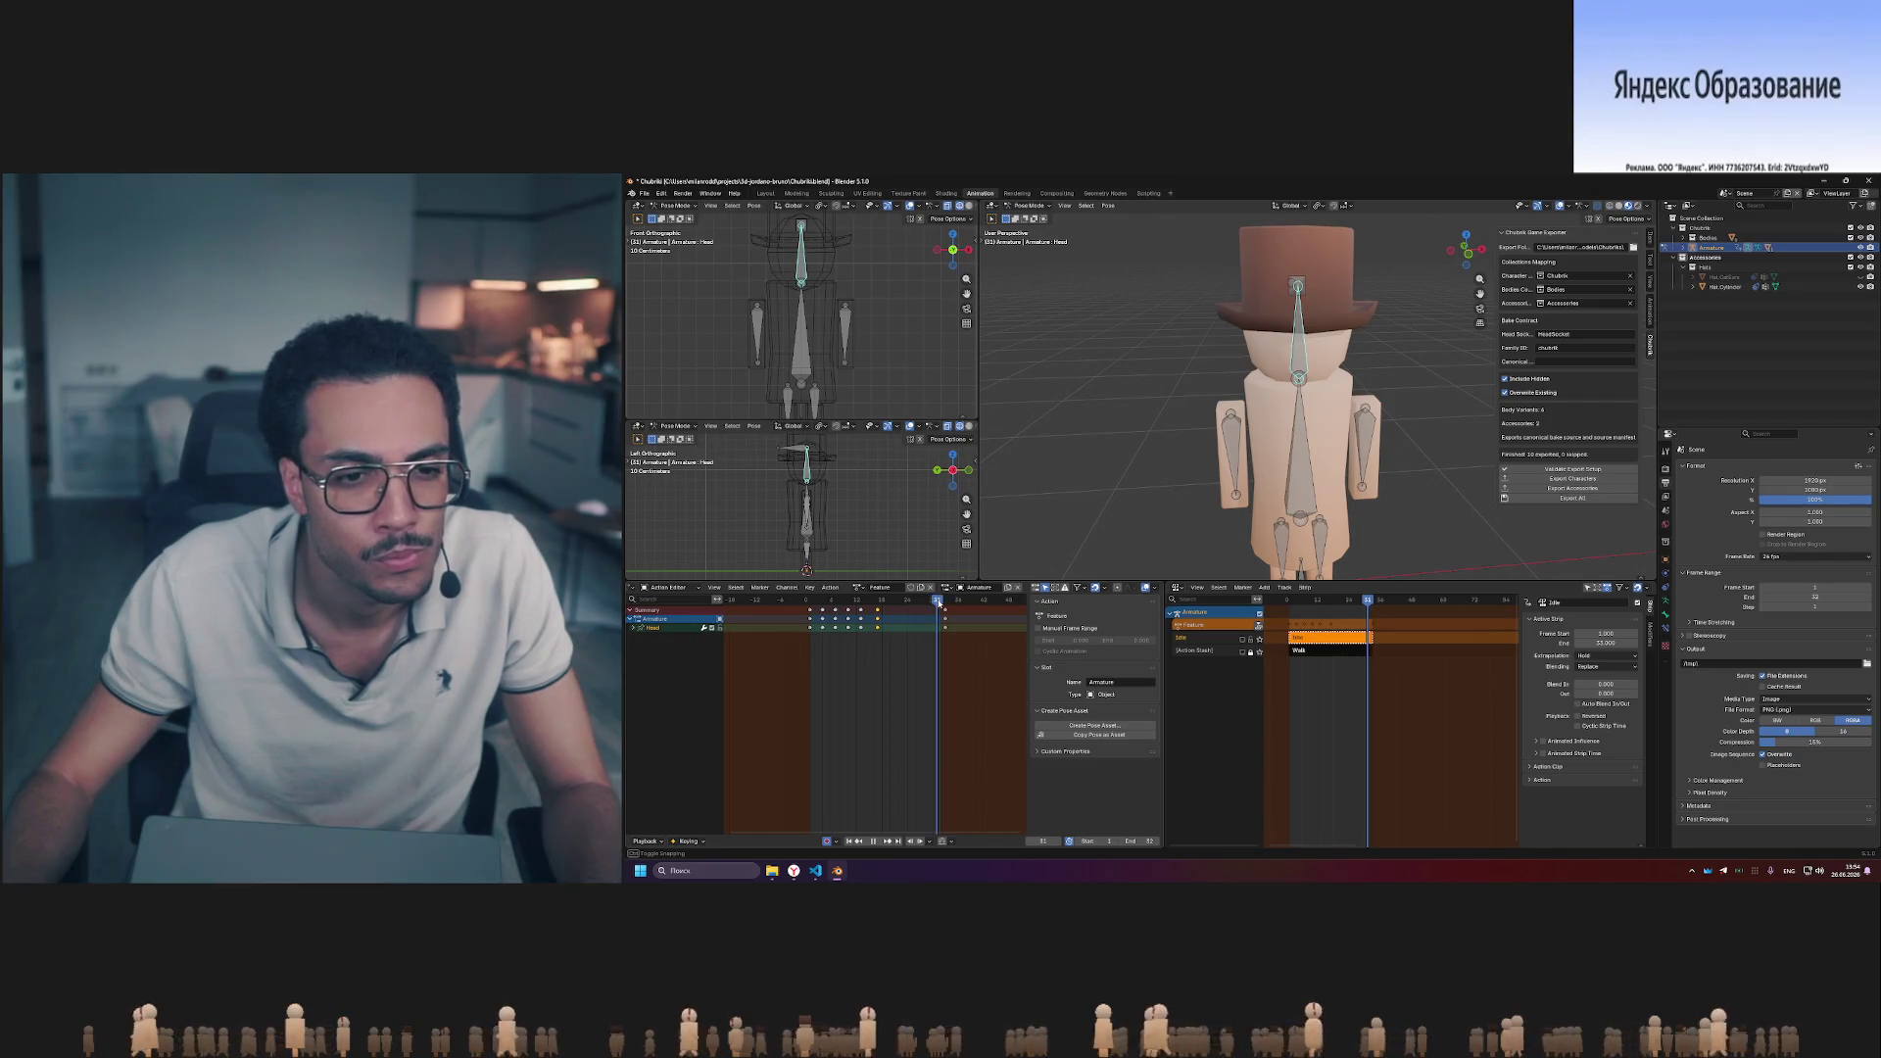
# - Paste copies of the pose keyframes at two later frames so the pose holds between them
pyautogui.hotkey('ctrl', 'v')
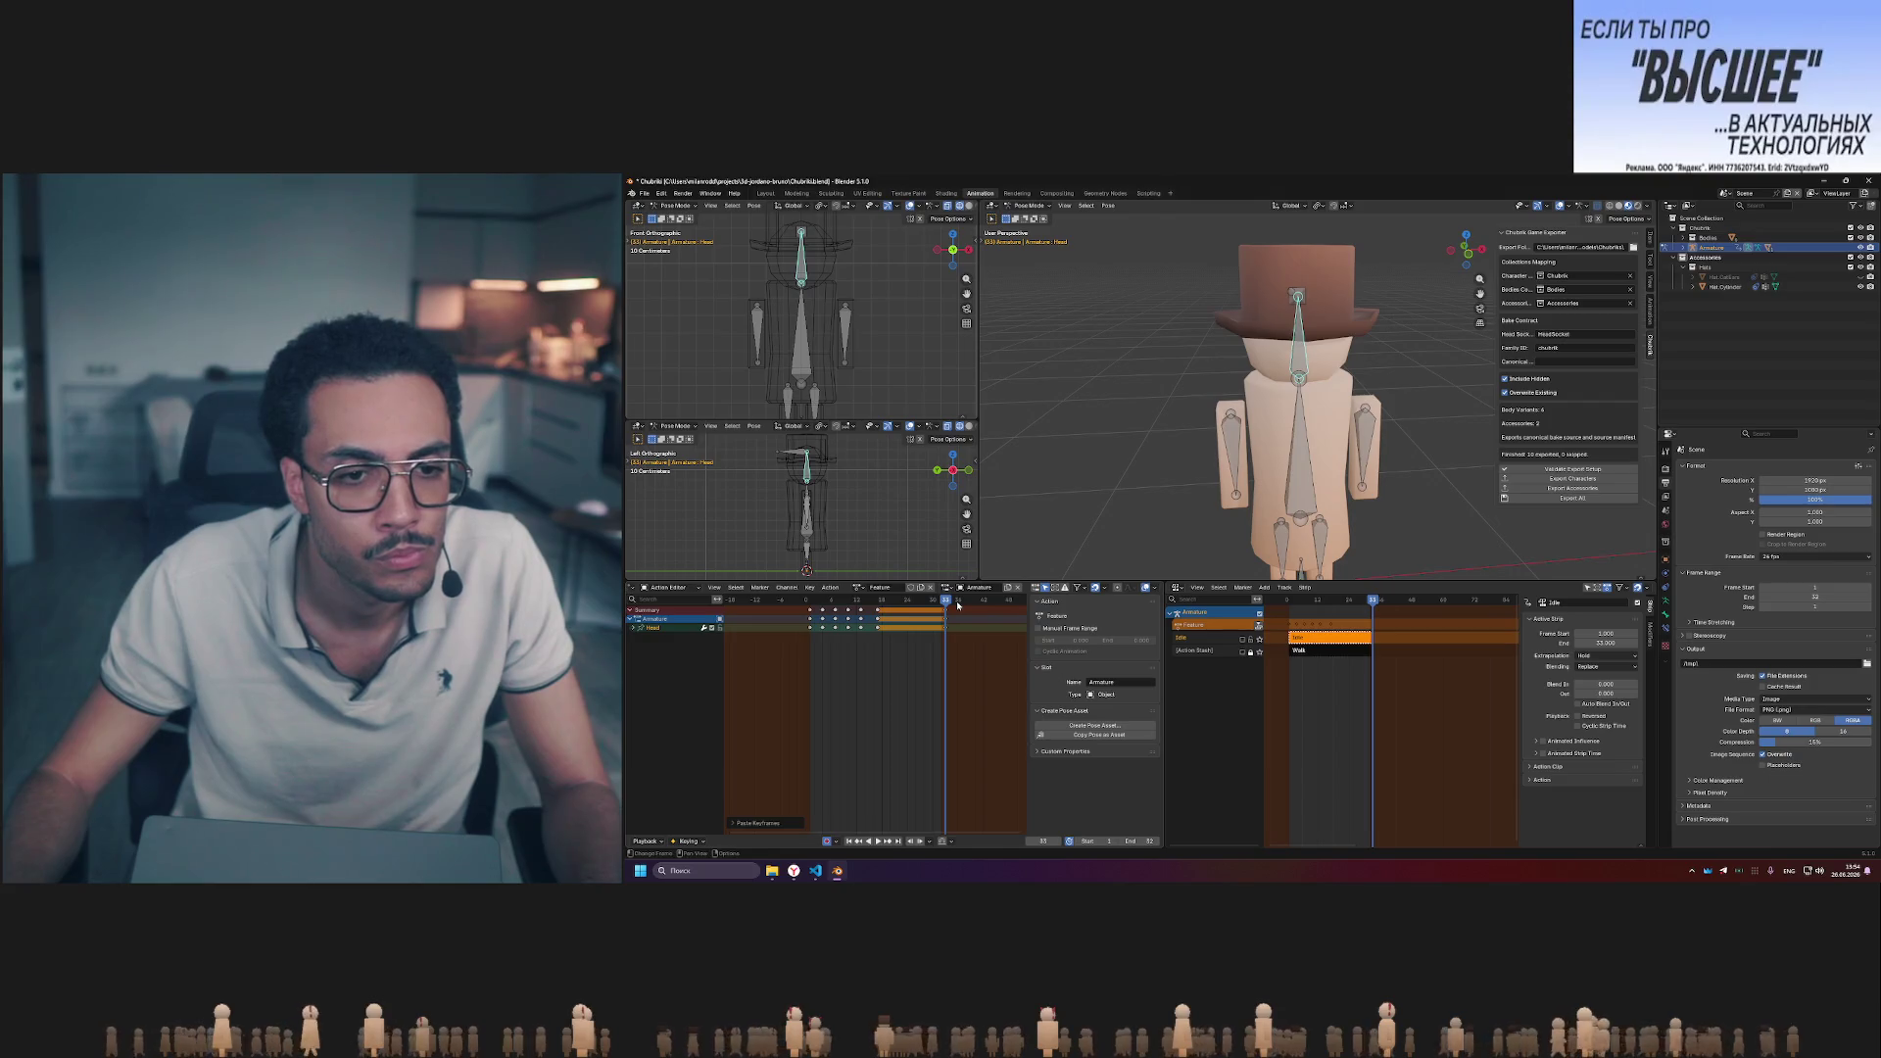
pyautogui.moveTo(832, 600); pyautogui.dragTo(920, 600)
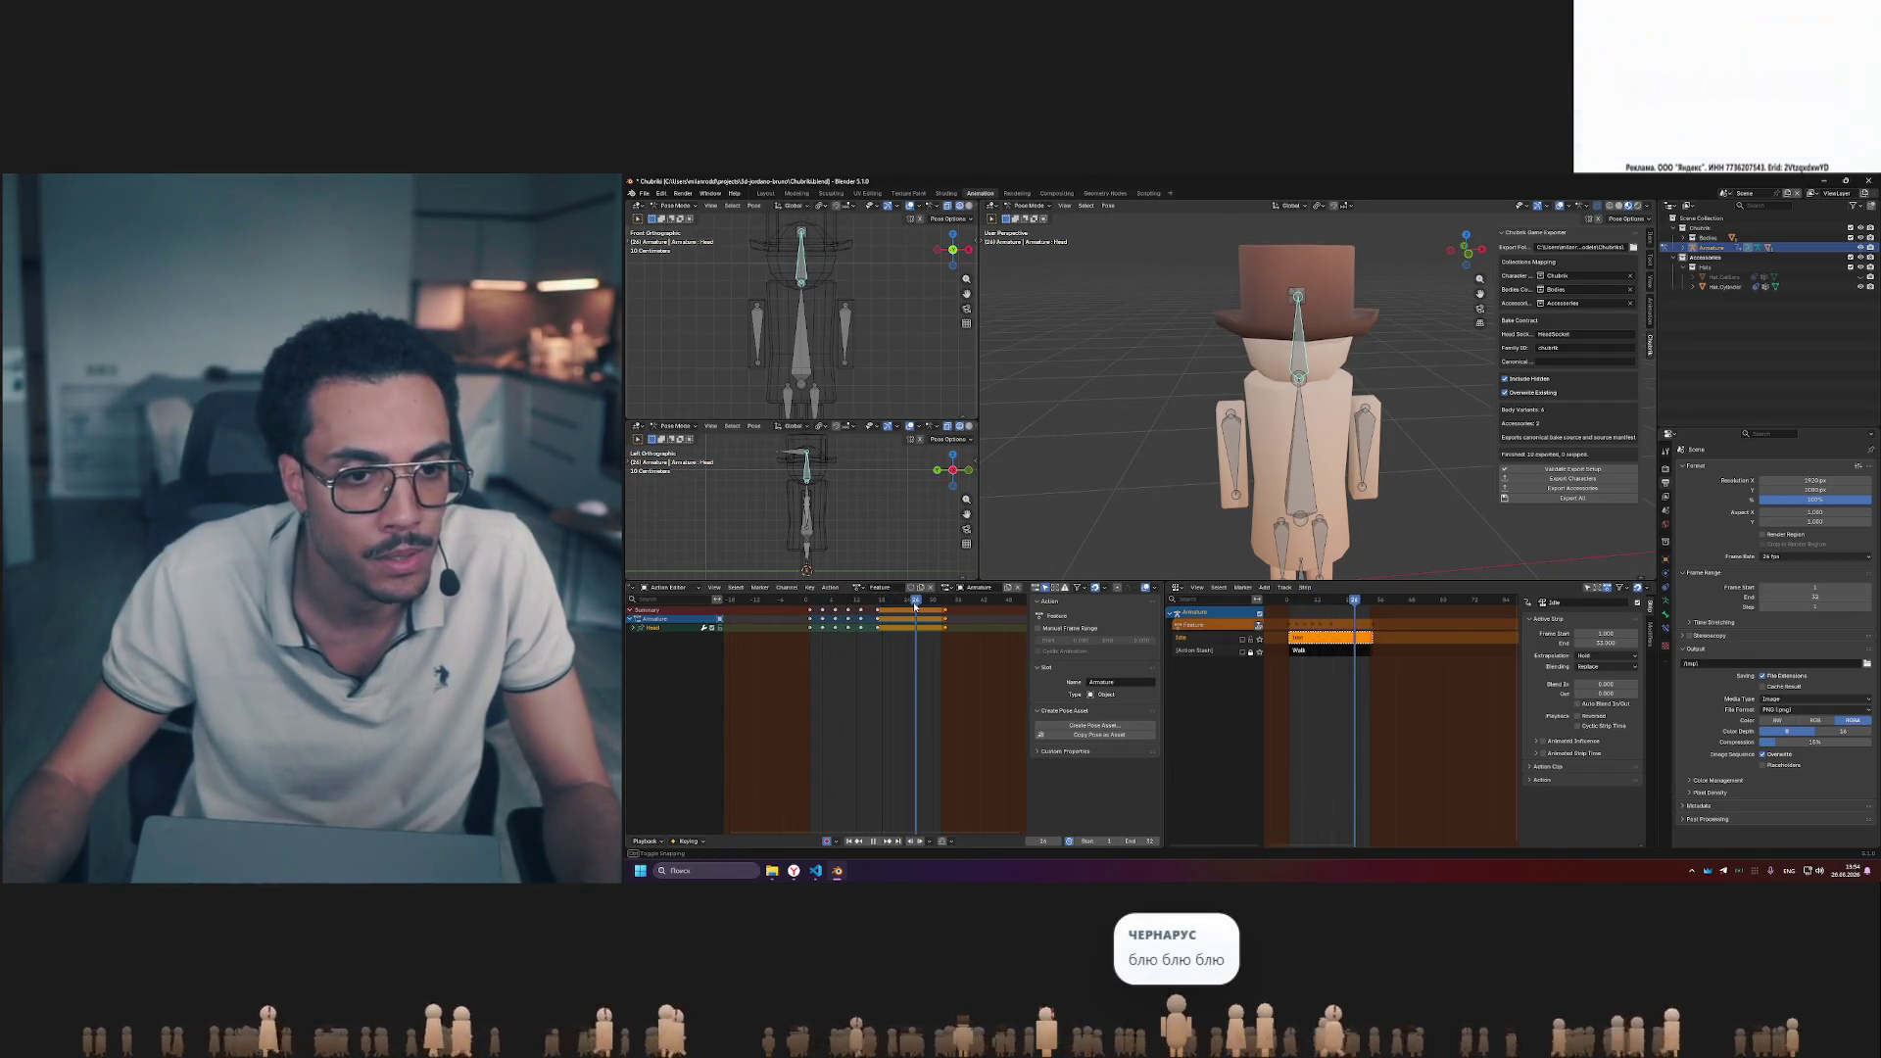
pyautogui.hotkey('ctrl', 'v')
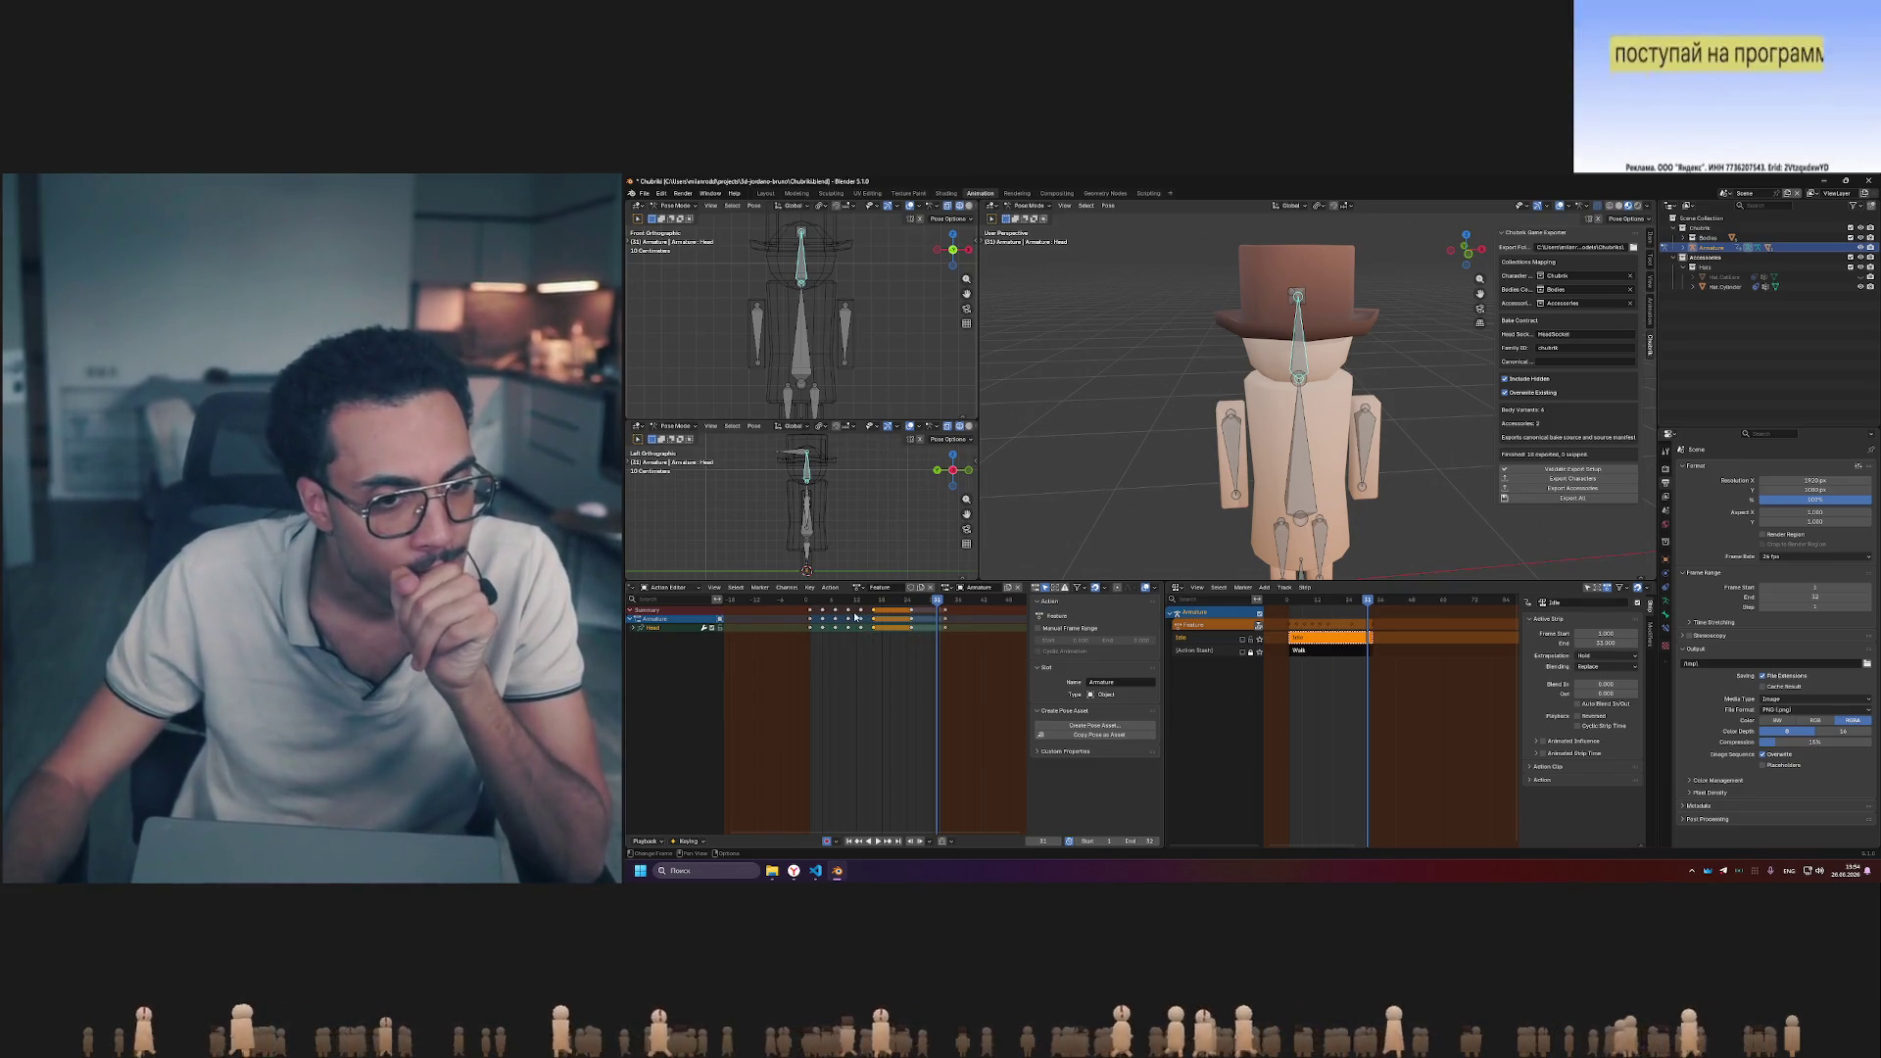
# - Jump back to the start of the poses to check the held spans
pyautogui.click(850, 600)
pyautogui.moveTo(850, 601); pyautogui.dragTo(845, 600)
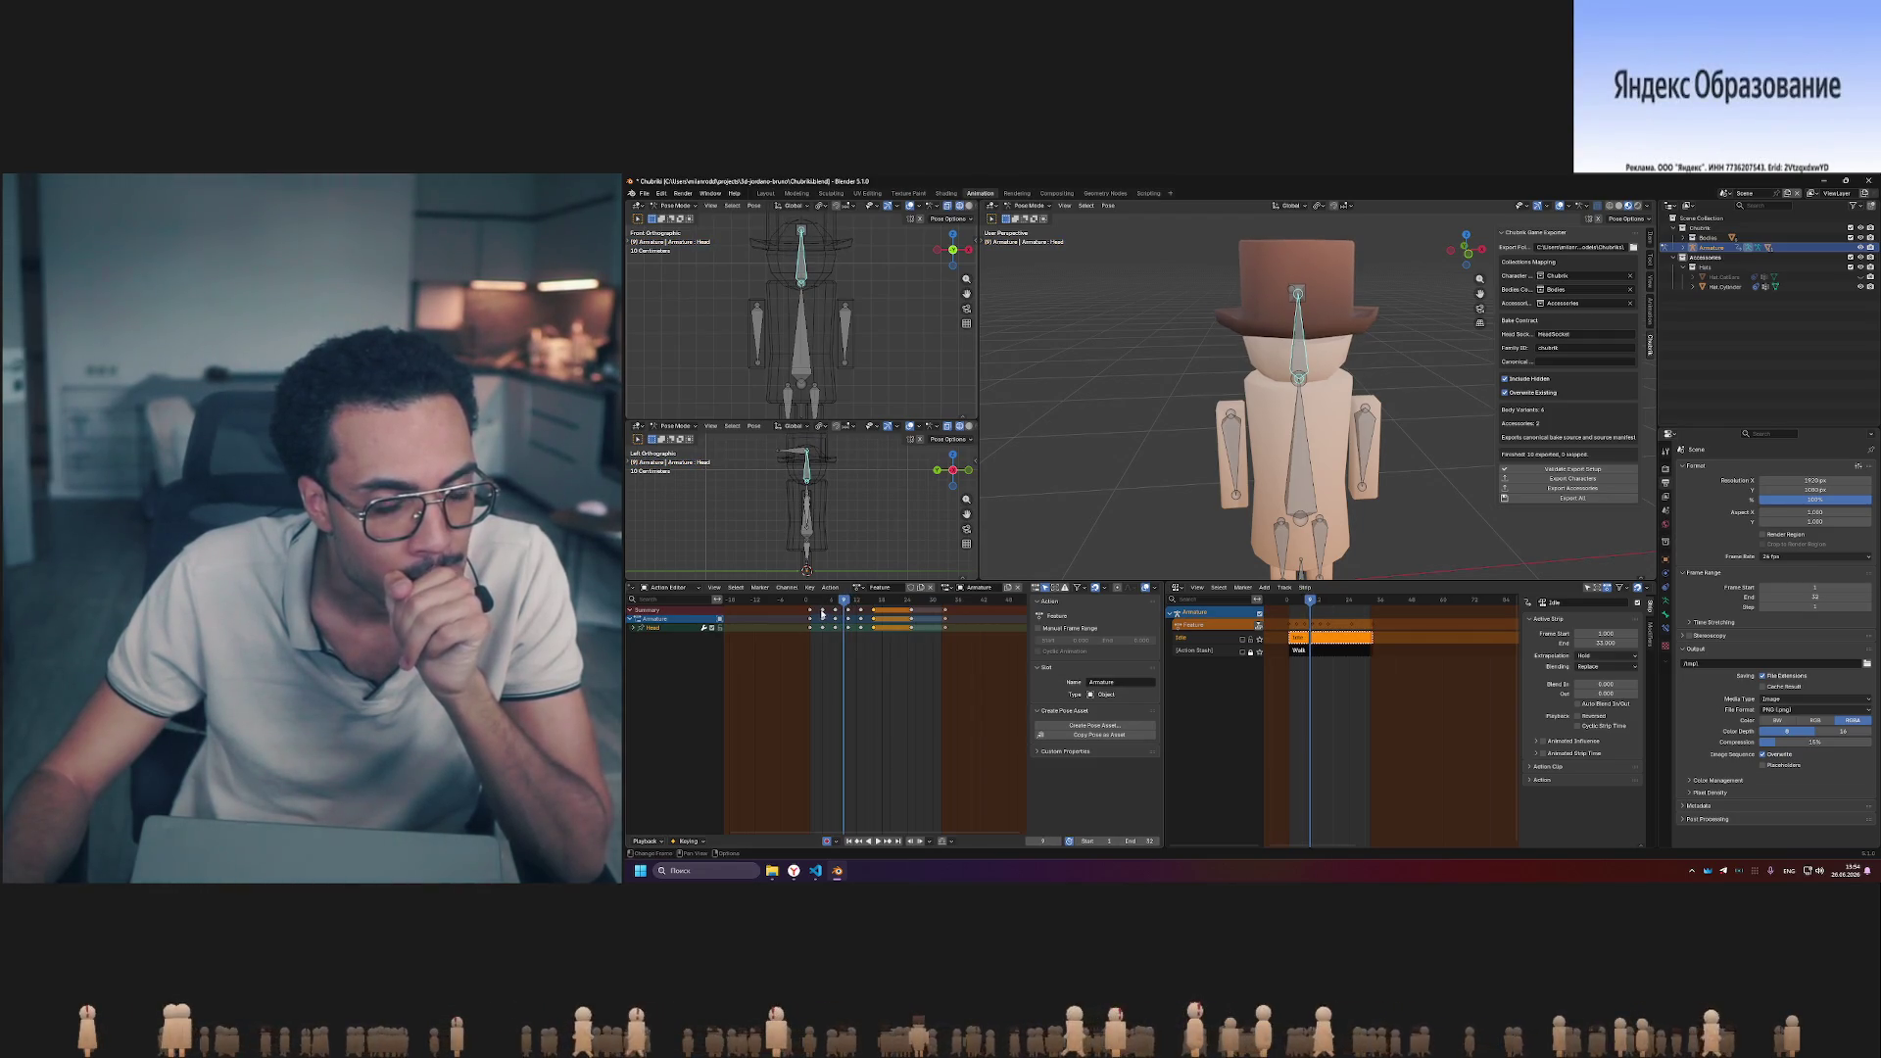
pyautogui.click(812, 600)
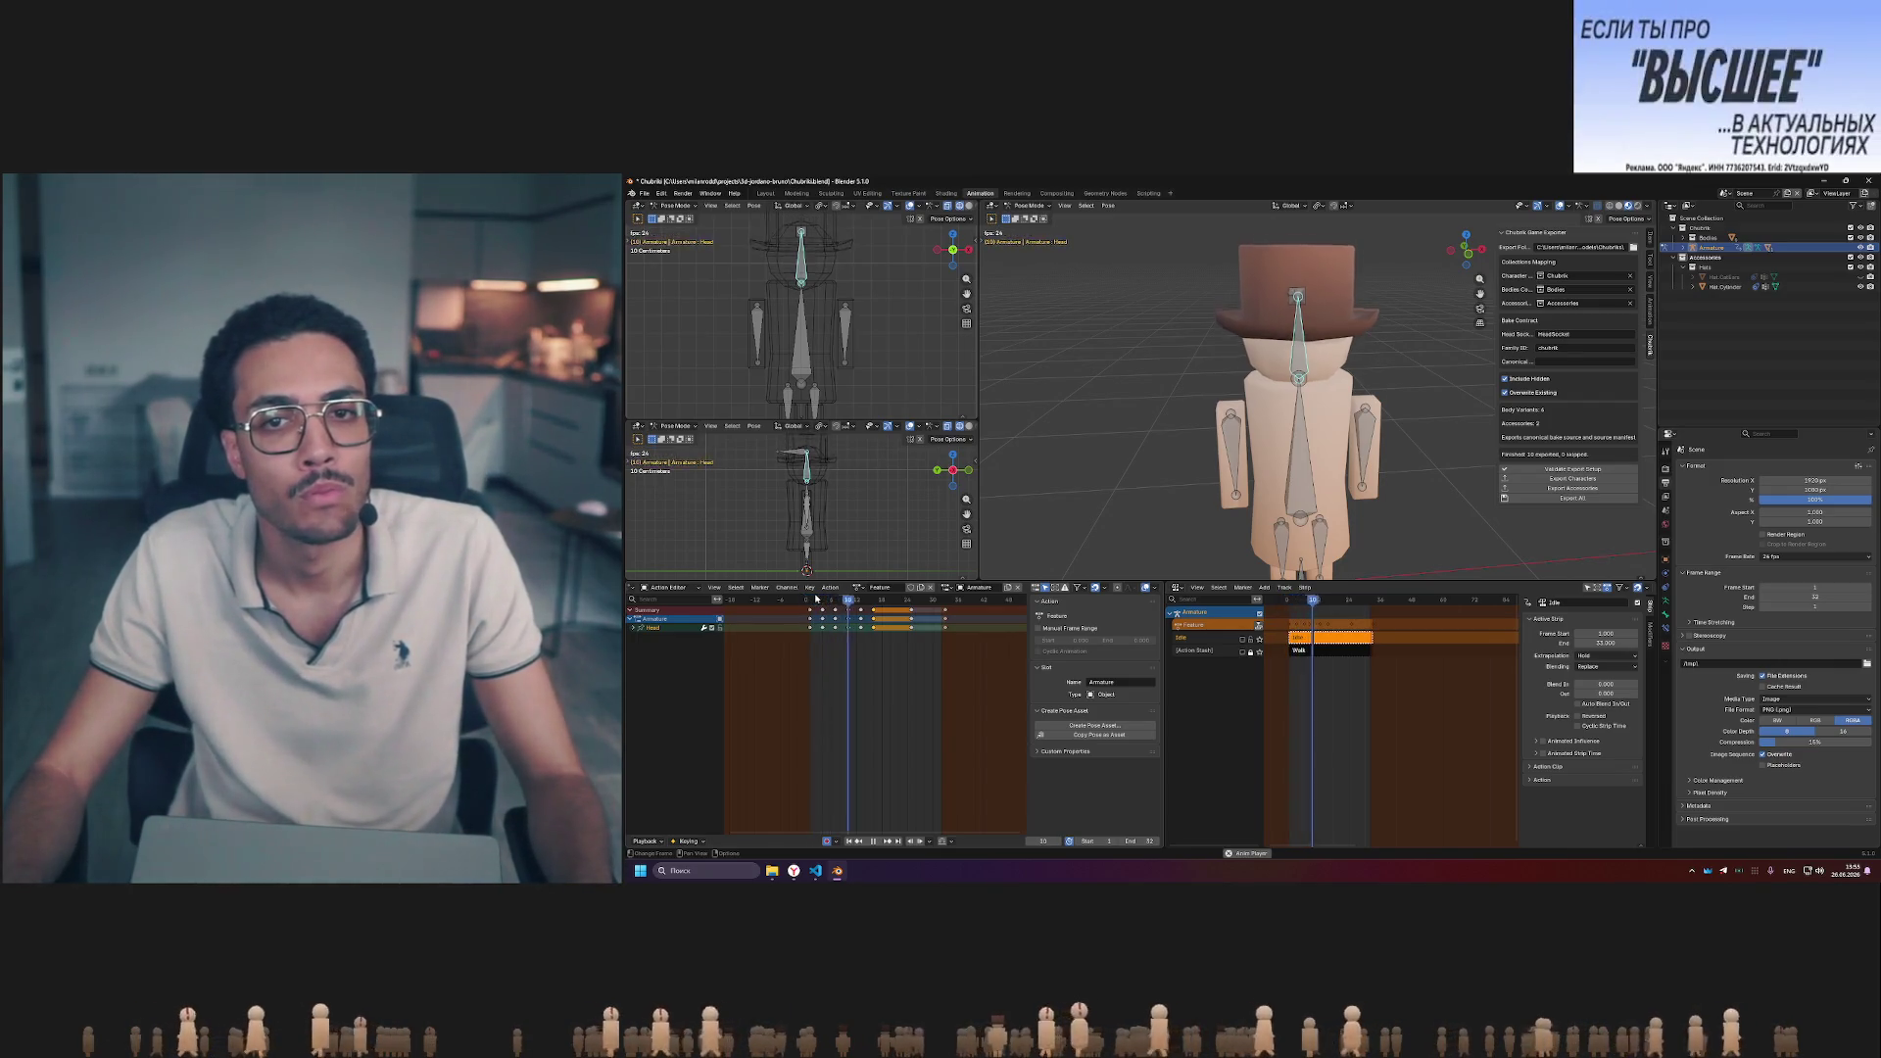
pyautogui.press('space')
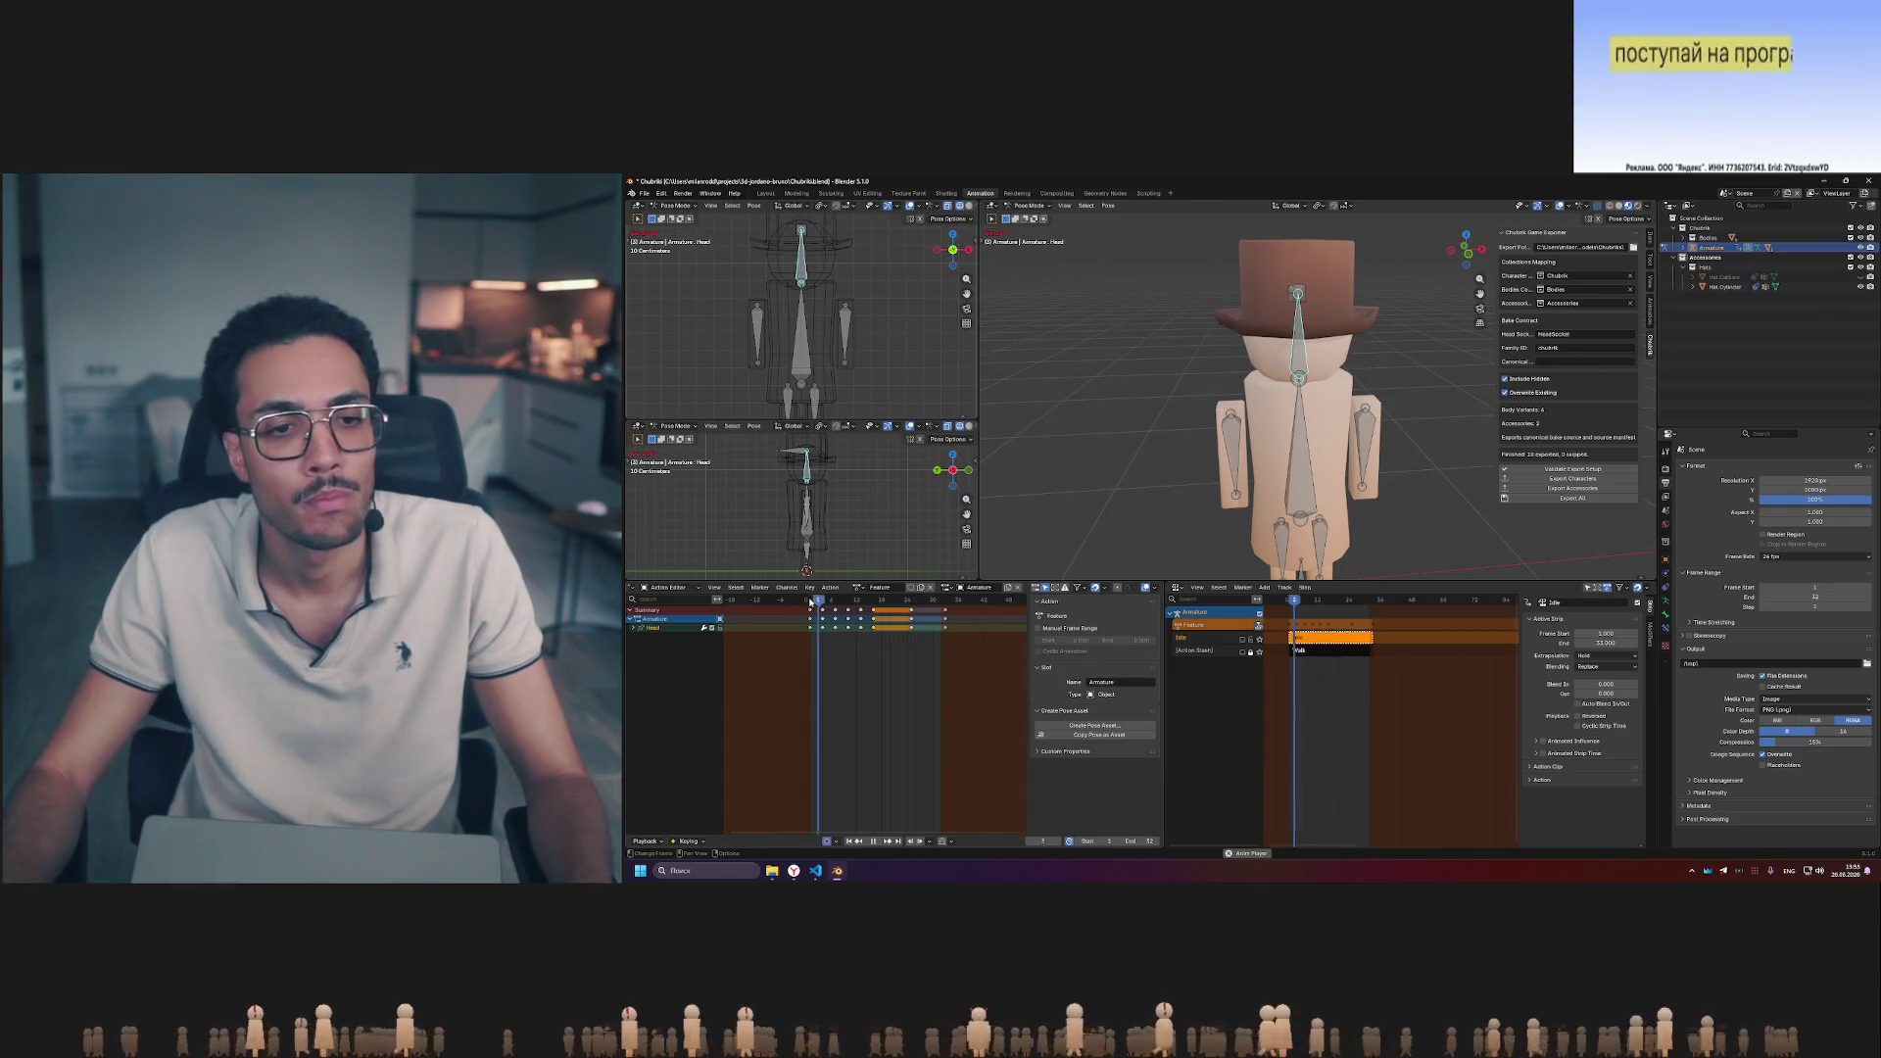
pyautogui.press('Escape')
pyautogui.press('space')
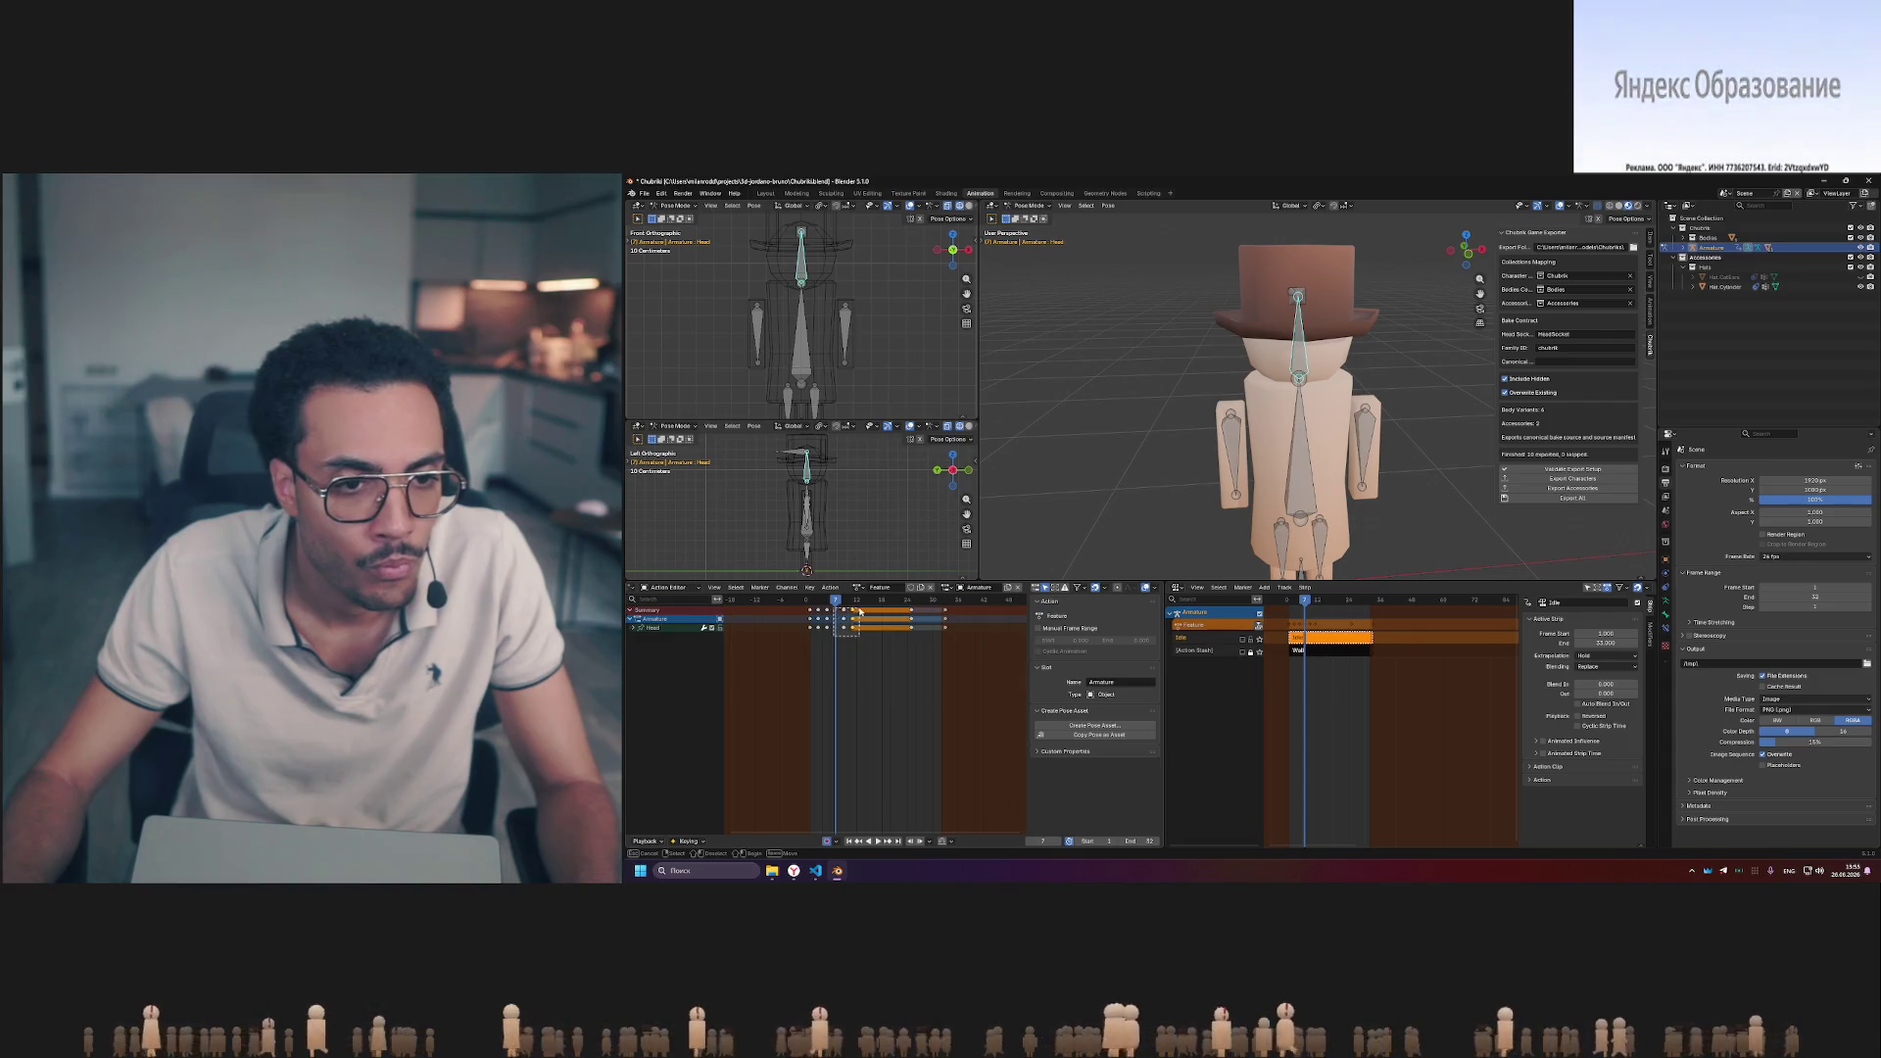
pyautogui.click(847, 621)
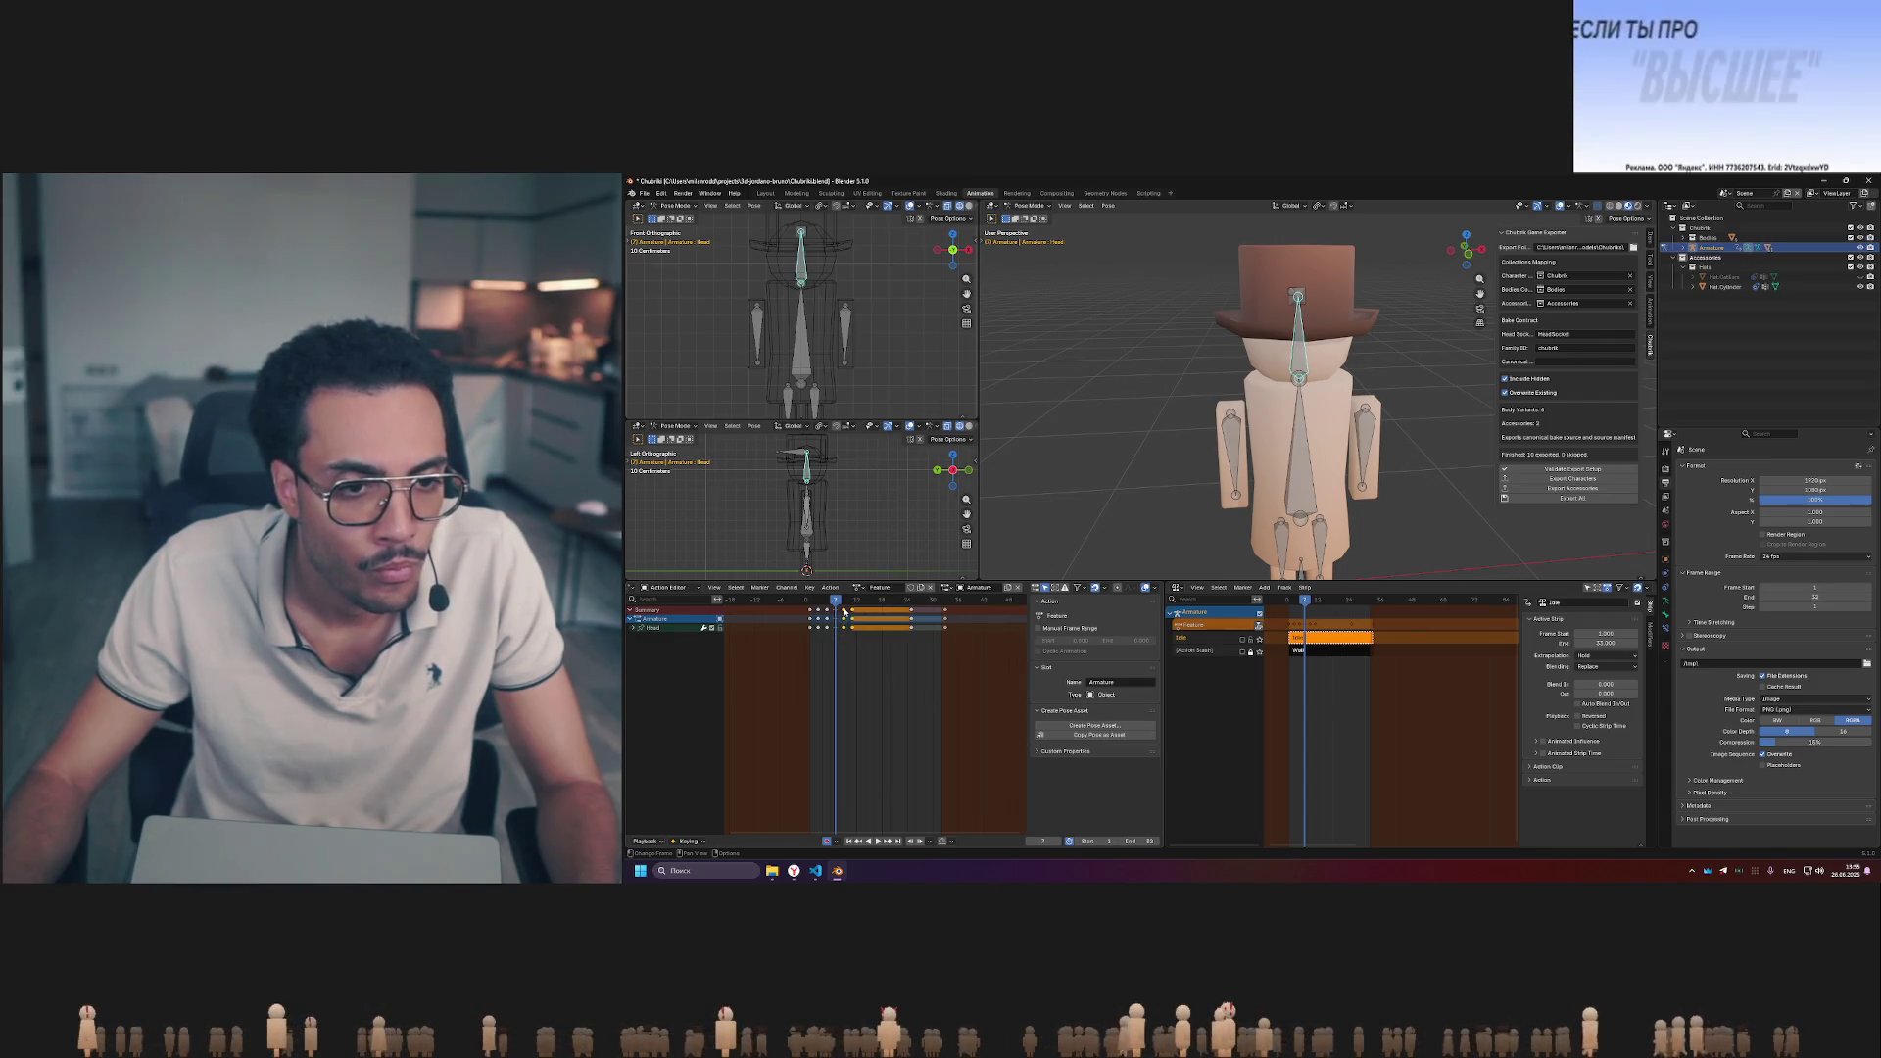
# - Box-select the earlier group of pose keyframes and move them to new frames
pyautogui.click(845, 641)
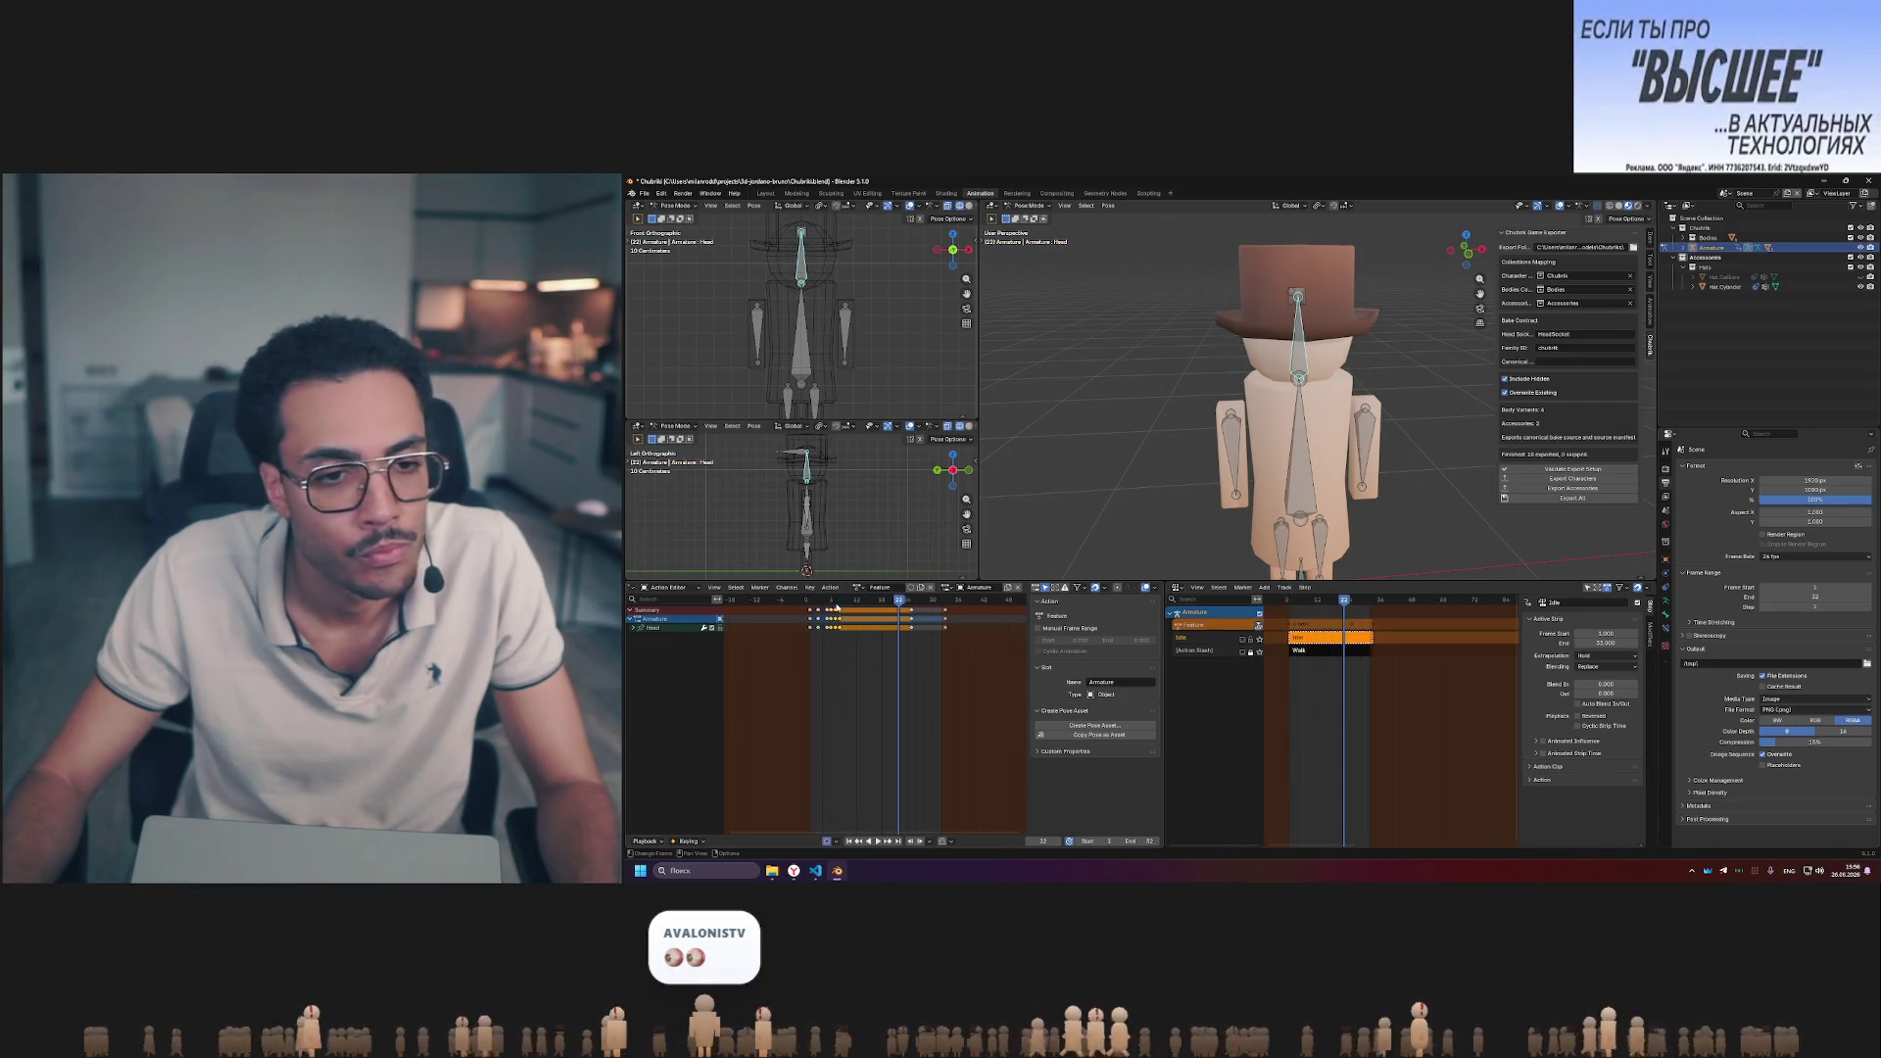
pyautogui.keyDown('ctrl'); pyautogui.scroll(3, 834, 636); pyautogui.keyUp('ctrl')
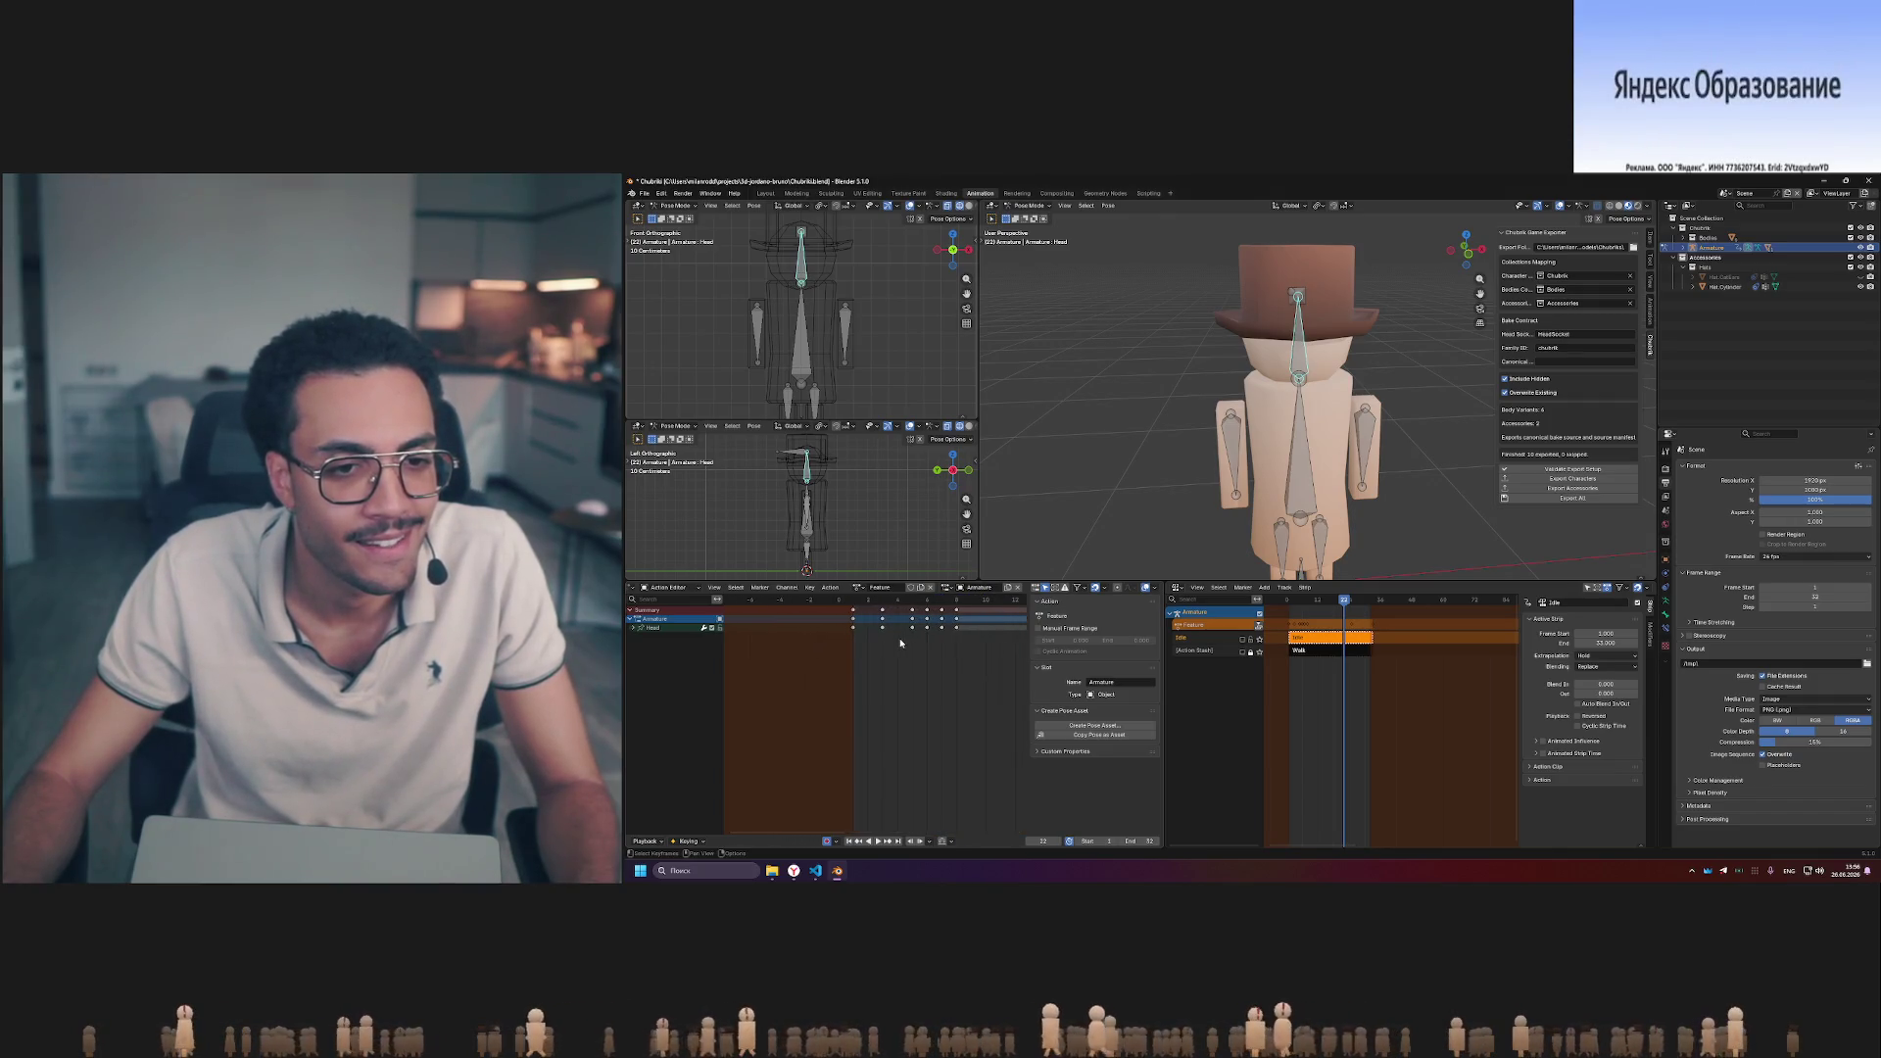
pyautogui.moveTo(786, 617)
pyautogui.mouseDown()
pyautogui.moveTo(842, 640)
pyautogui.moveTo(912, 618)
pyautogui.mouseUp()
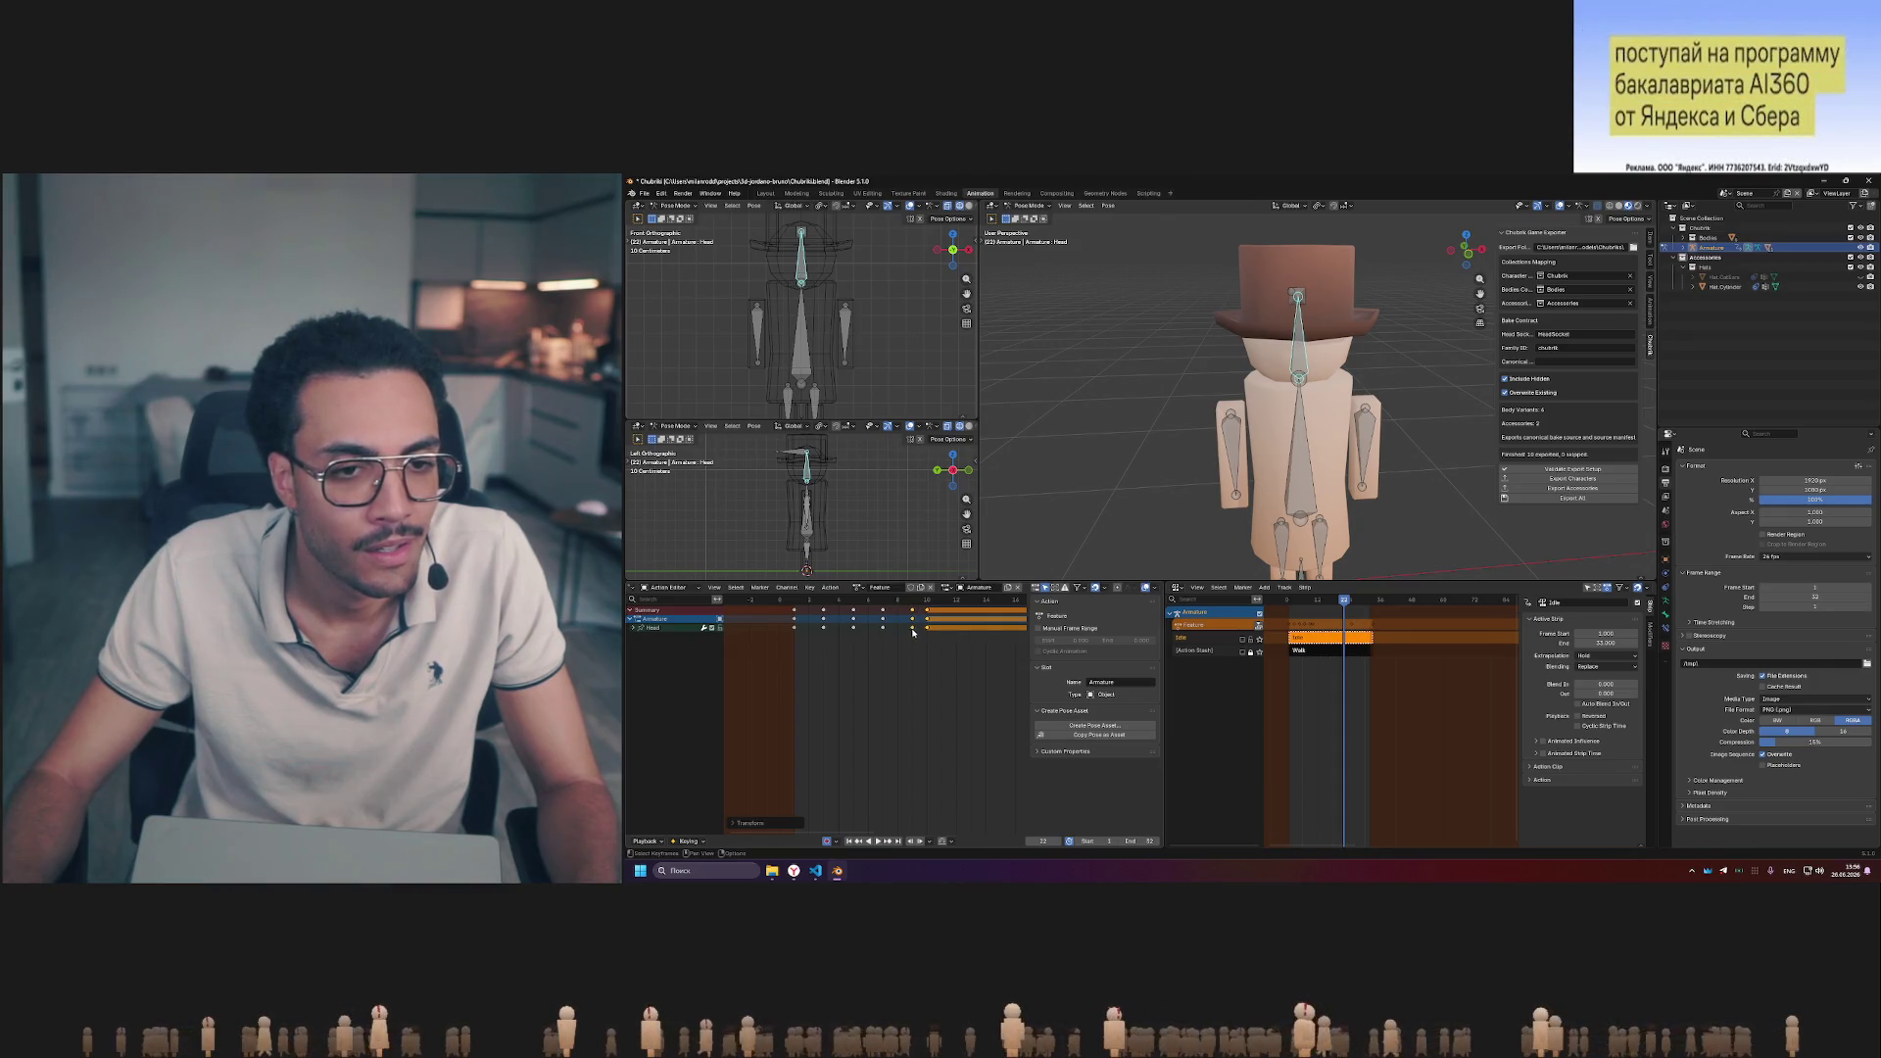
pyautogui.moveTo(903, 606); pyautogui.dragTo(884, 603)
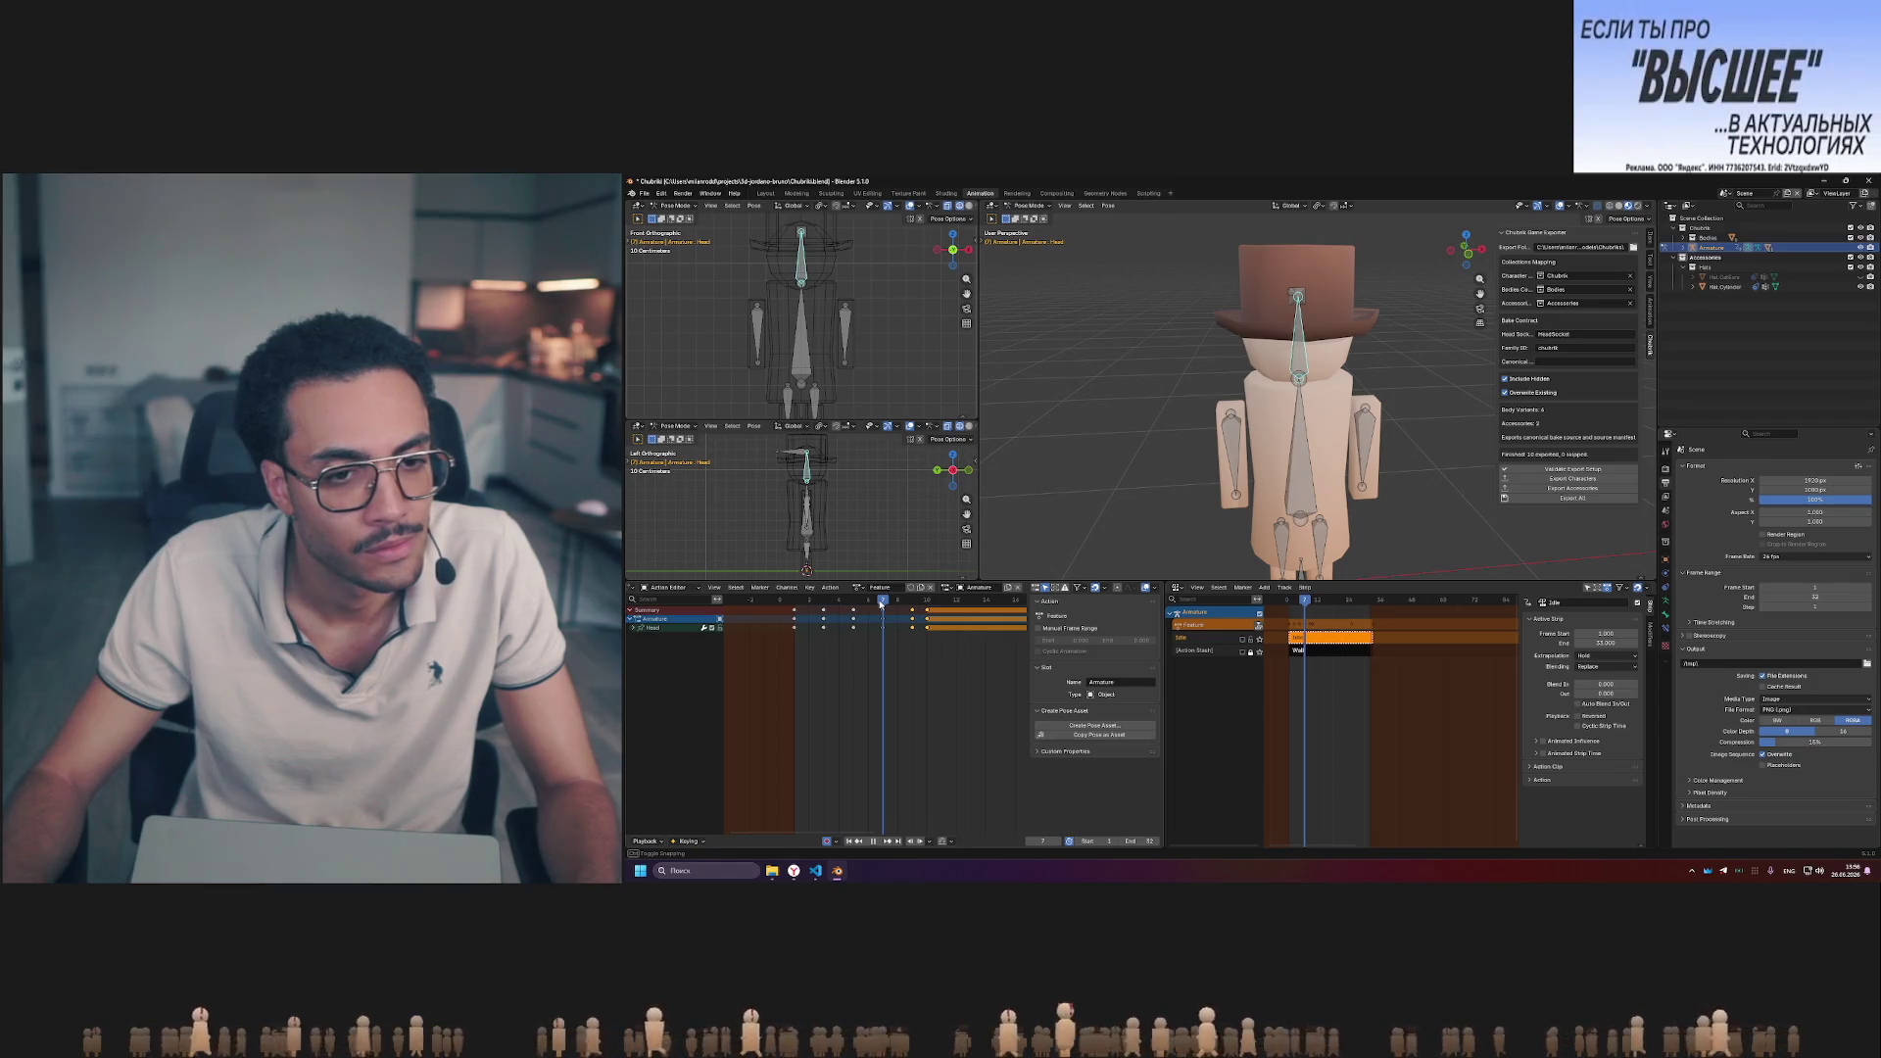
# - Scrub through the retimed poses and pan the timeline toward later frames
pyautogui.moveTo(884, 603)
pyautogui.mouseDown()
pyautogui.moveTo(795, 603)
pyautogui.moveTo(883, 602)
pyautogui.mouseUp()
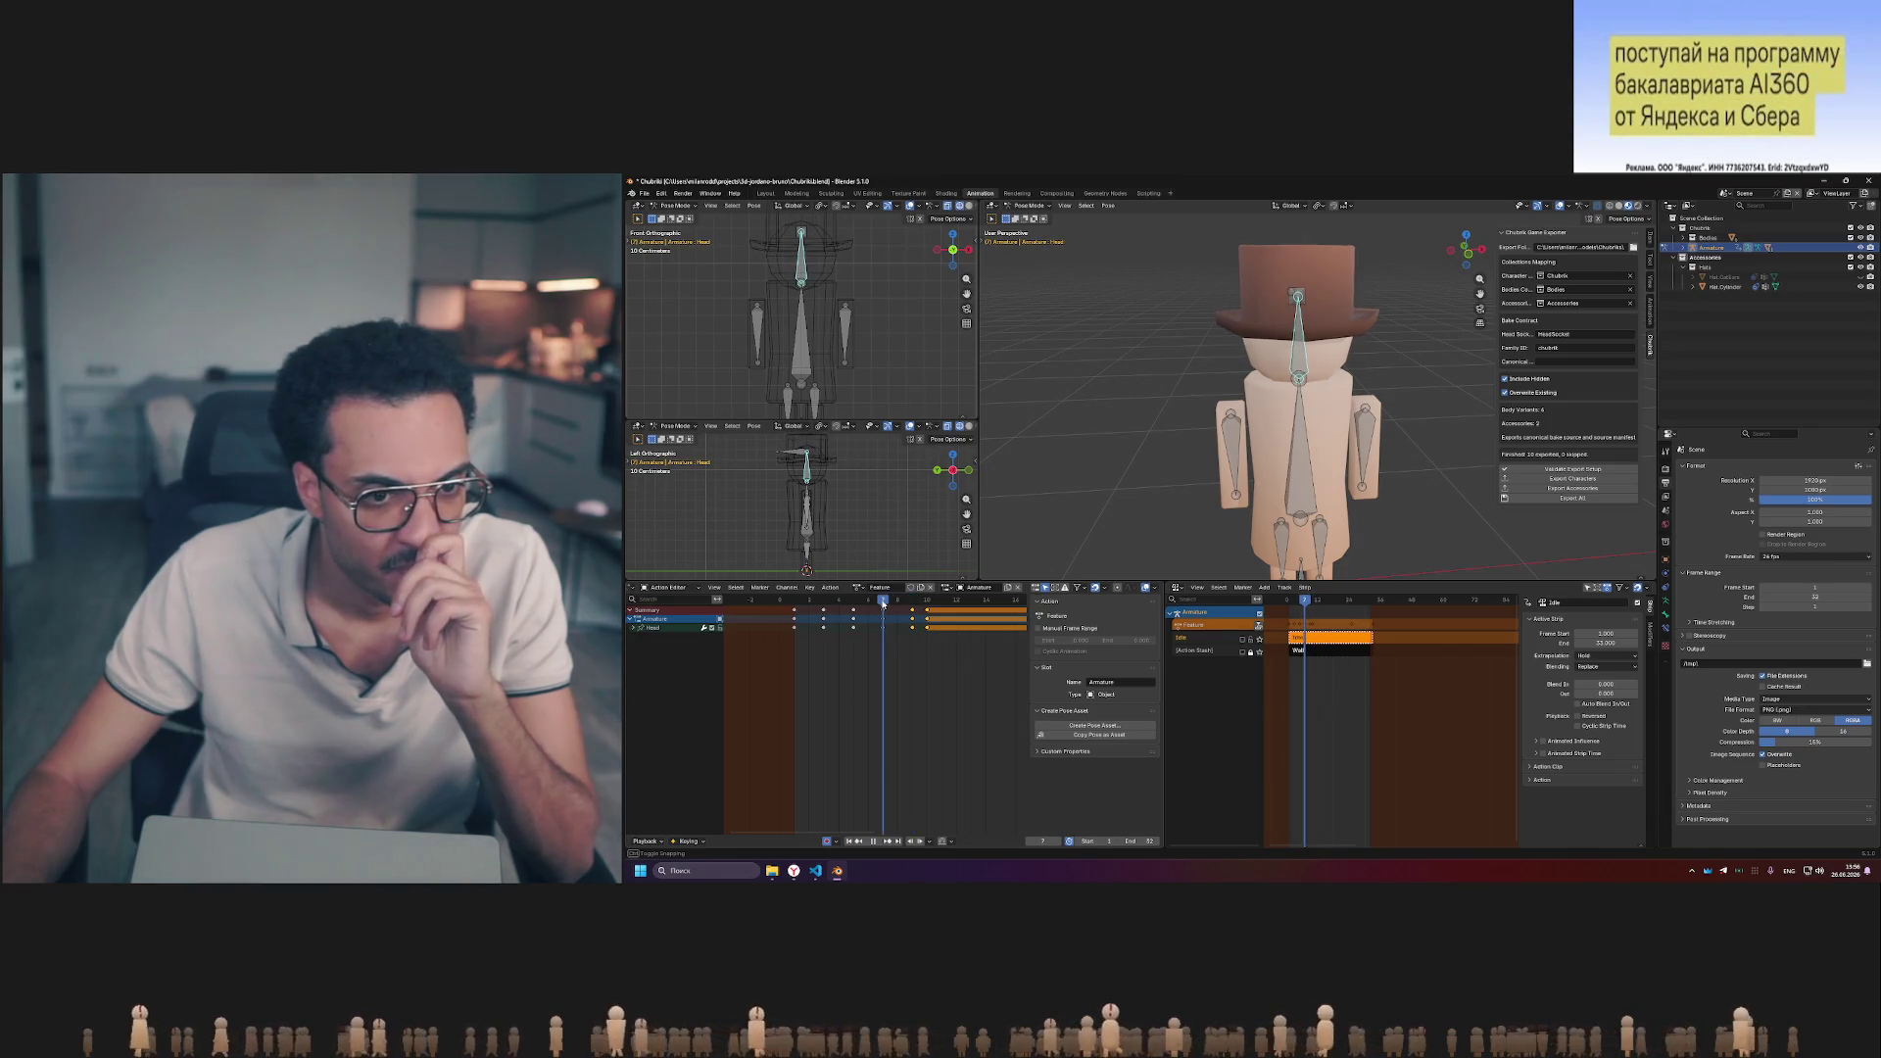
pyautogui.moveTo(884, 603)
pyautogui.mouseDown()
pyautogui.moveTo(825, 603)
pyautogui.moveTo(912, 599)
pyautogui.mouseUp()
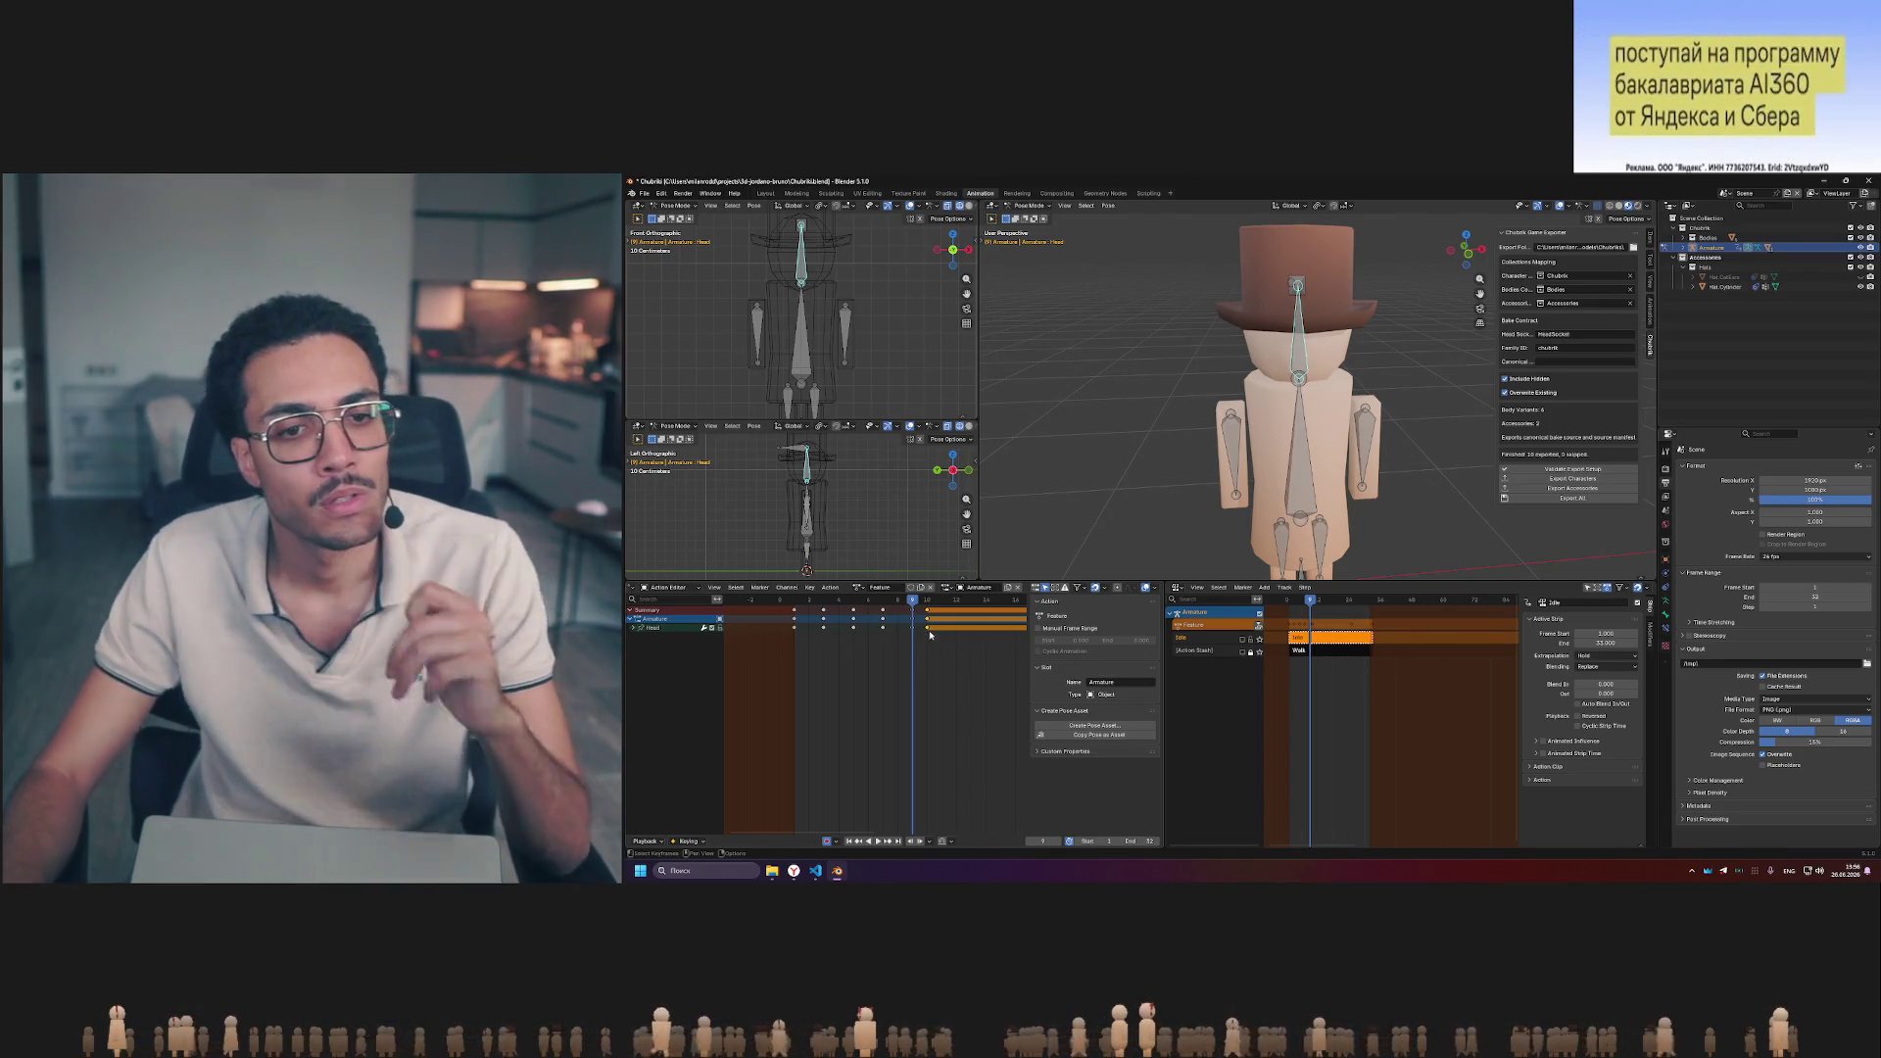
pyautogui.moveTo(931, 629); pyautogui.dragTo(872, 630, button='middle')
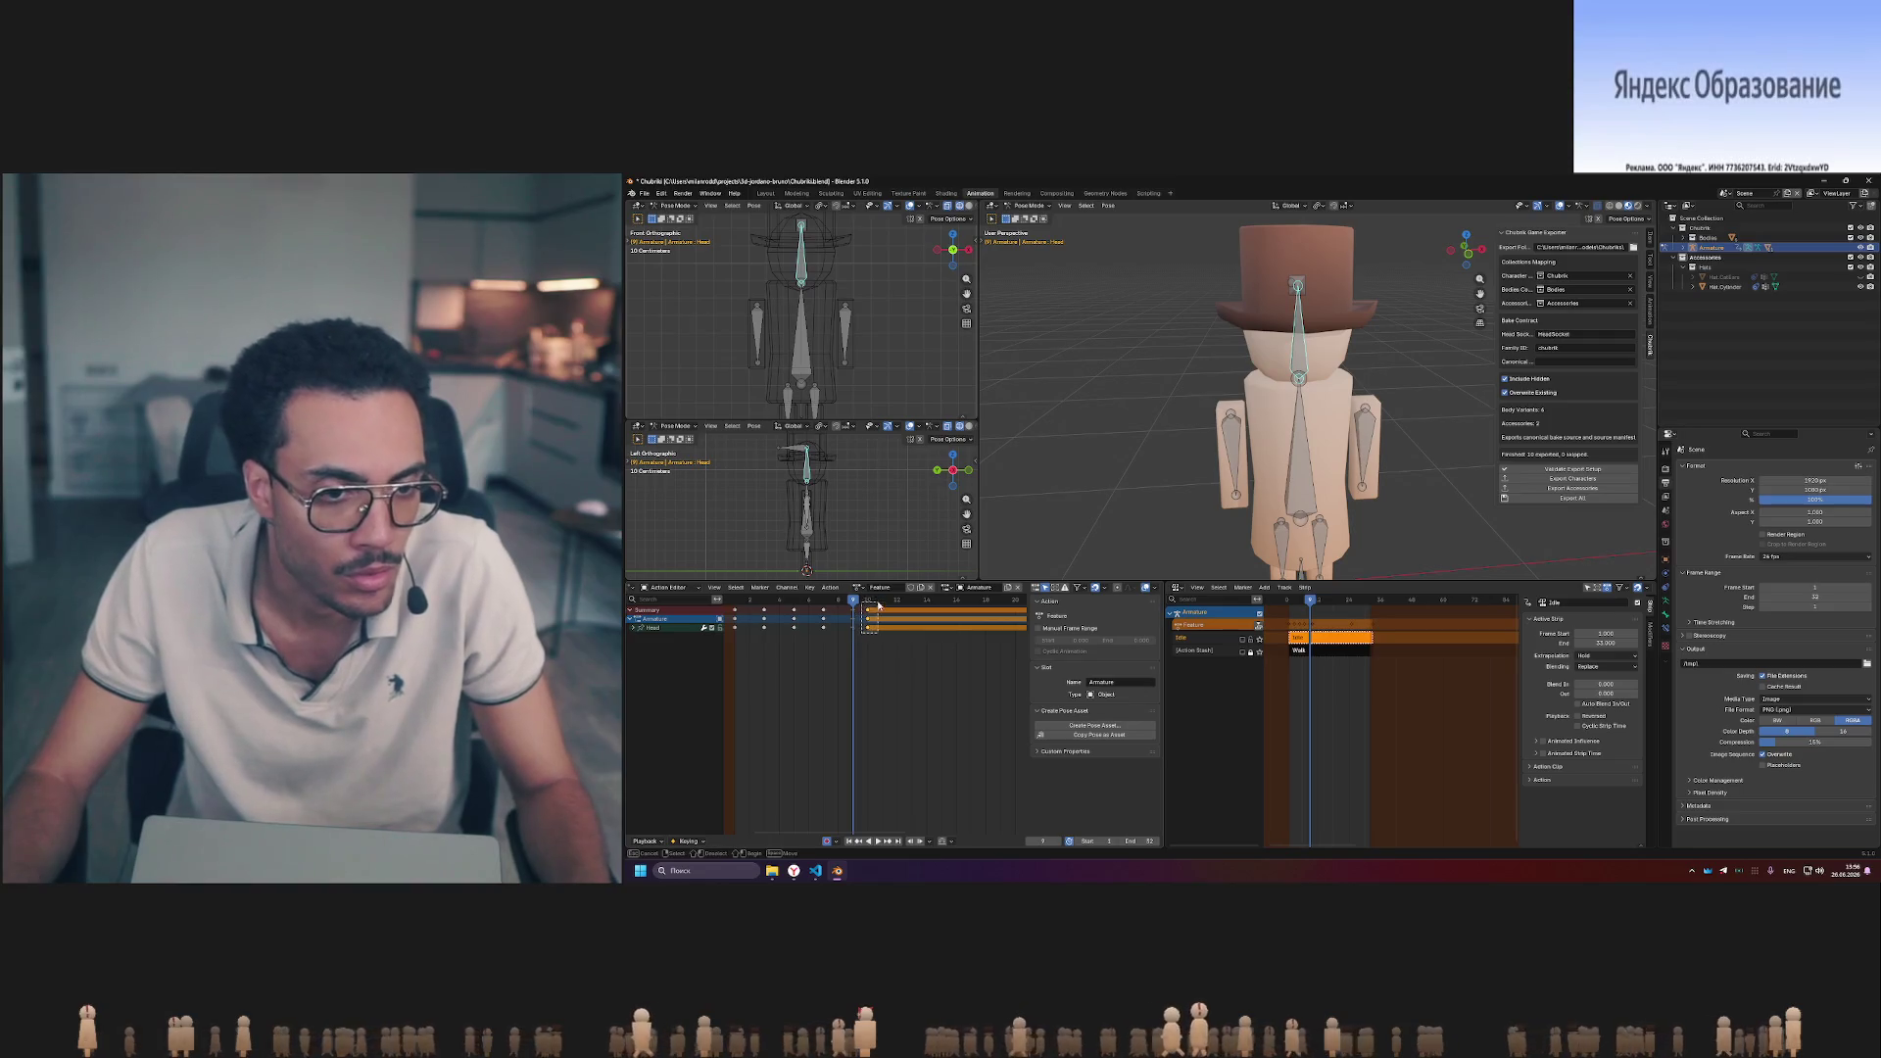
pyautogui.scroll(-1, 887, 649)
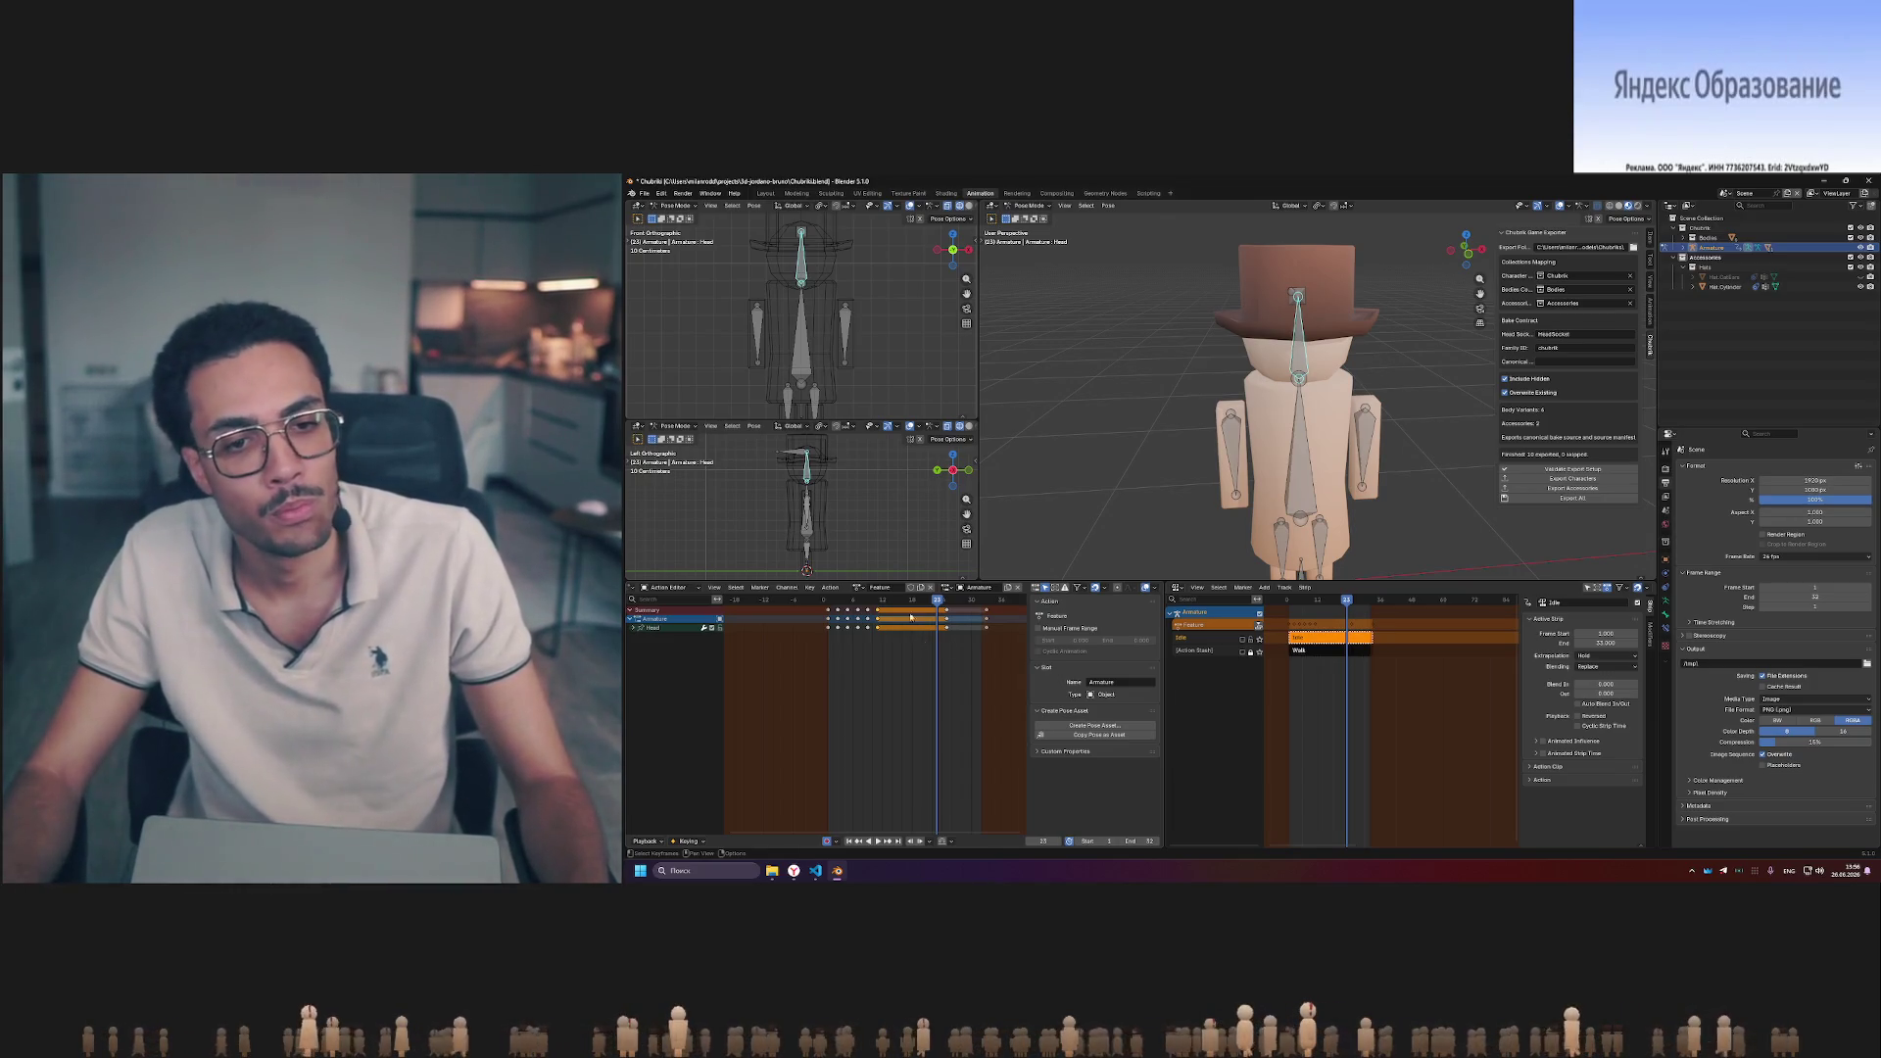
pyautogui.click(825, 599)
pyautogui.press('space')
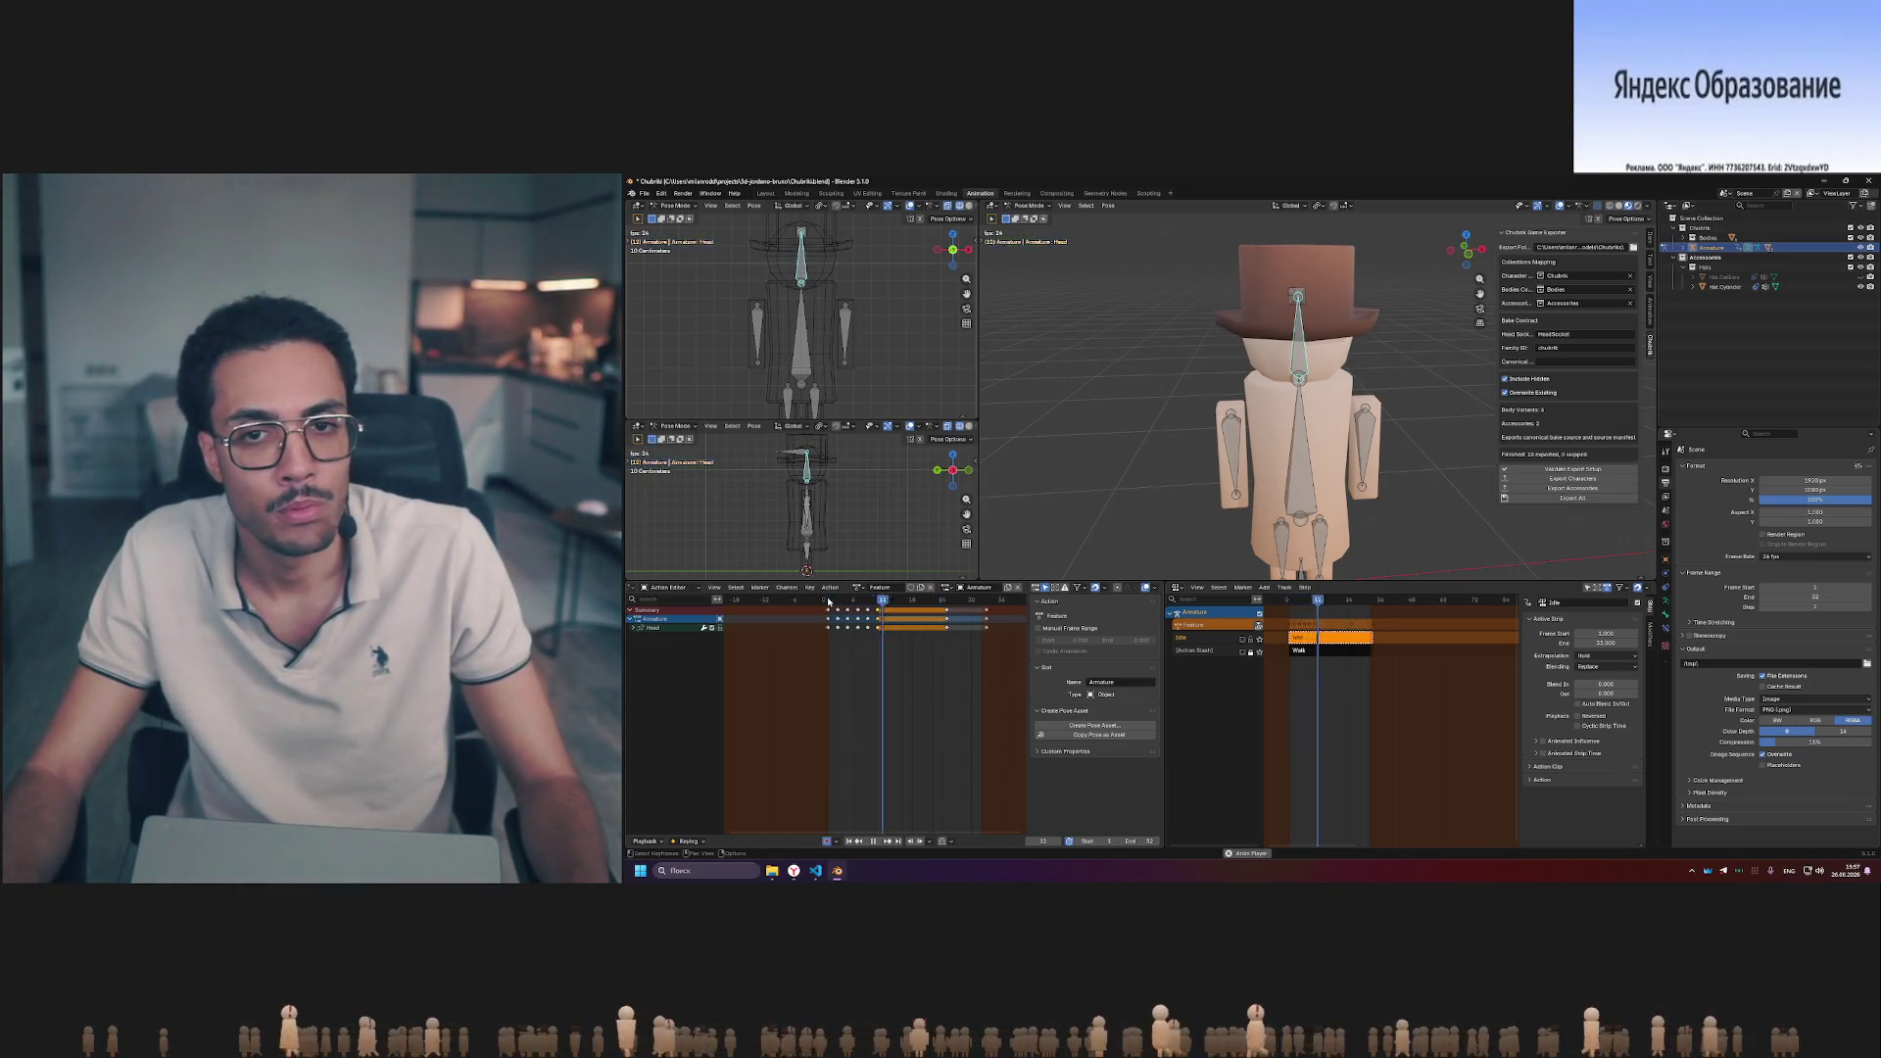
pyautogui.click(827, 602)
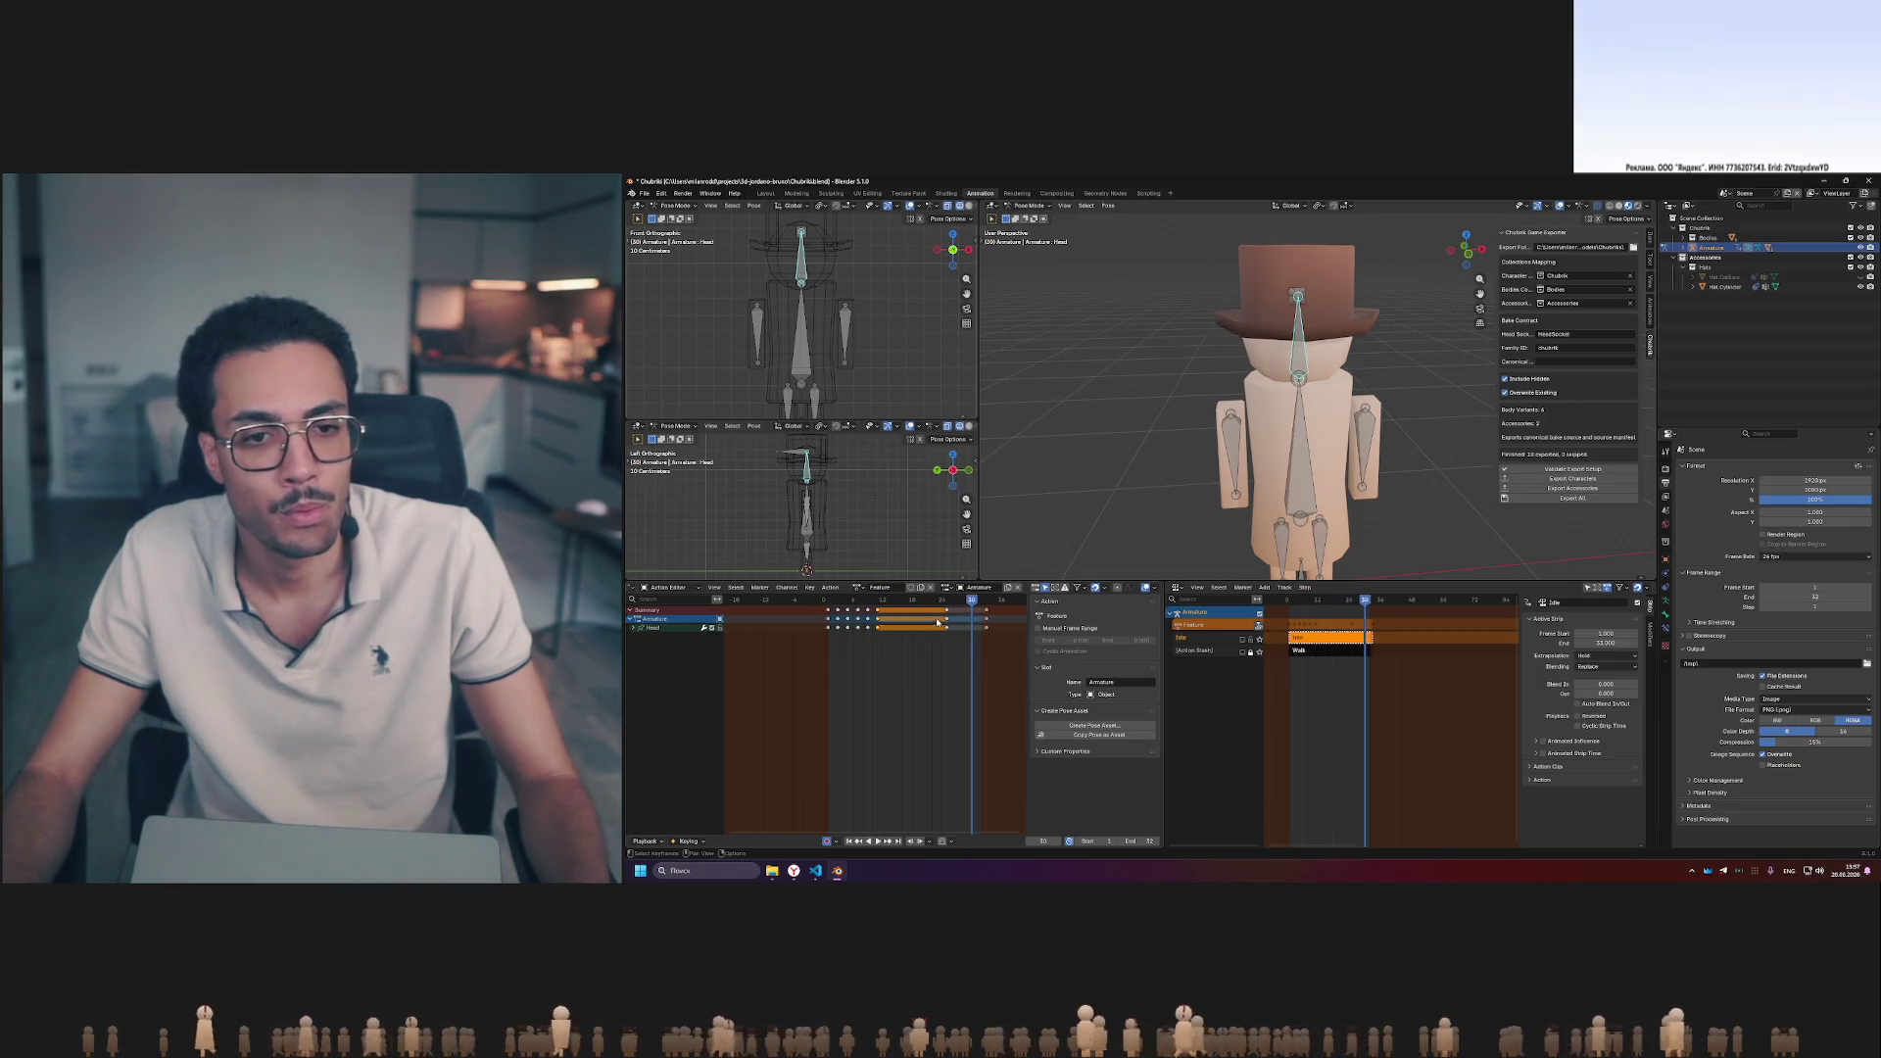
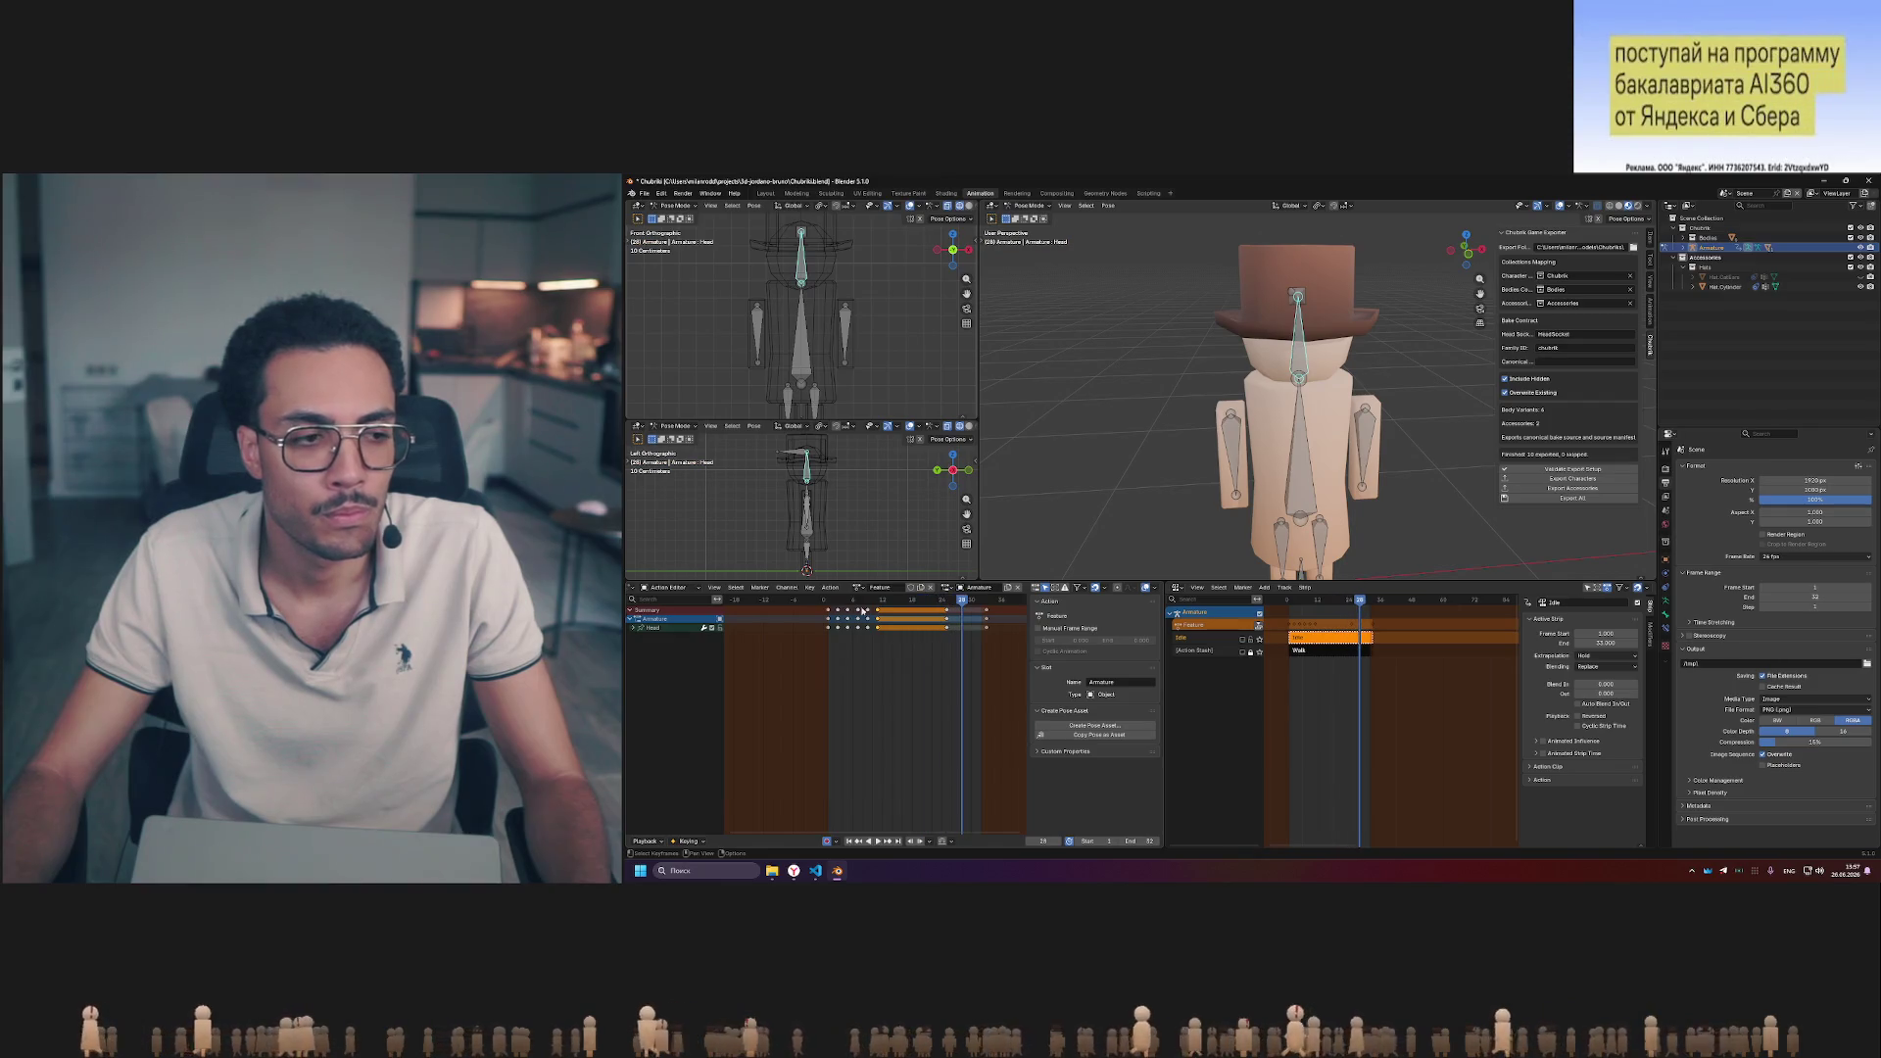
# - Scrub through the walk cycle's frames to check the character and hat poses
pyautogui.click(917, 607)
pyautogui.click(830, 606)
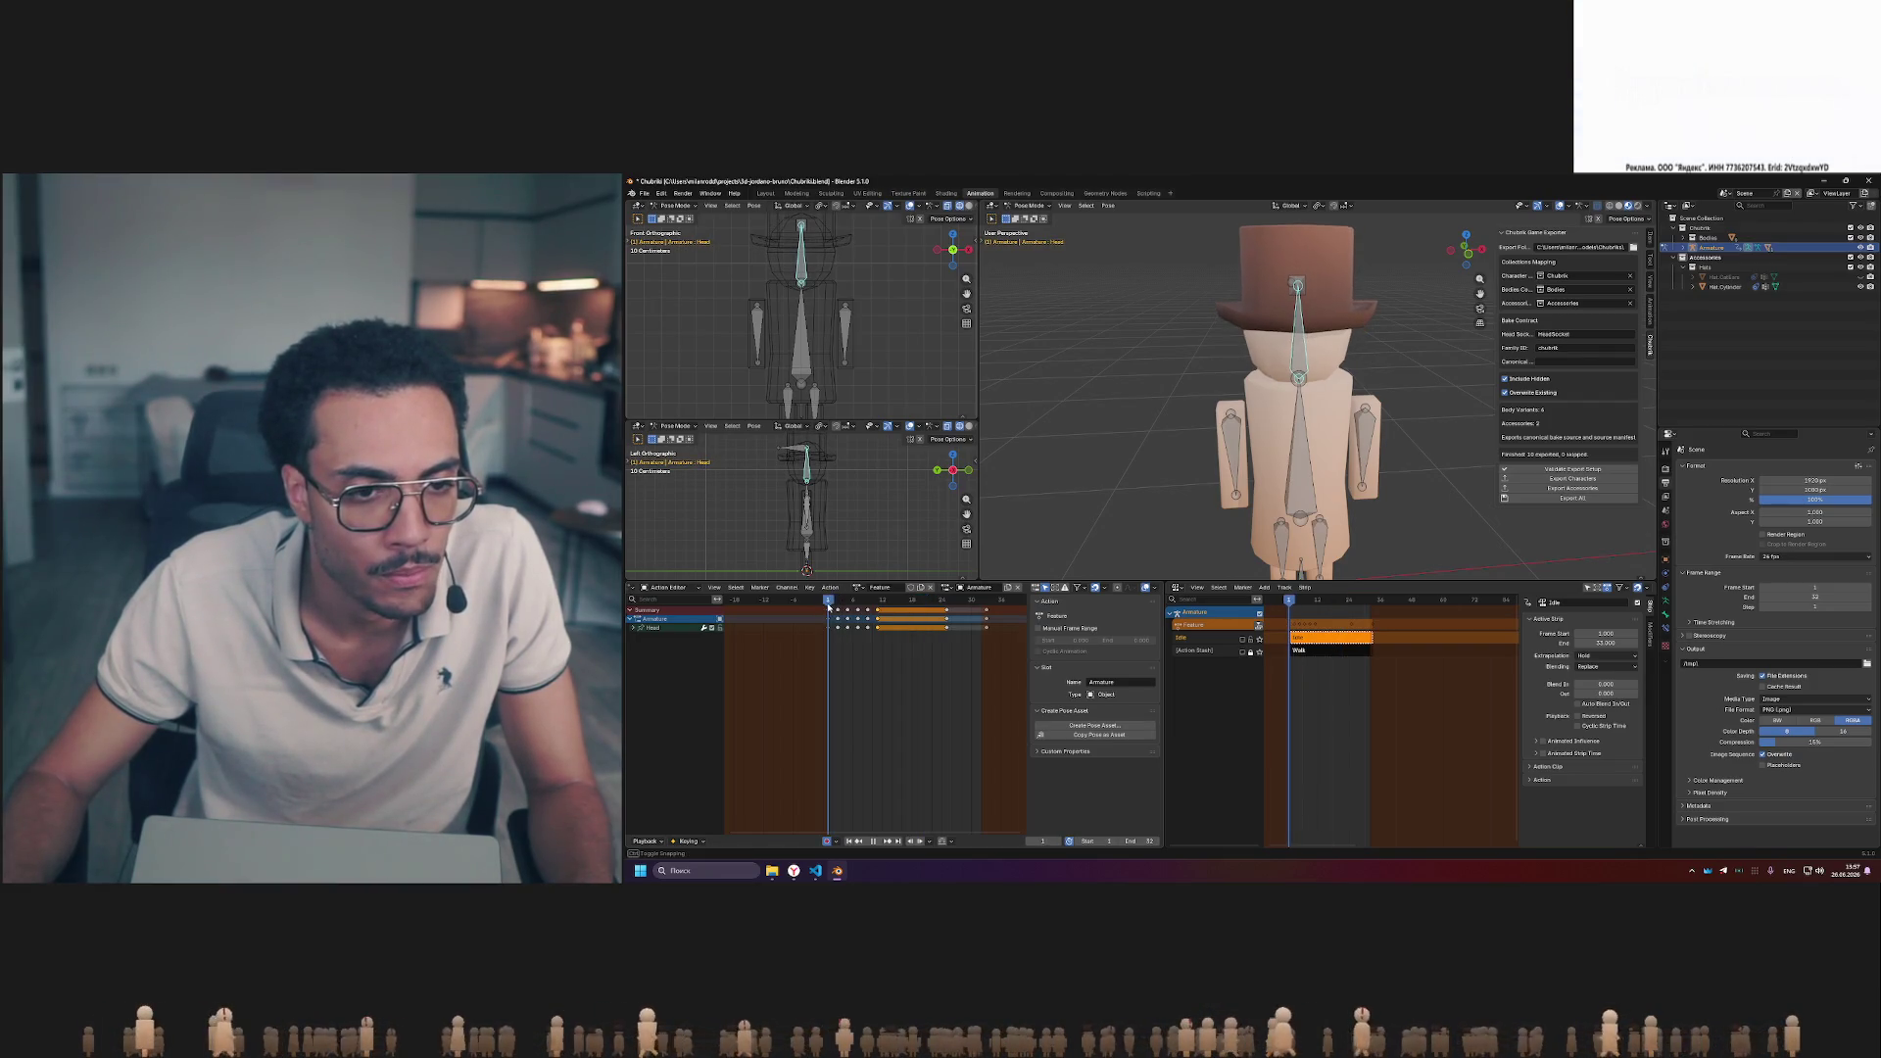
pyautogui.click(922, 603)
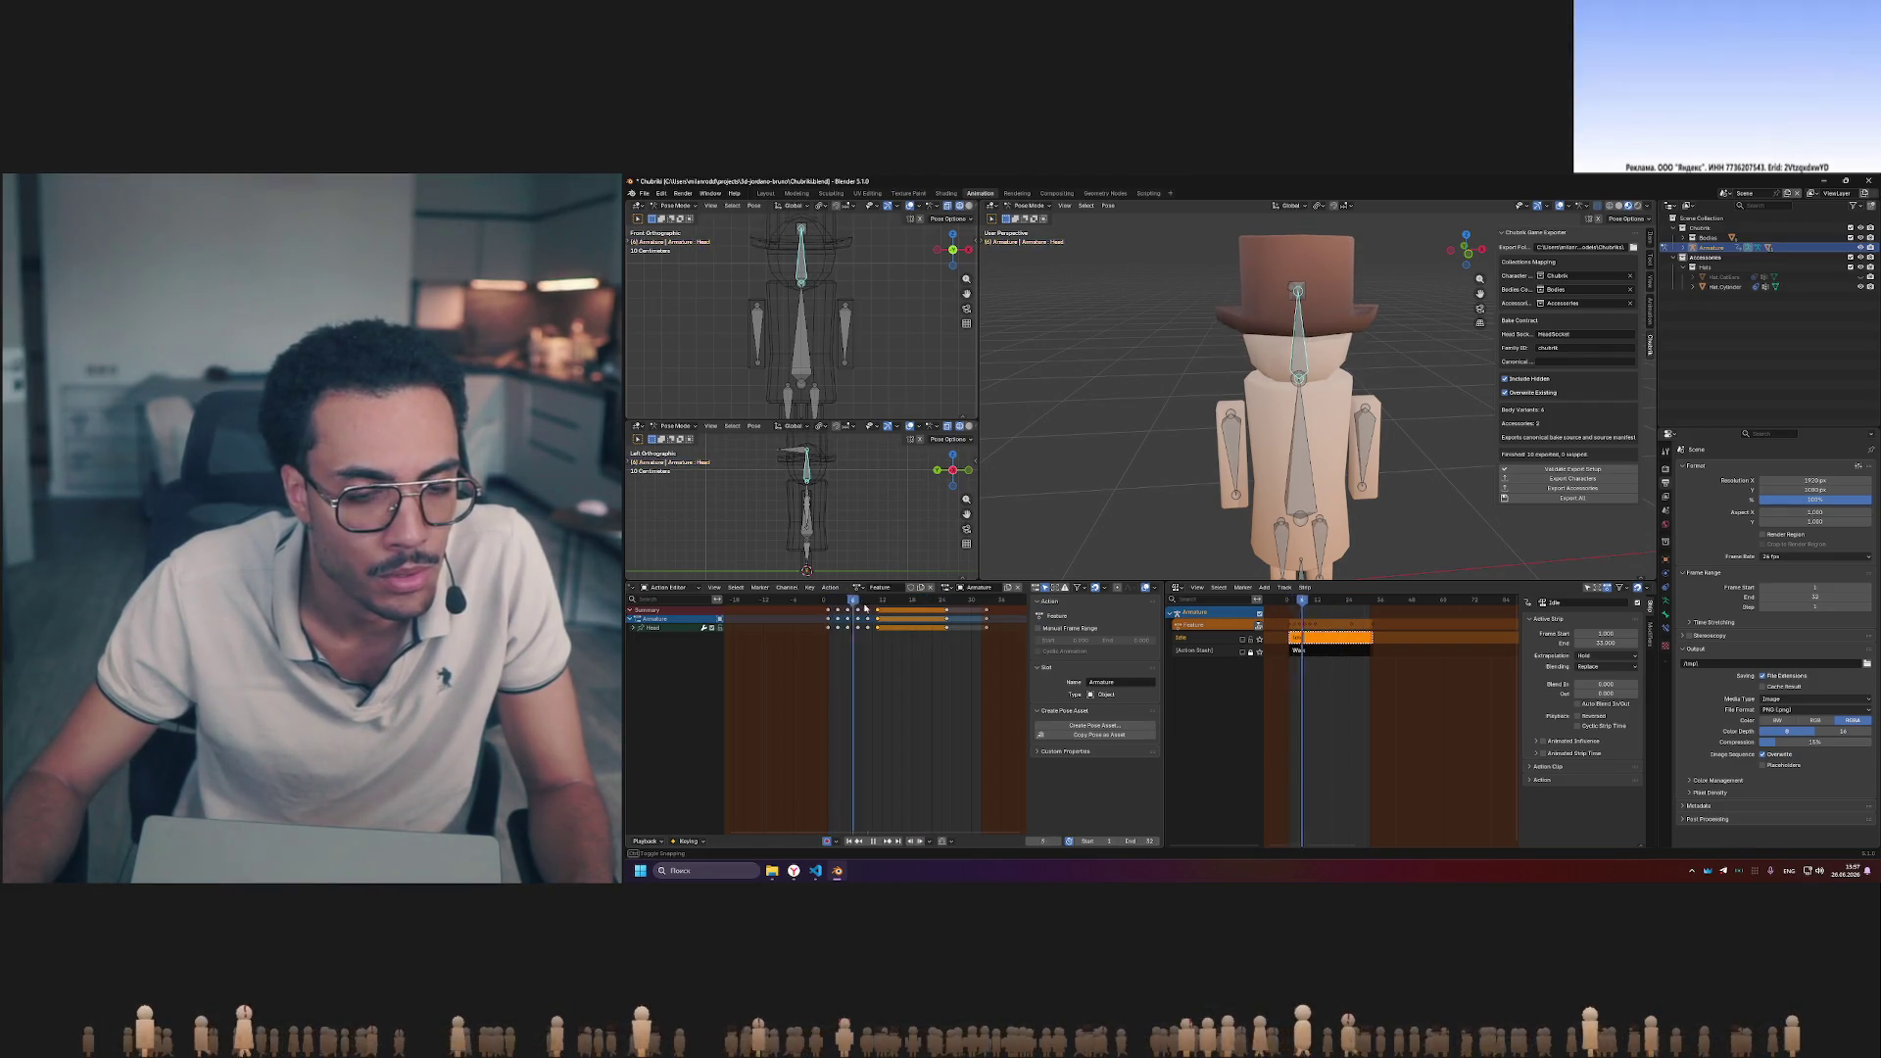
pyautogui.click(927, 605)
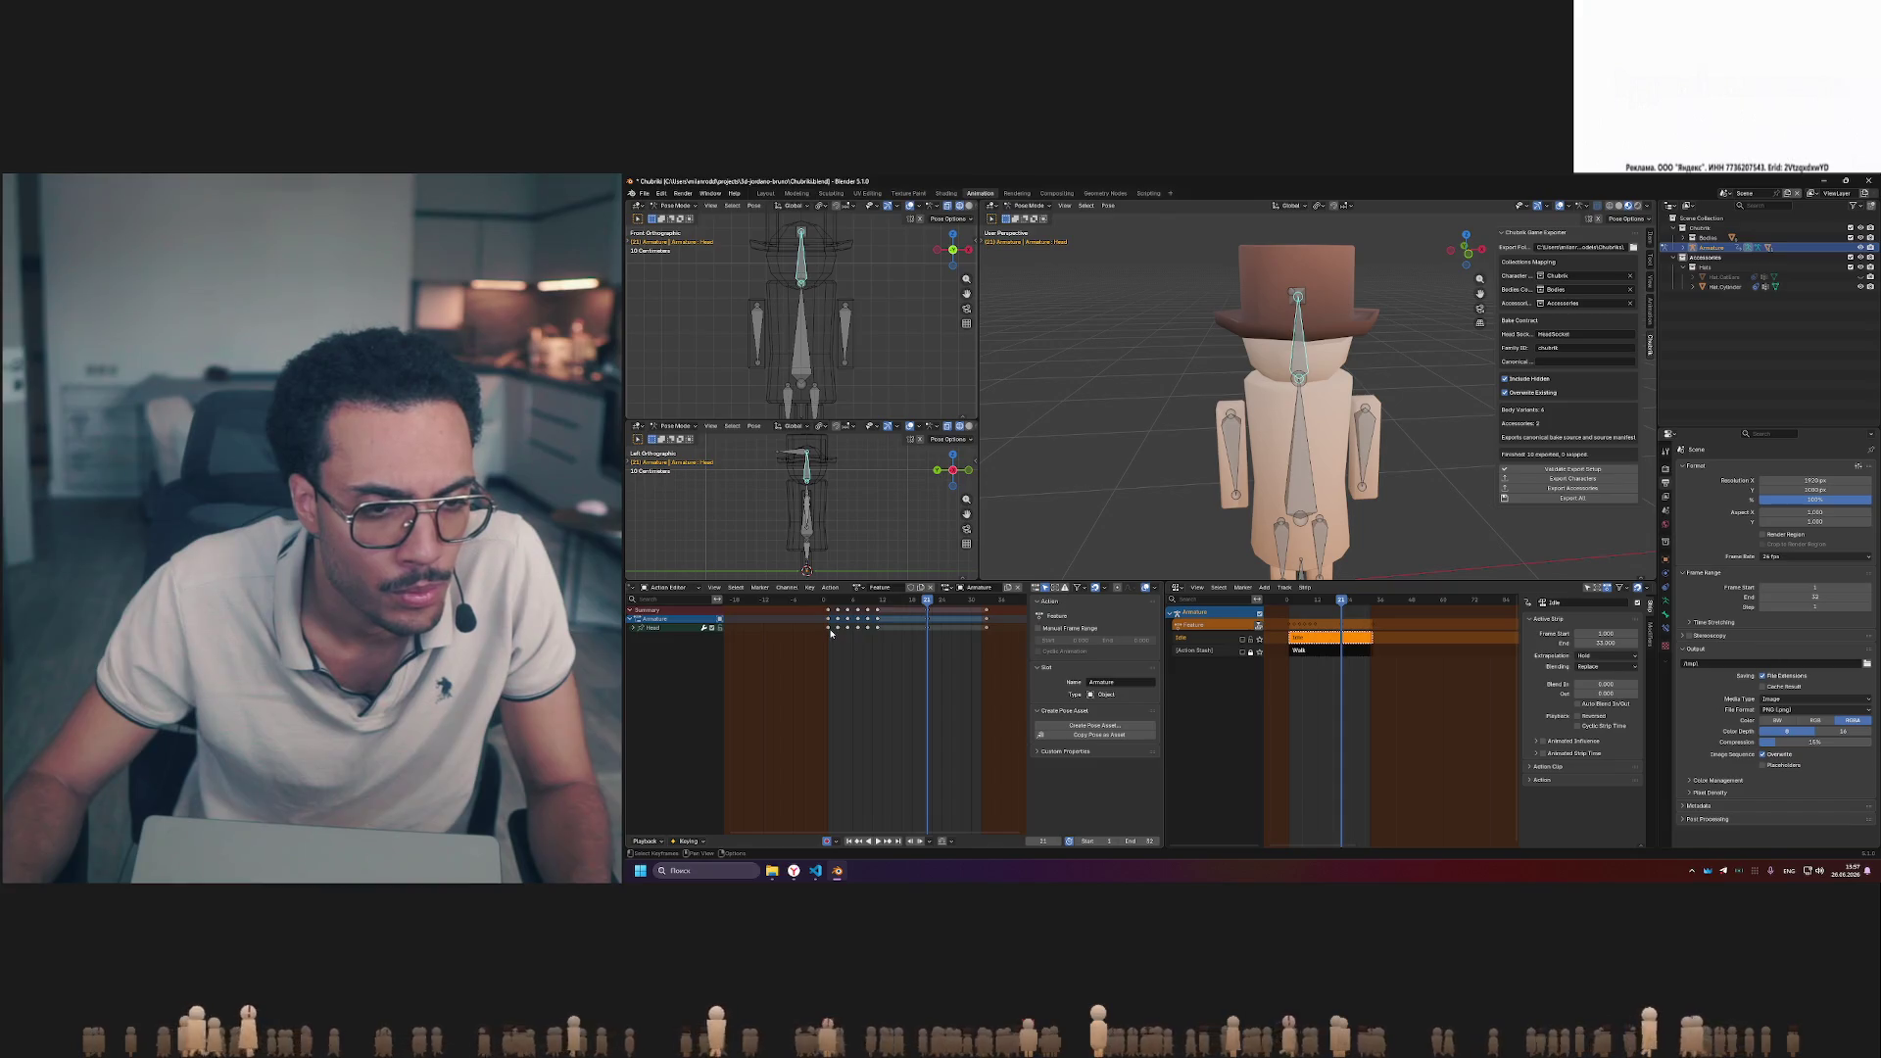
pyautogui.moveTo(826, 634); pyautogui.dragTo(864, 609)
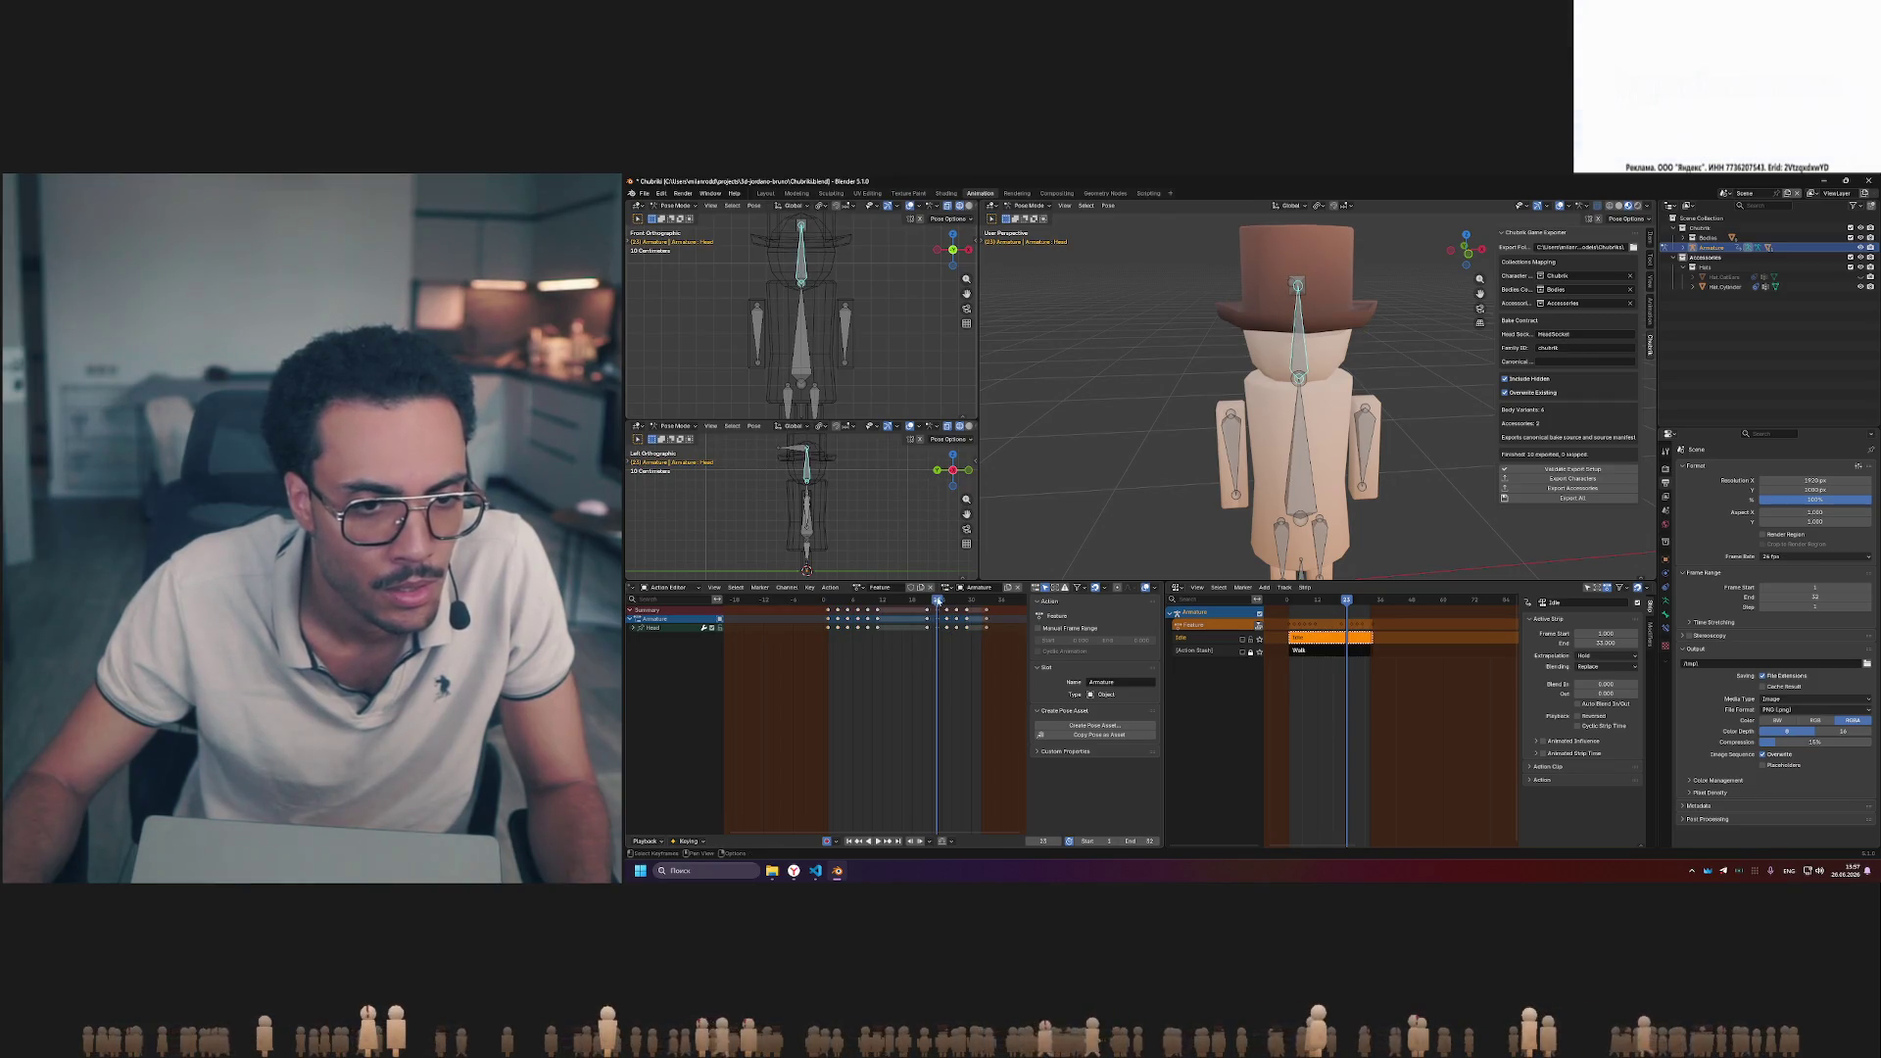
pyautogui.moveTo(939, 603); pyautogui.dragTo(992, 603)
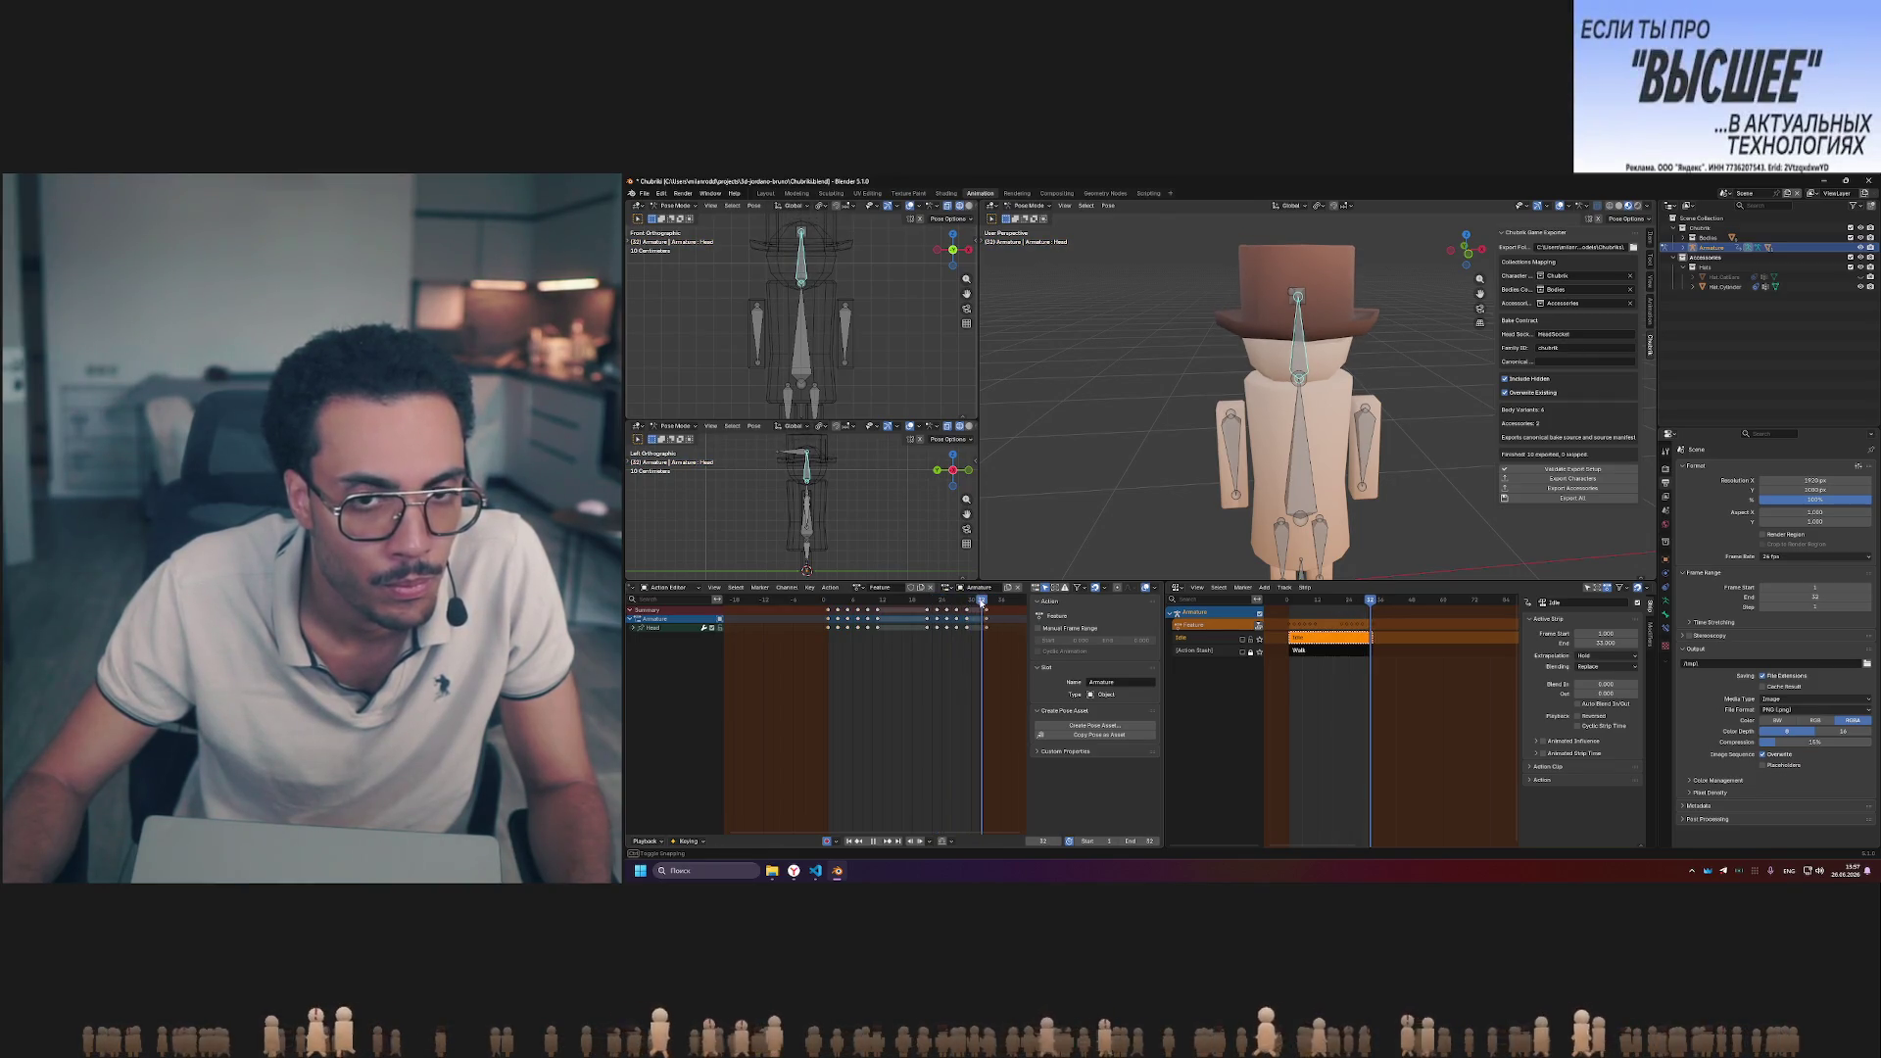
pyautogui.moveTo(938, 603); pyautogui.dragTo(961, 603)
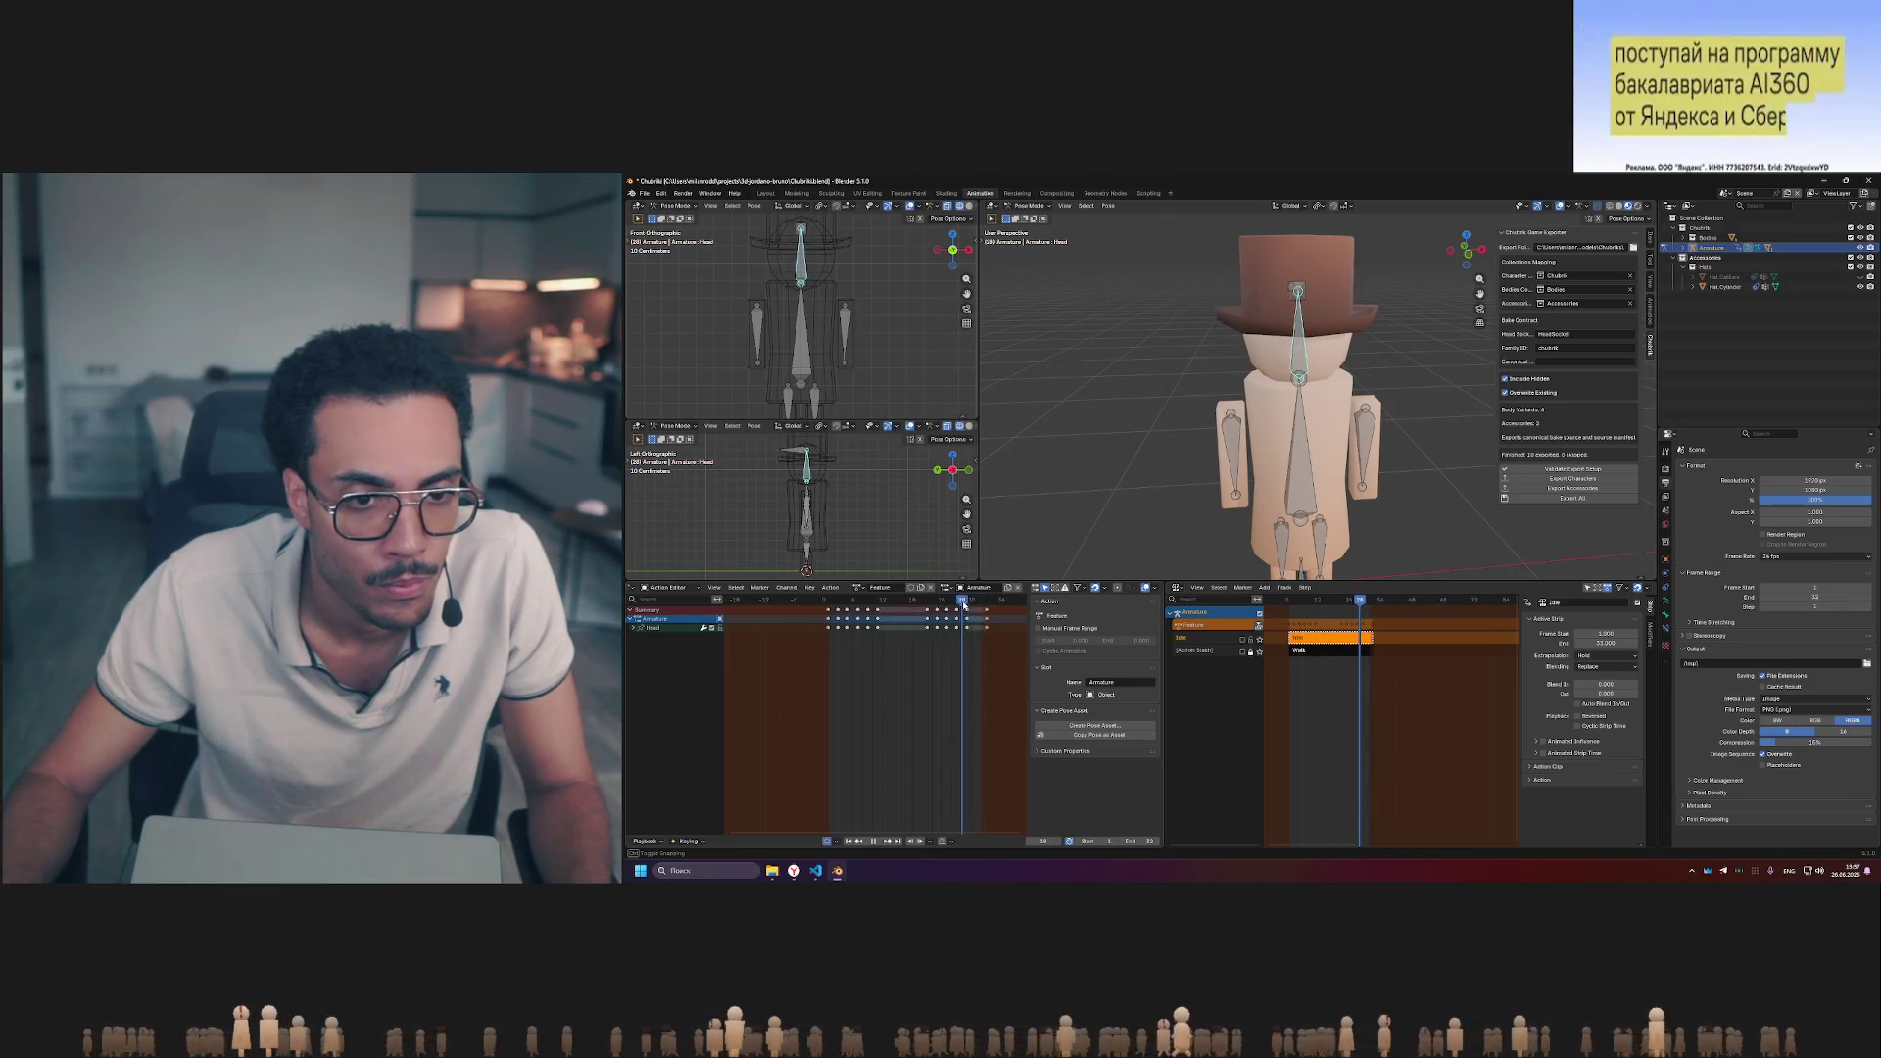
pyautogui.moveTo(837, 602); pyautogui.dragTo(930, 603)
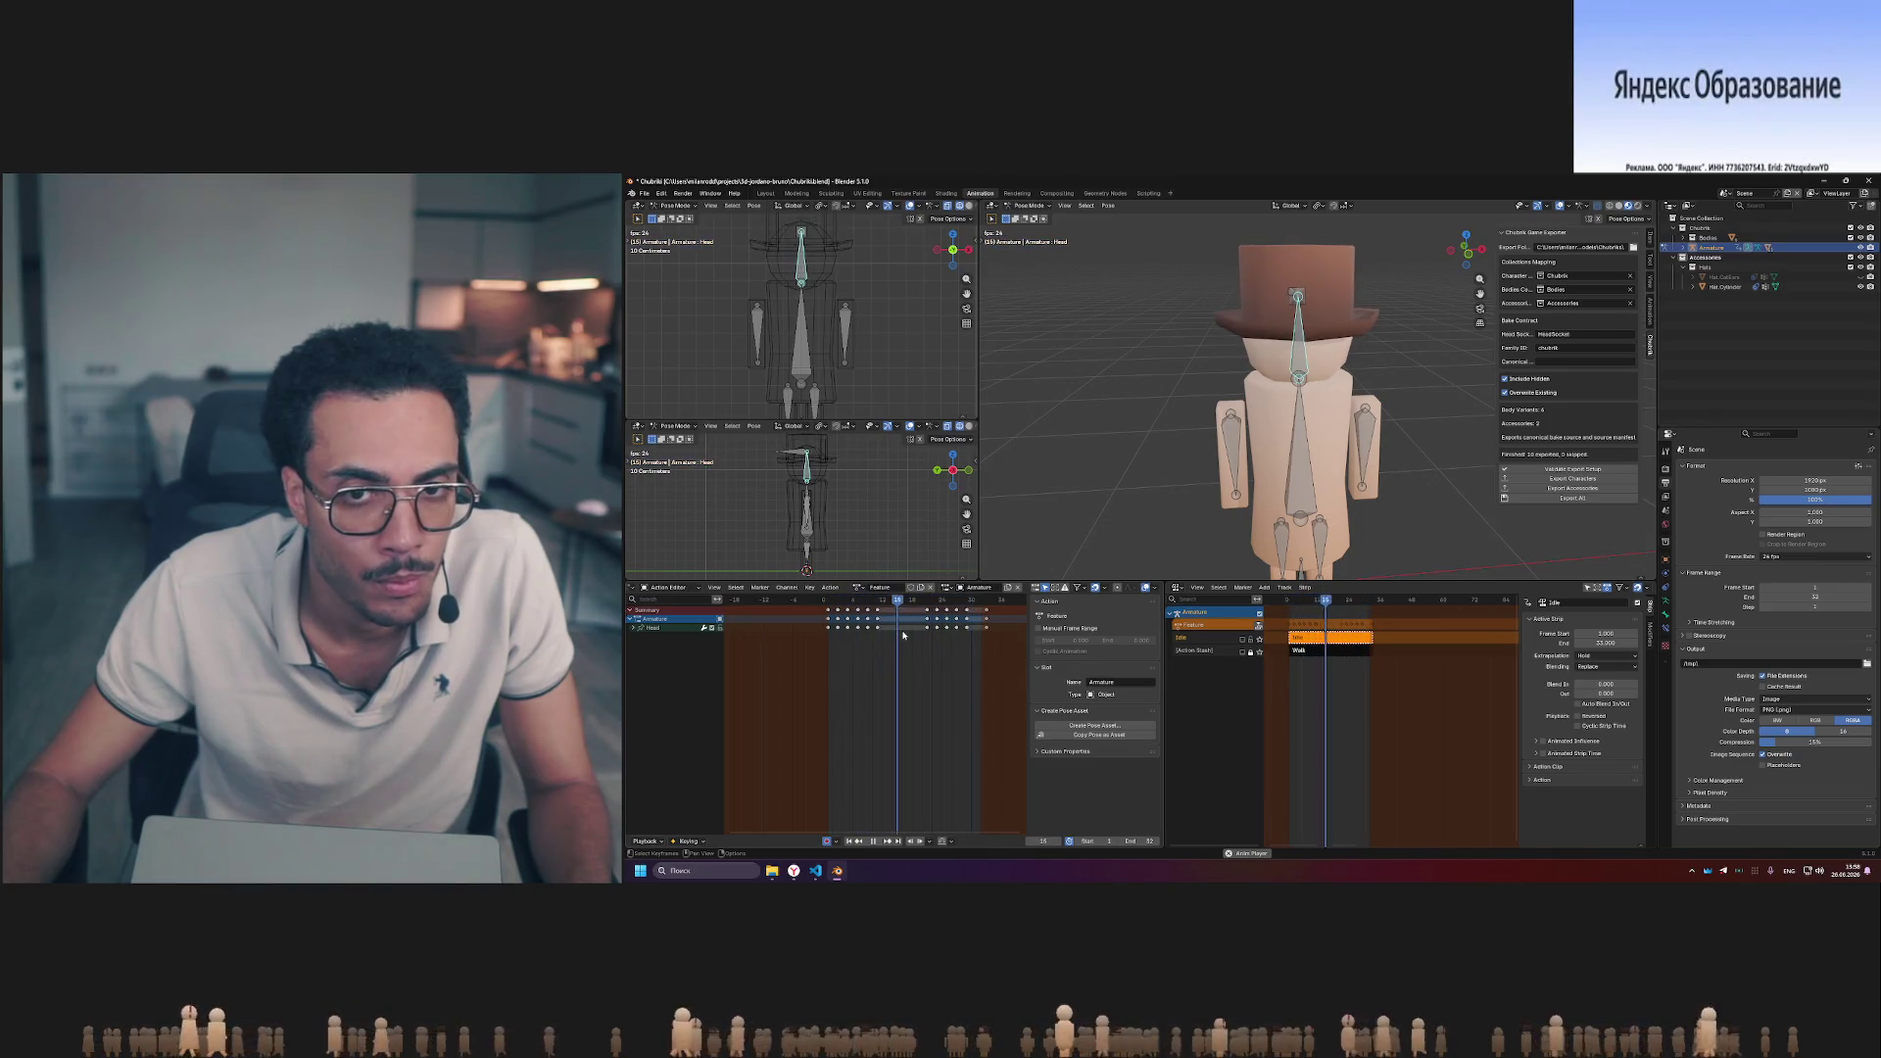
pyautogui.moveTo(954, 604)
pyautogui.mouseDown()
pyautogui.moveTo(912, 603)
pyautogui.moveTo(982, 603)
pyautogui.mouseUp()
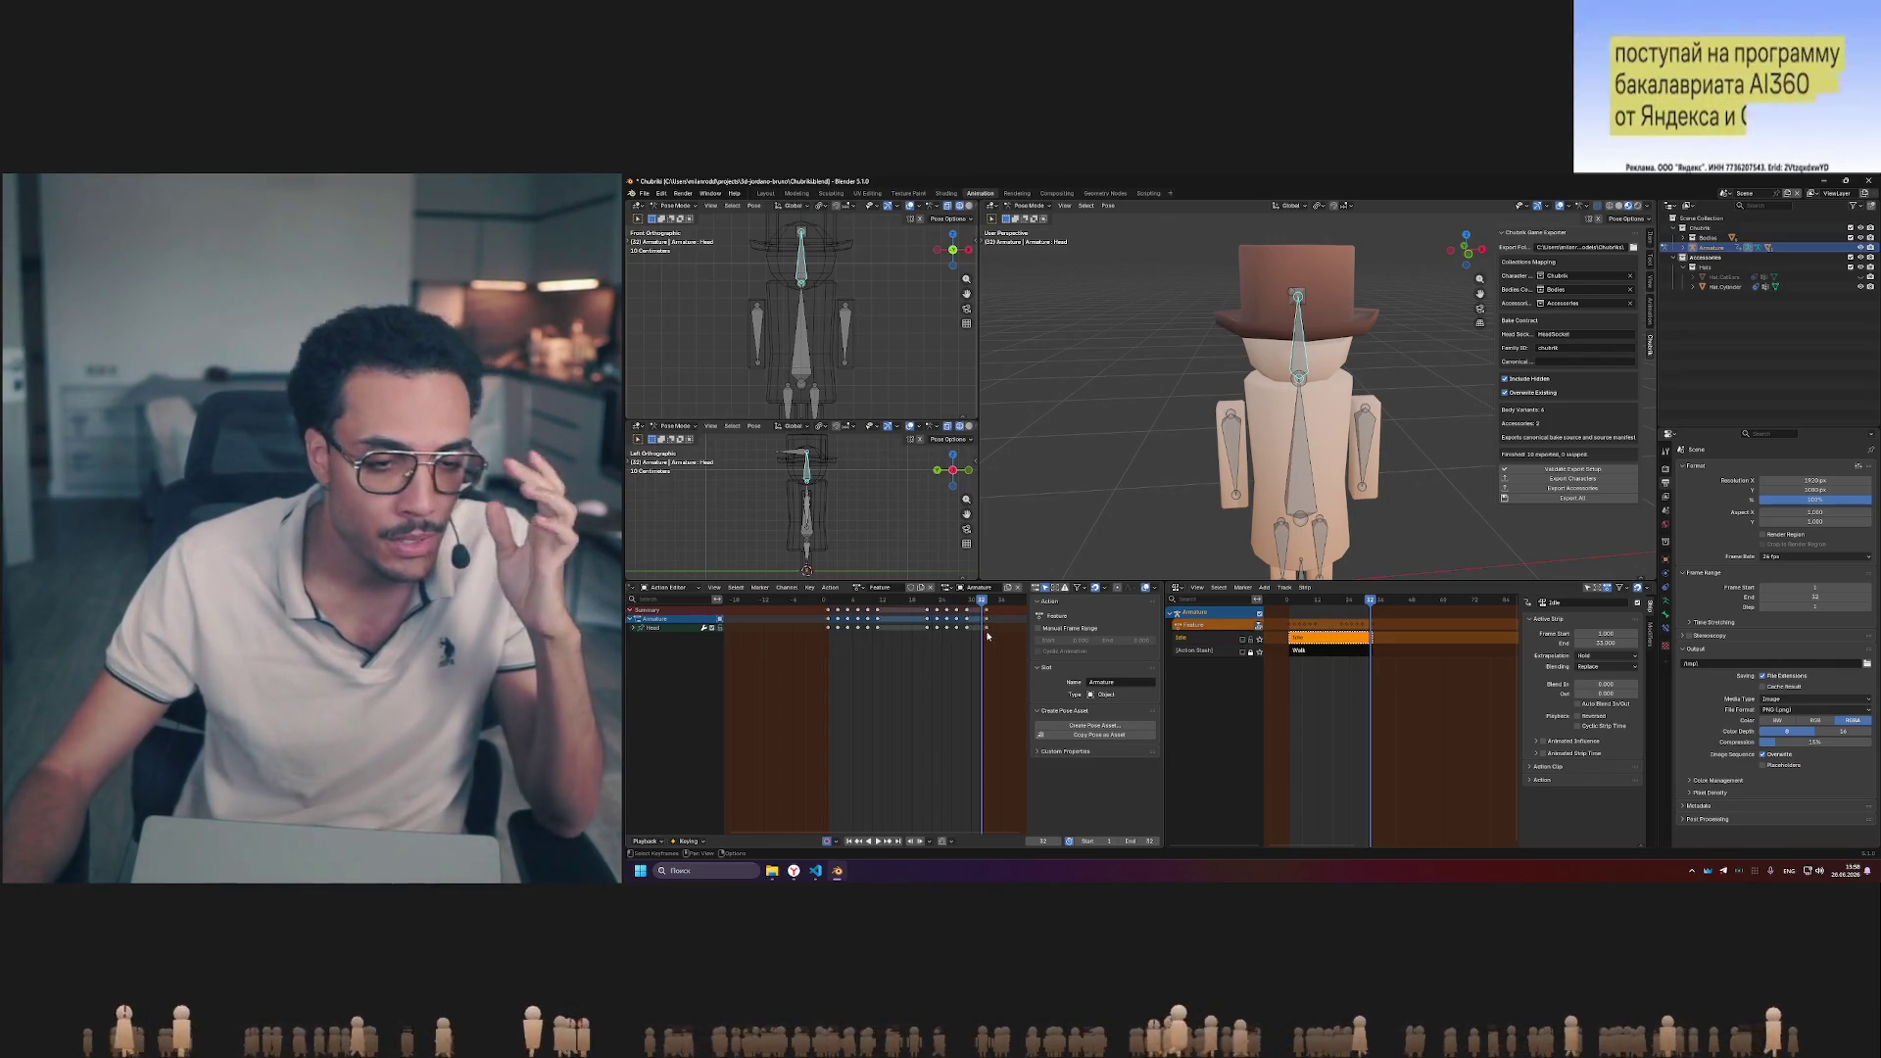
# - Play the walk cycle back from its first frame, twice, to review the motion
pyautogui.click(827, 602)
pyautogui.press('space')
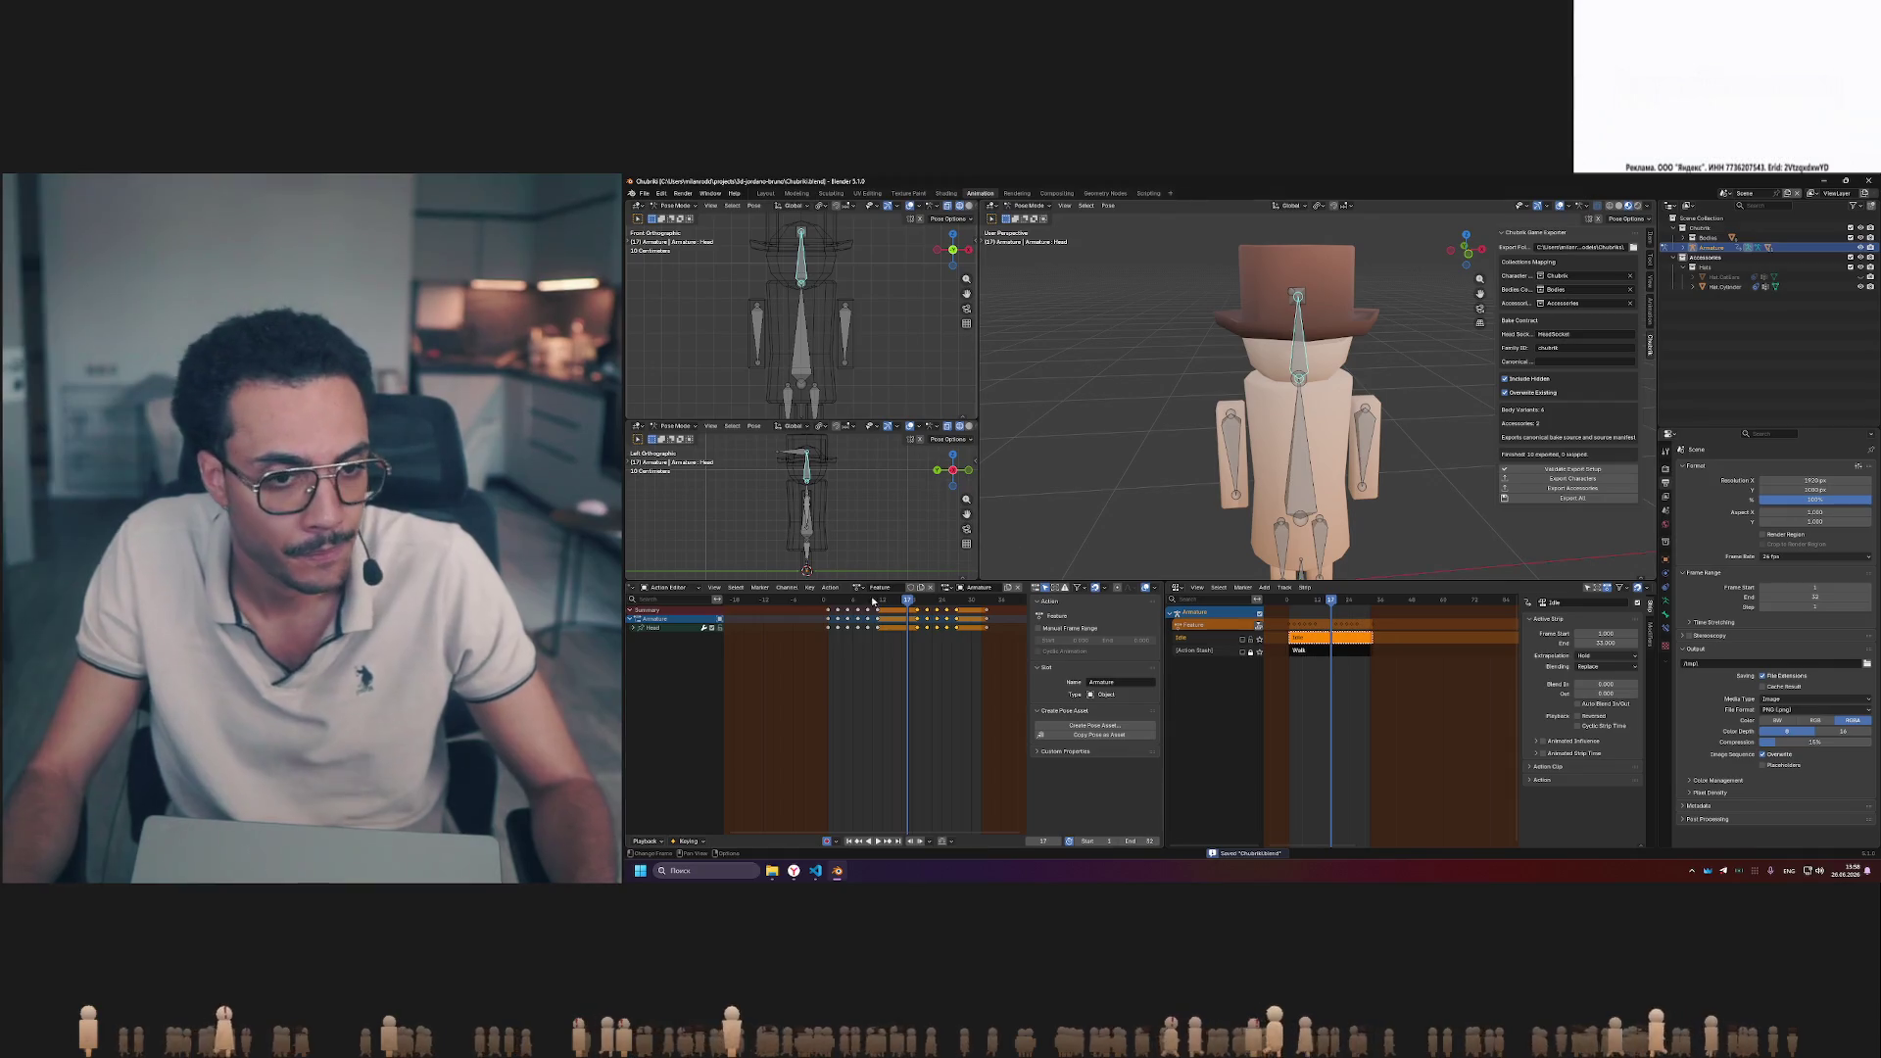
pyautogui.click(828, 603)
pyautogui.press('space')
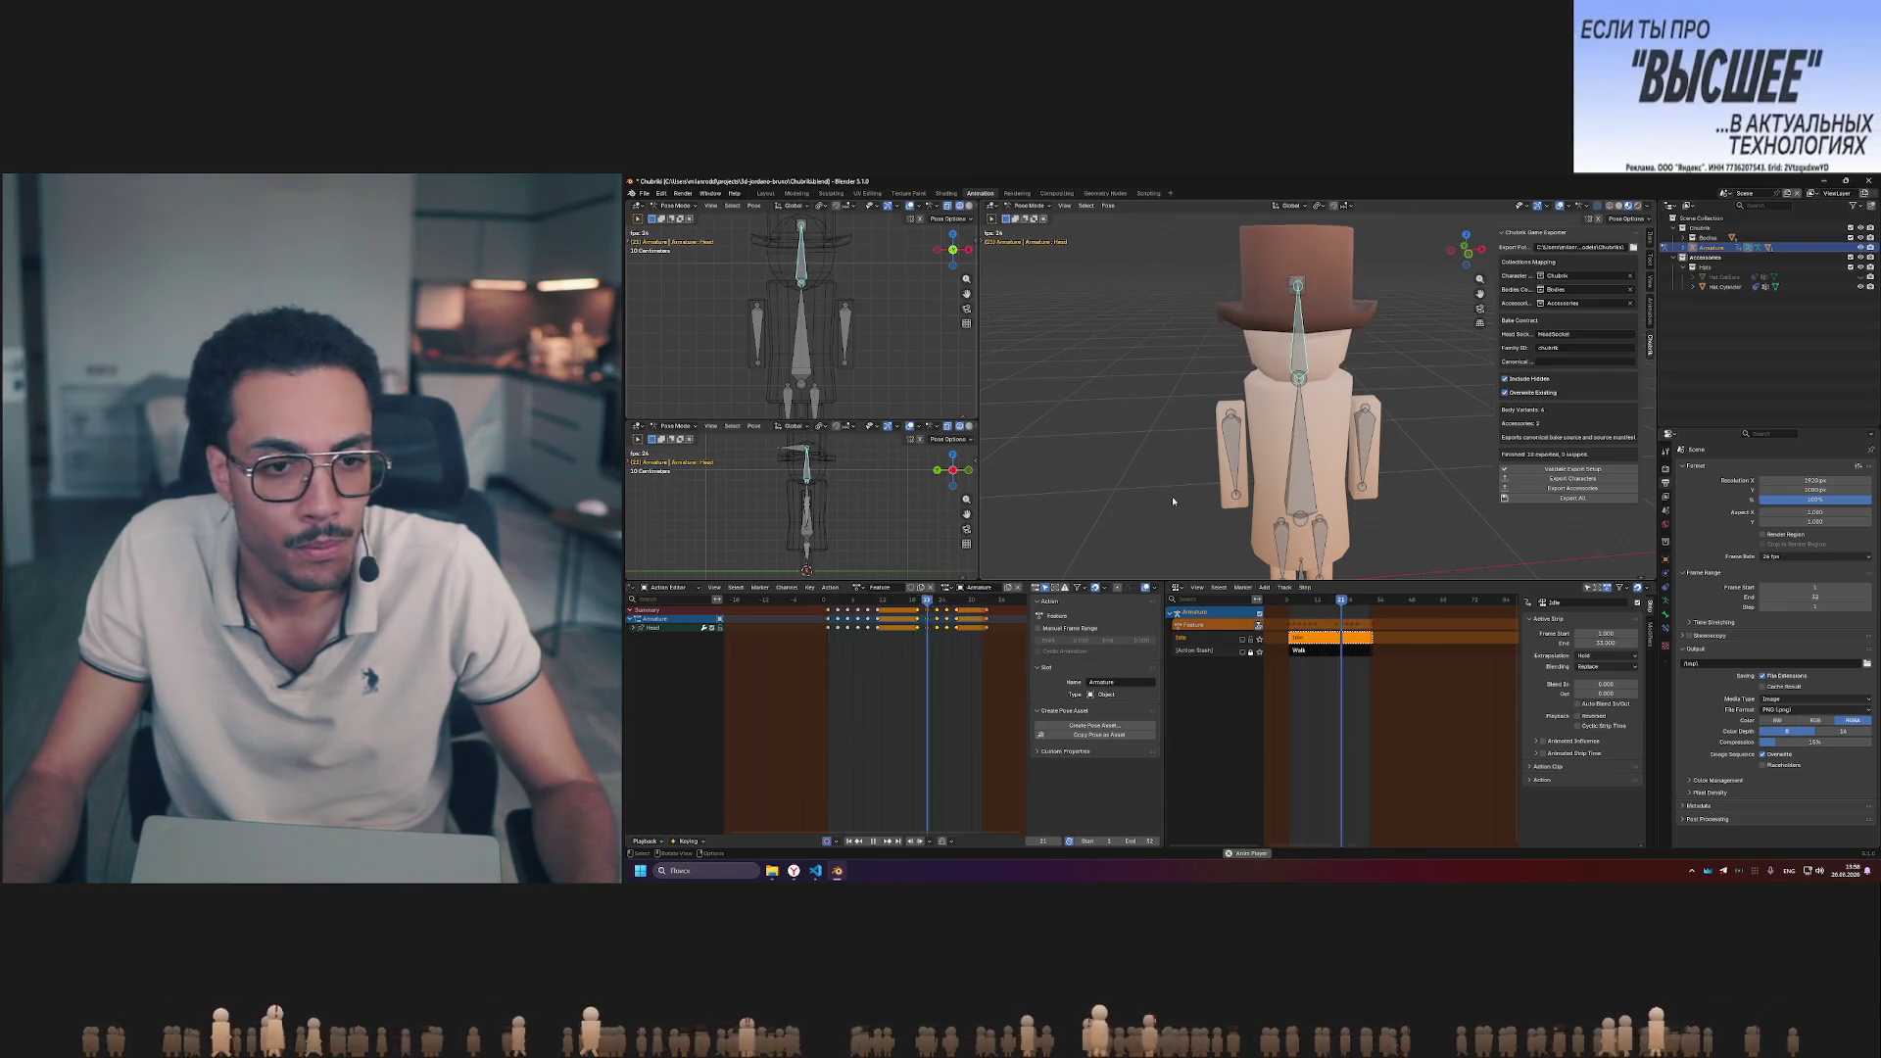
# - Deselect all keyframes, box-select a block of them and resume playback
pyautogui.click(923, 639)
pyautogui.moveTo(918, 640); pyautogui.dragTo(966, 612)
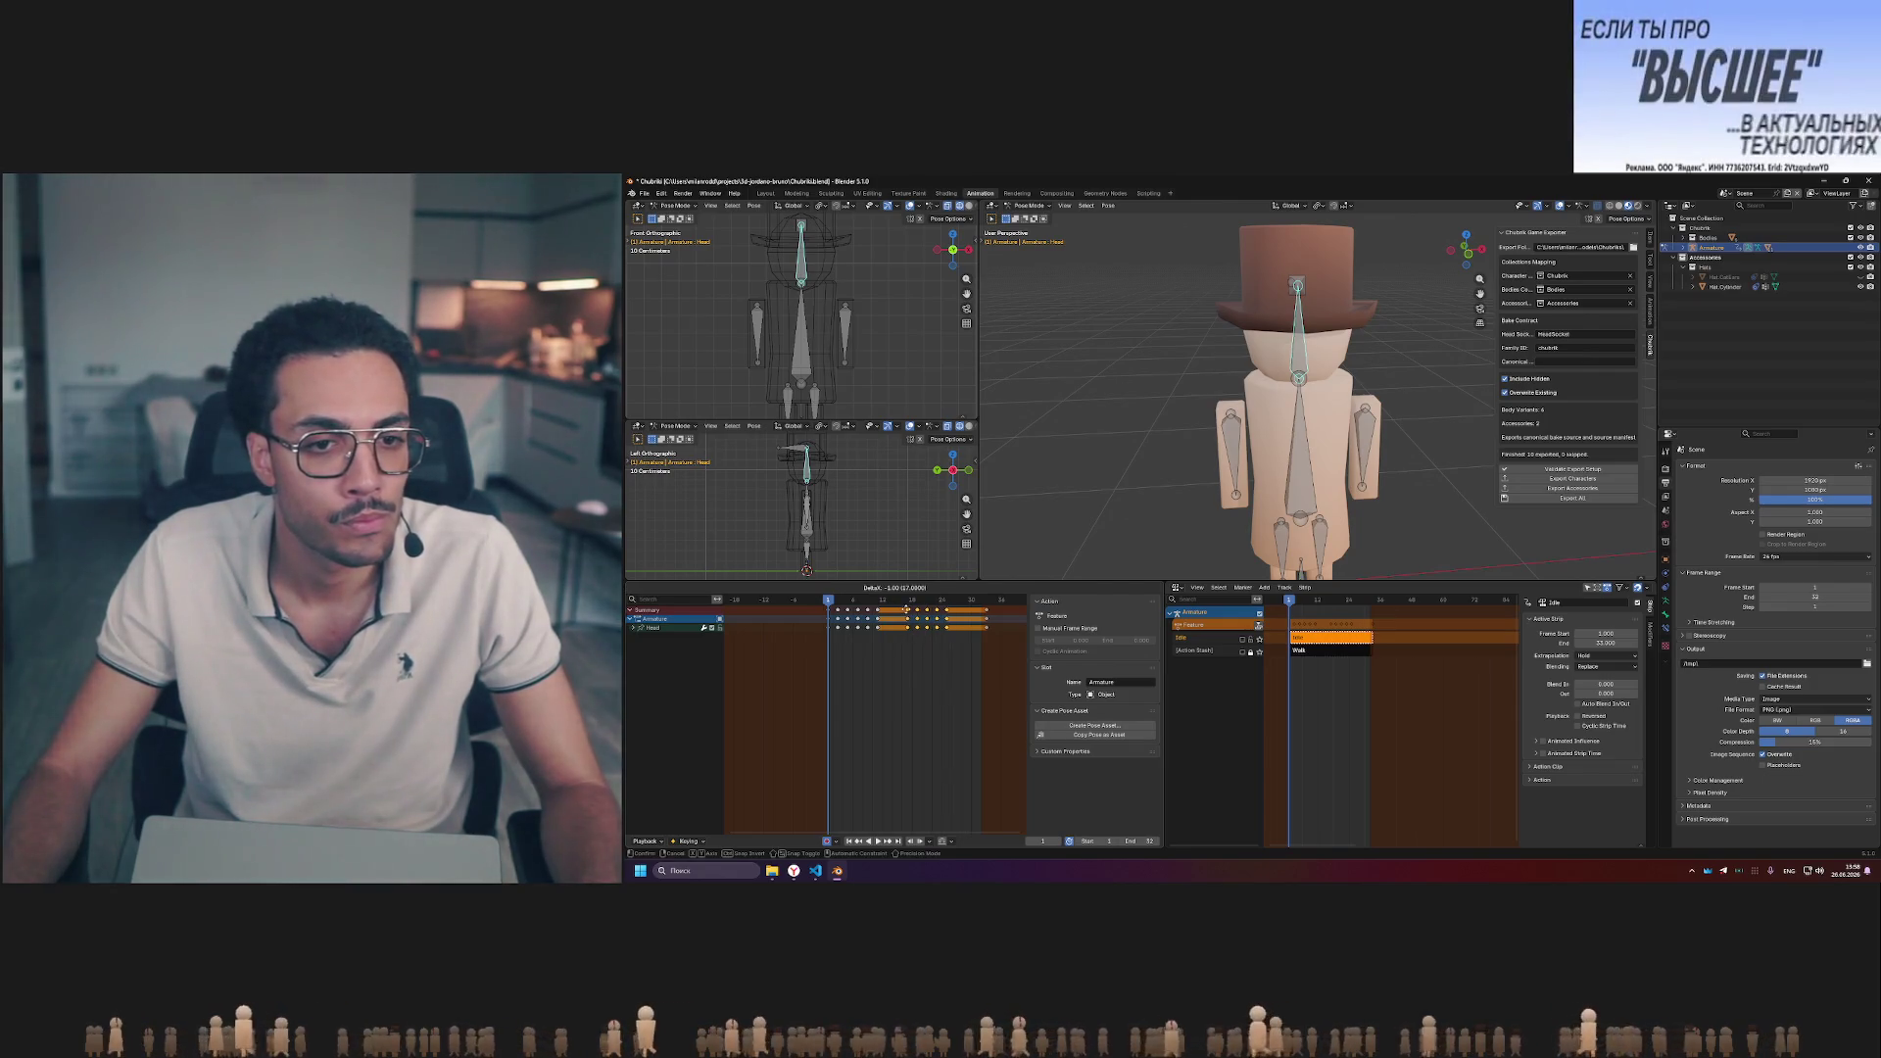
pyautogui.press('space')
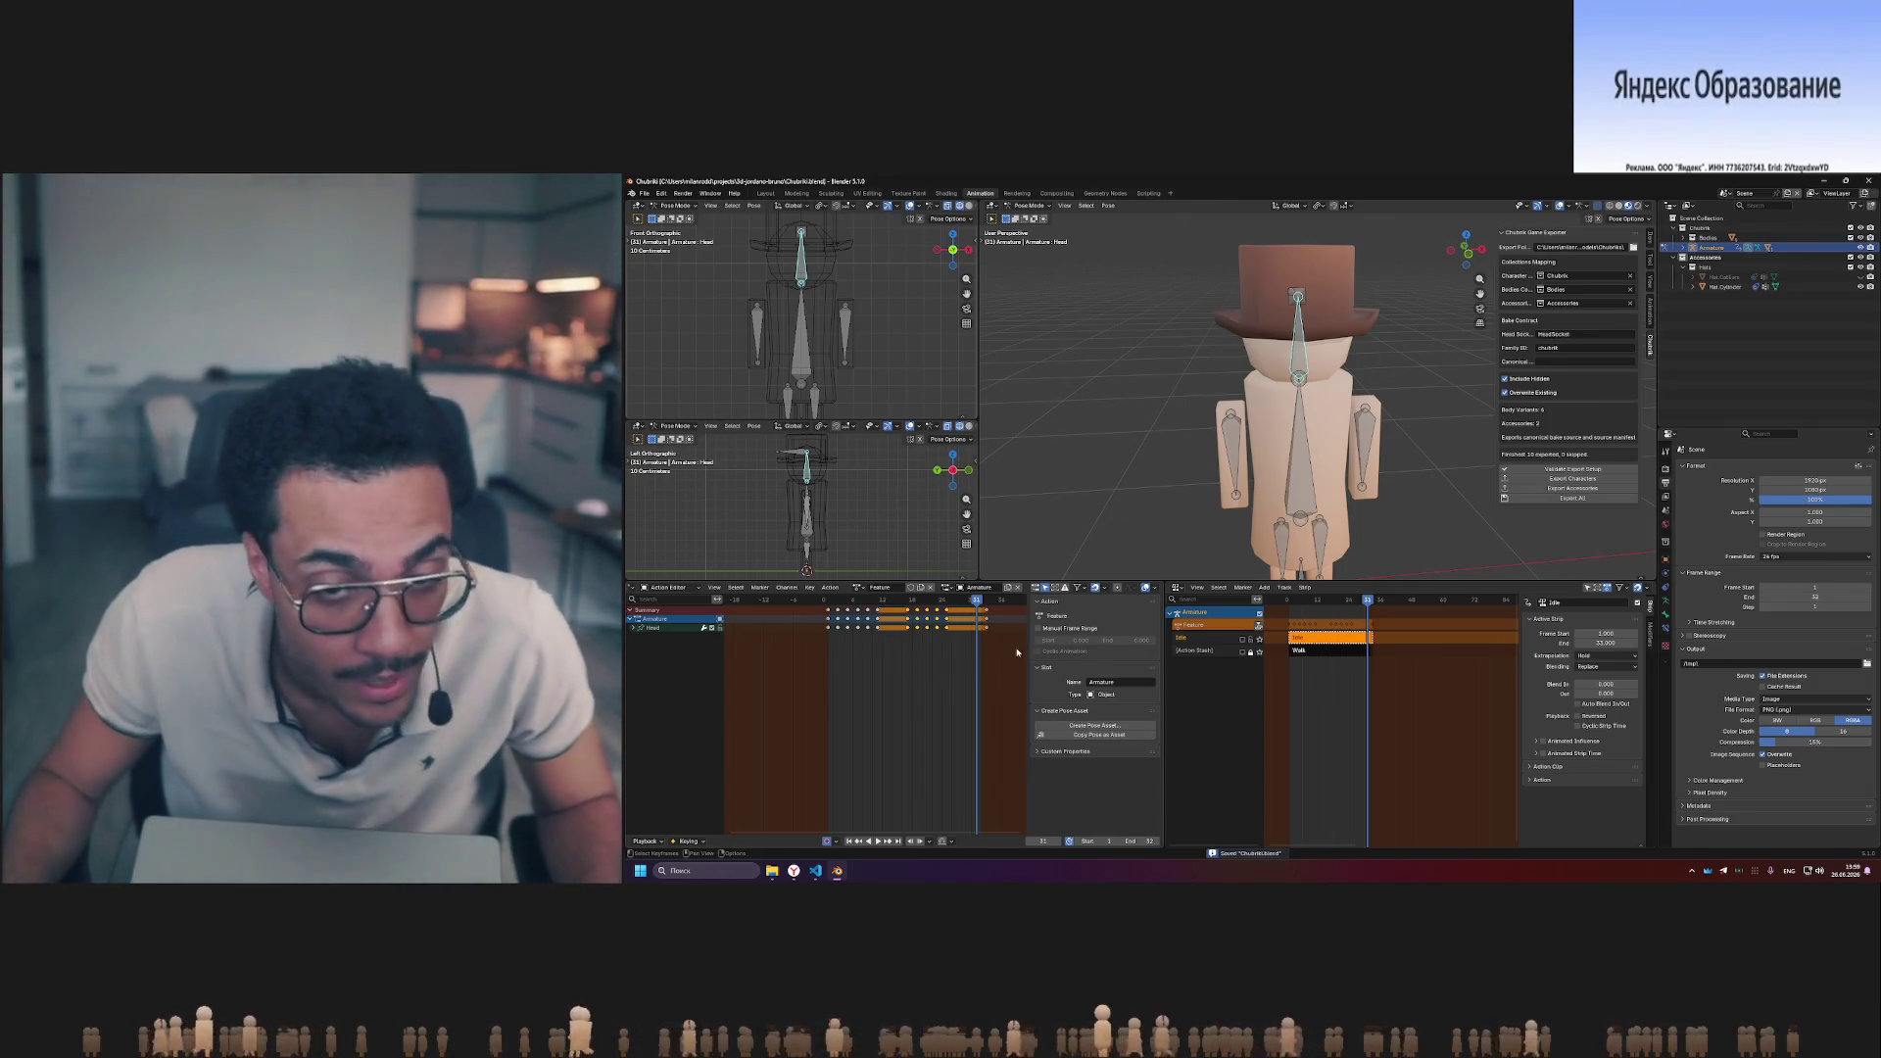
pyautogui.click(831, 607)
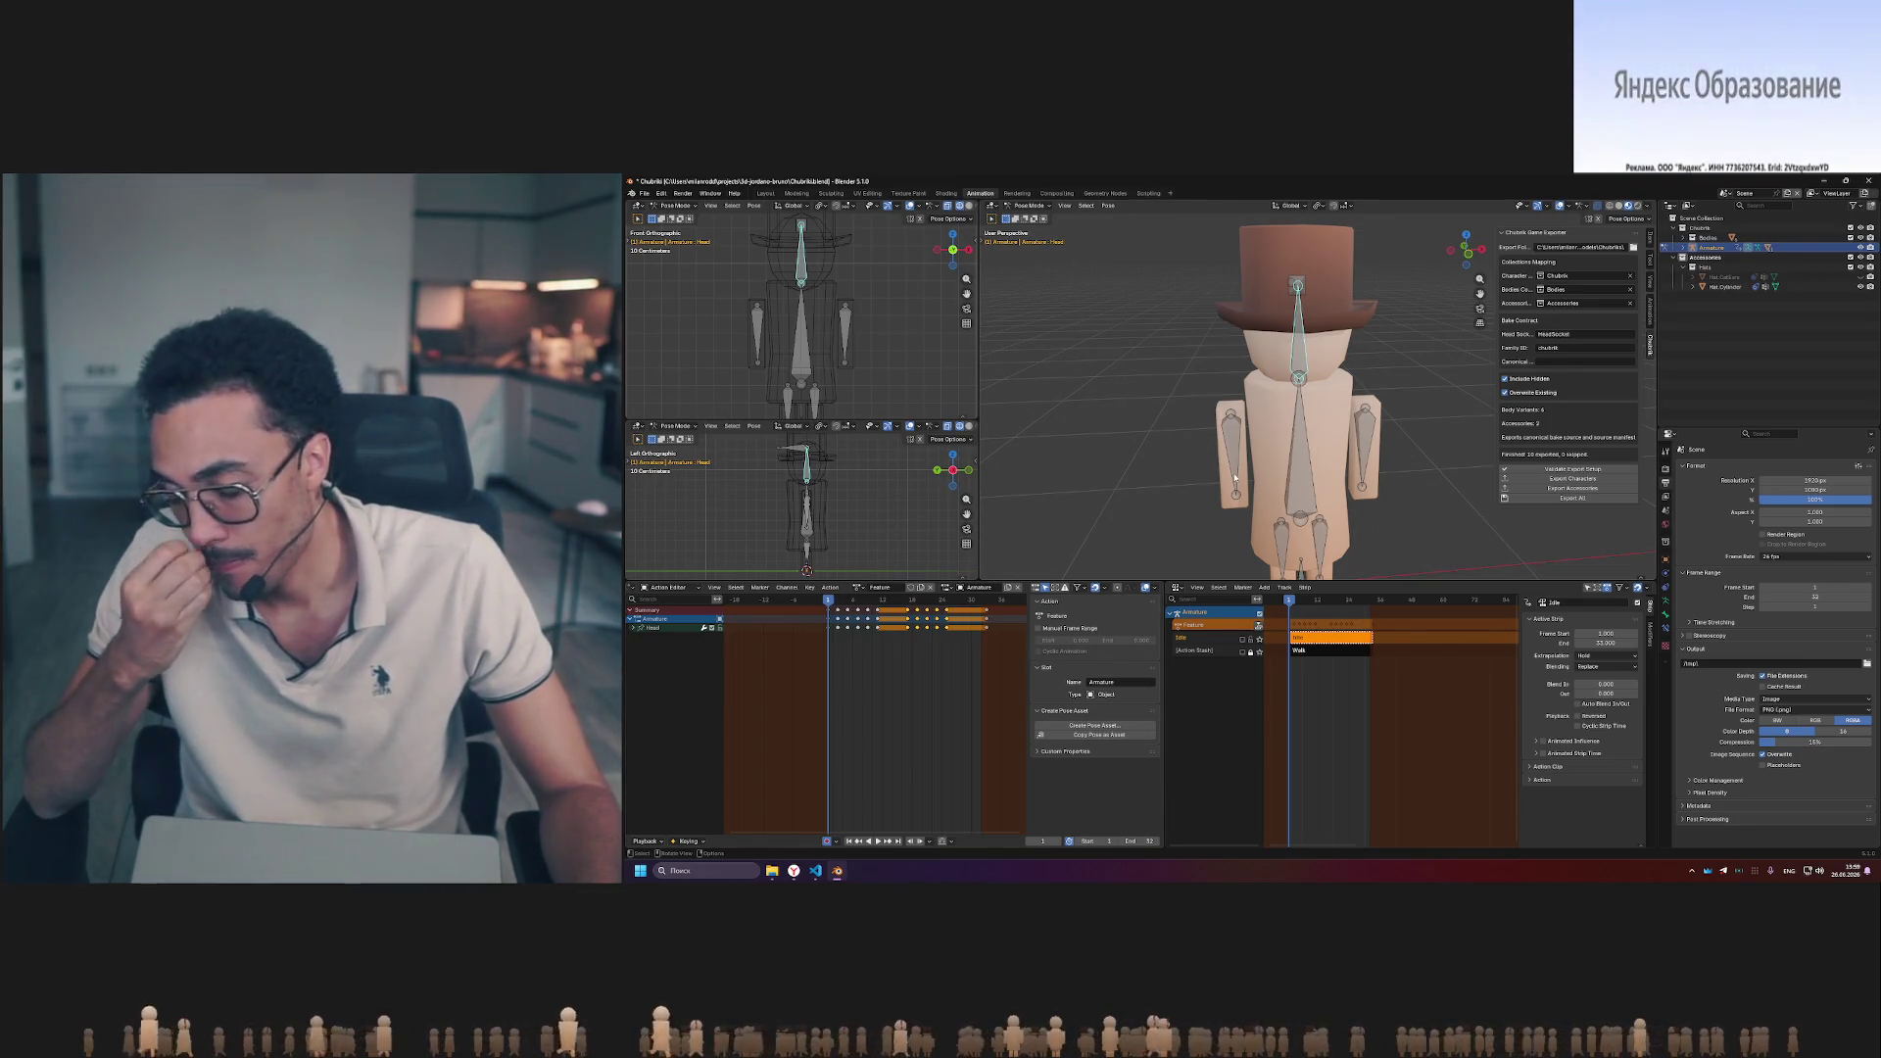
pyautogui.scroll(-5, 1378, 468)
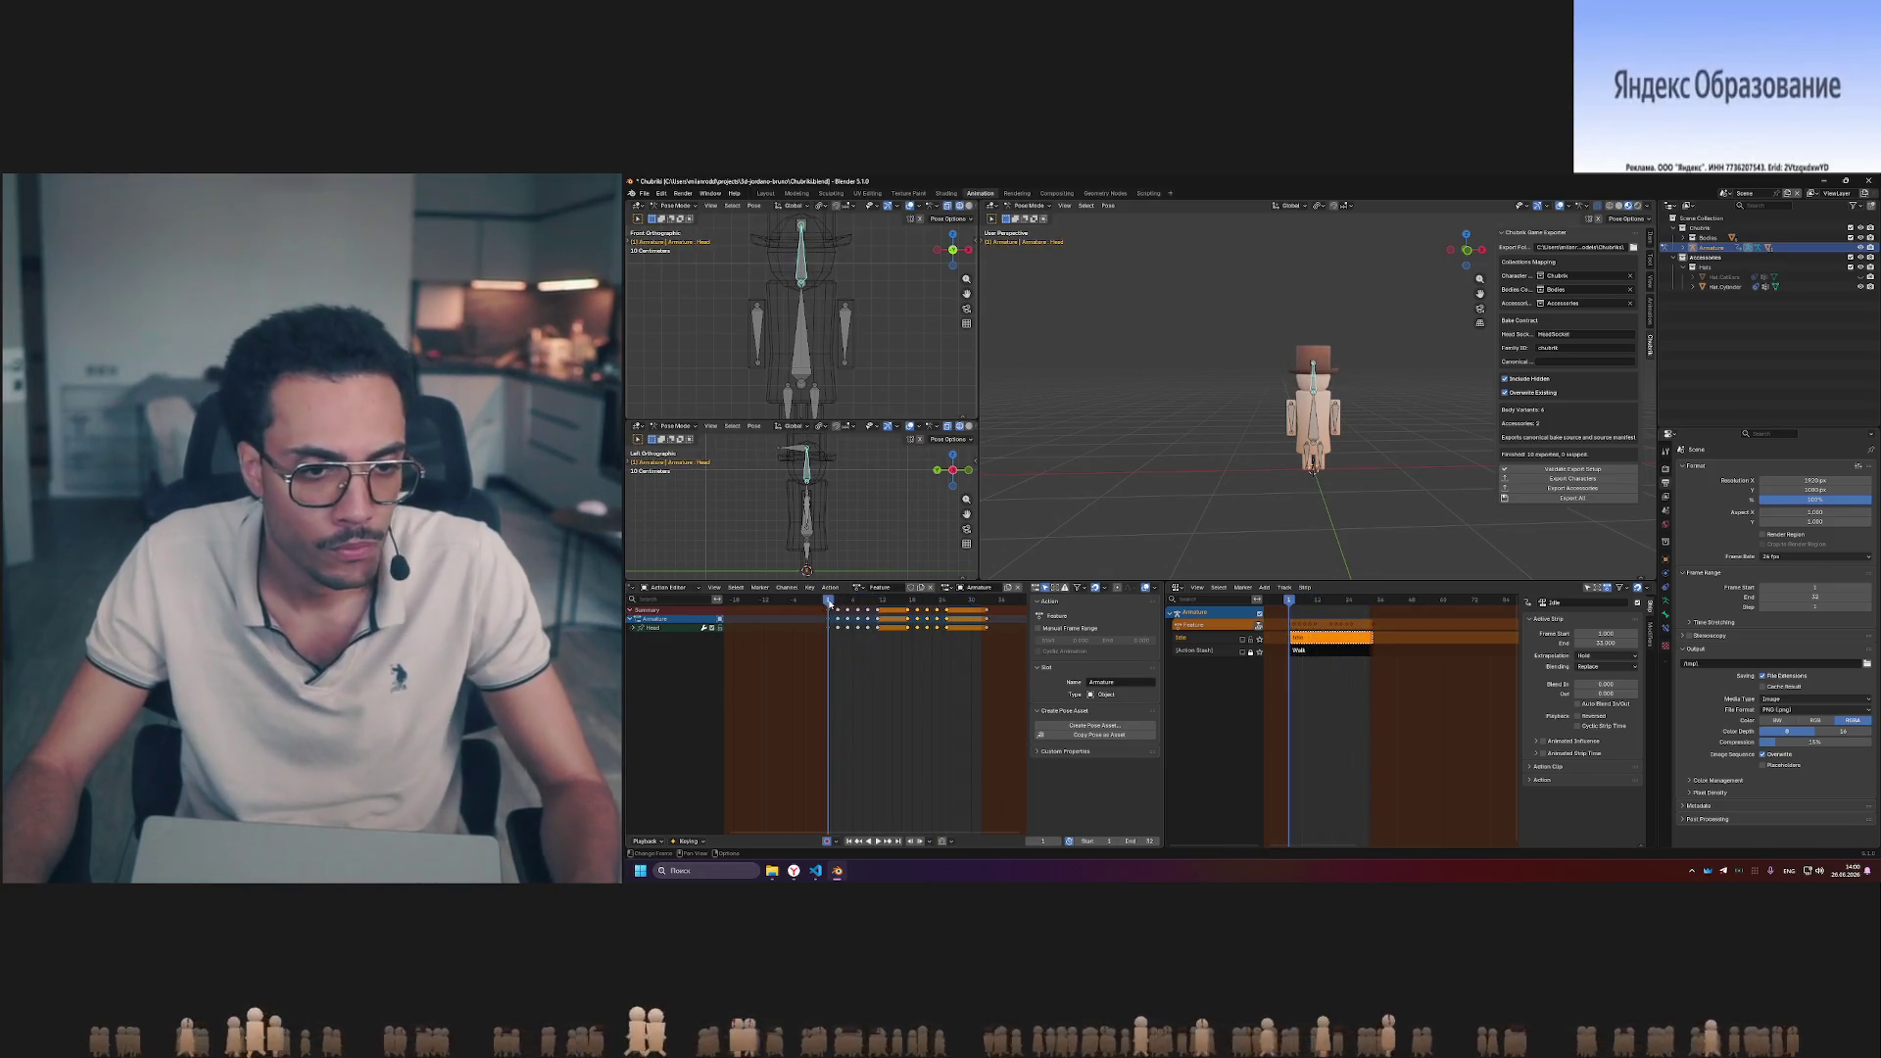
# - Orbit the viewport to view the character at an angle
pyautogui.moveTo(1323, 428); pyautogui.dragTo(1439, 431, button='middle')
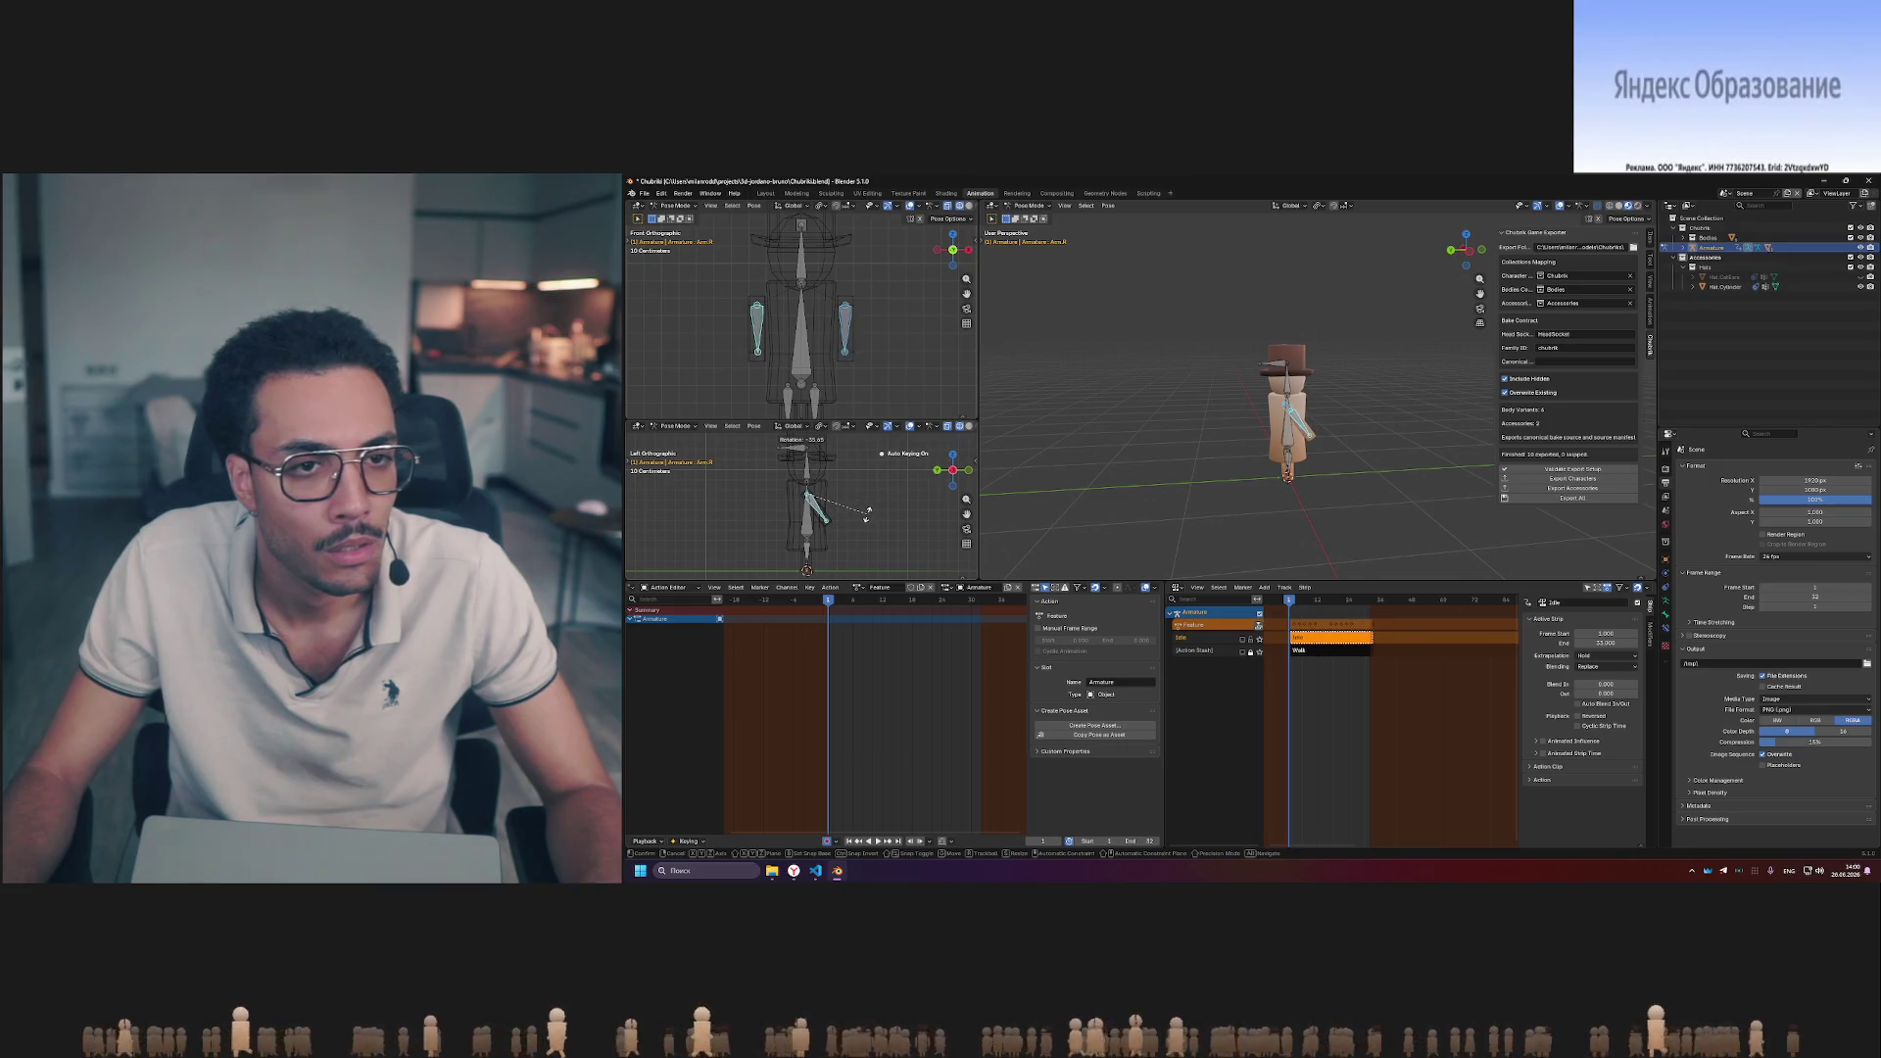
# - Confirm the rotated arm pose and play the arm-swing animation
pyautogui.click(868, 512)
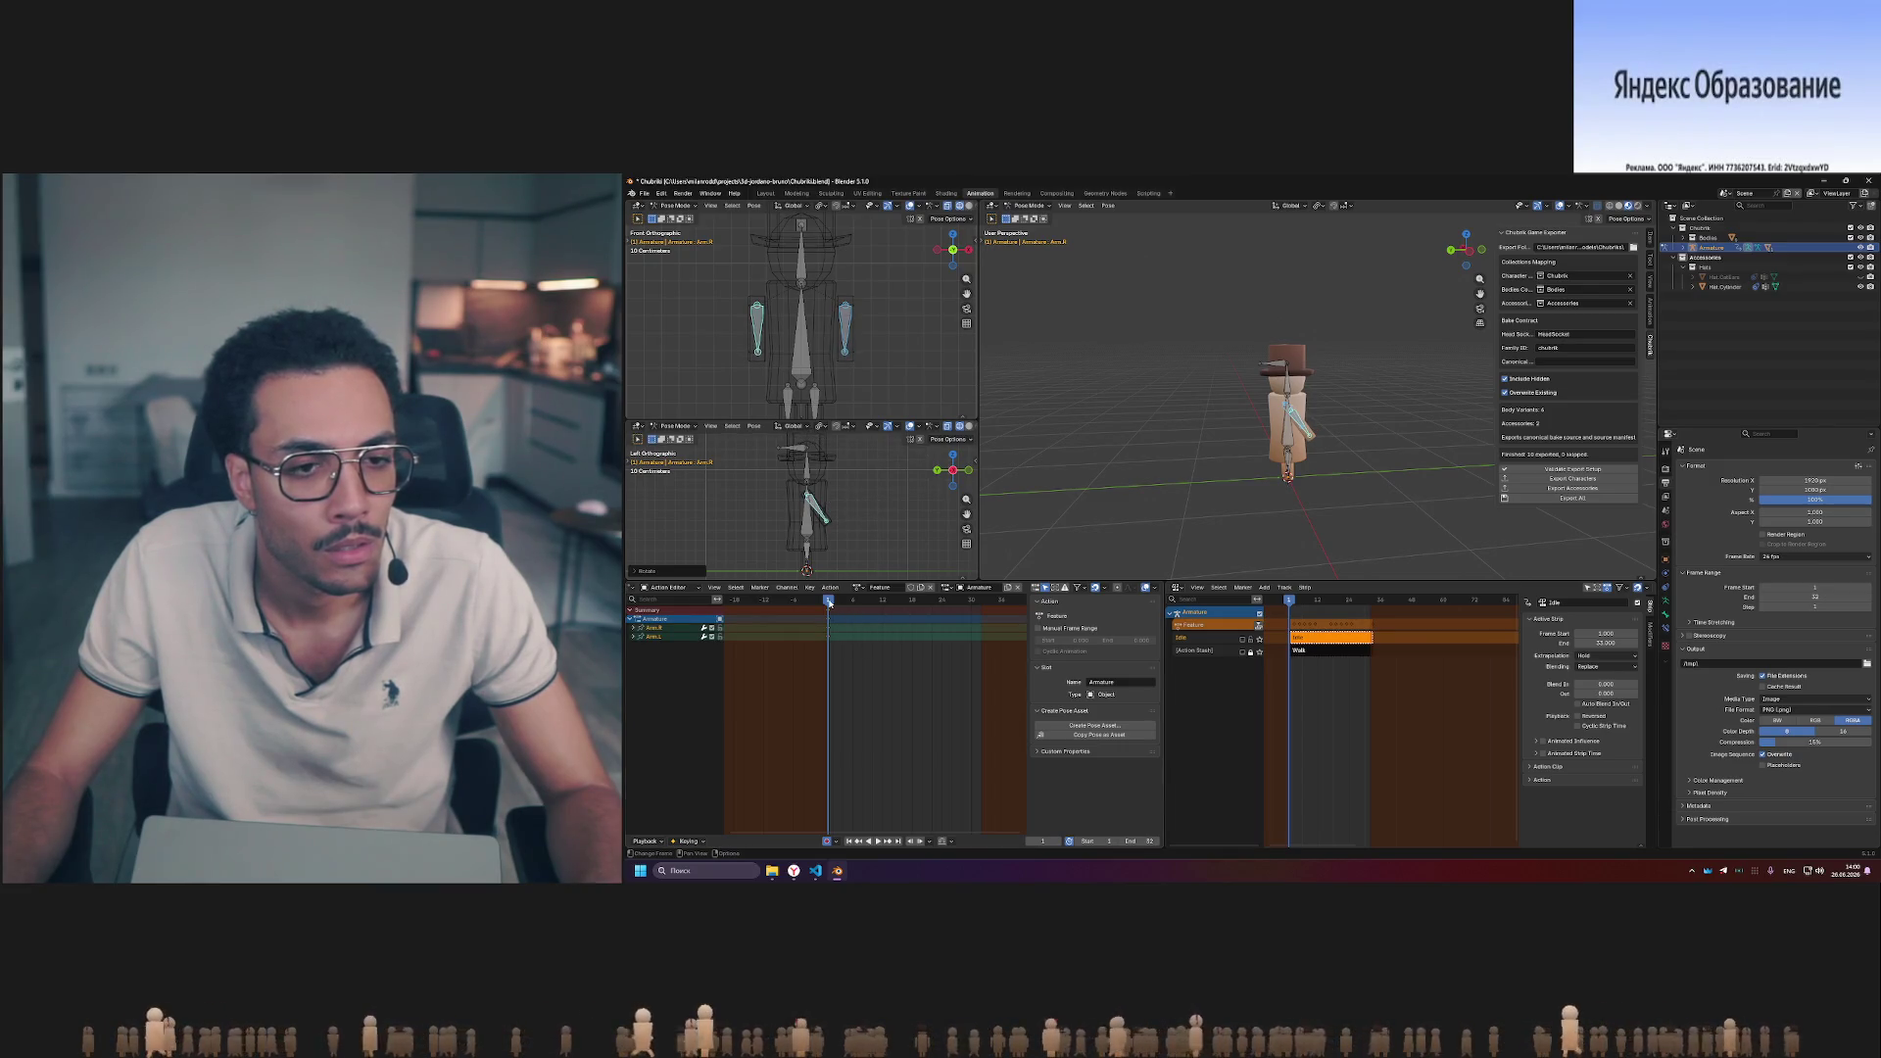
pyautogui.press('space')
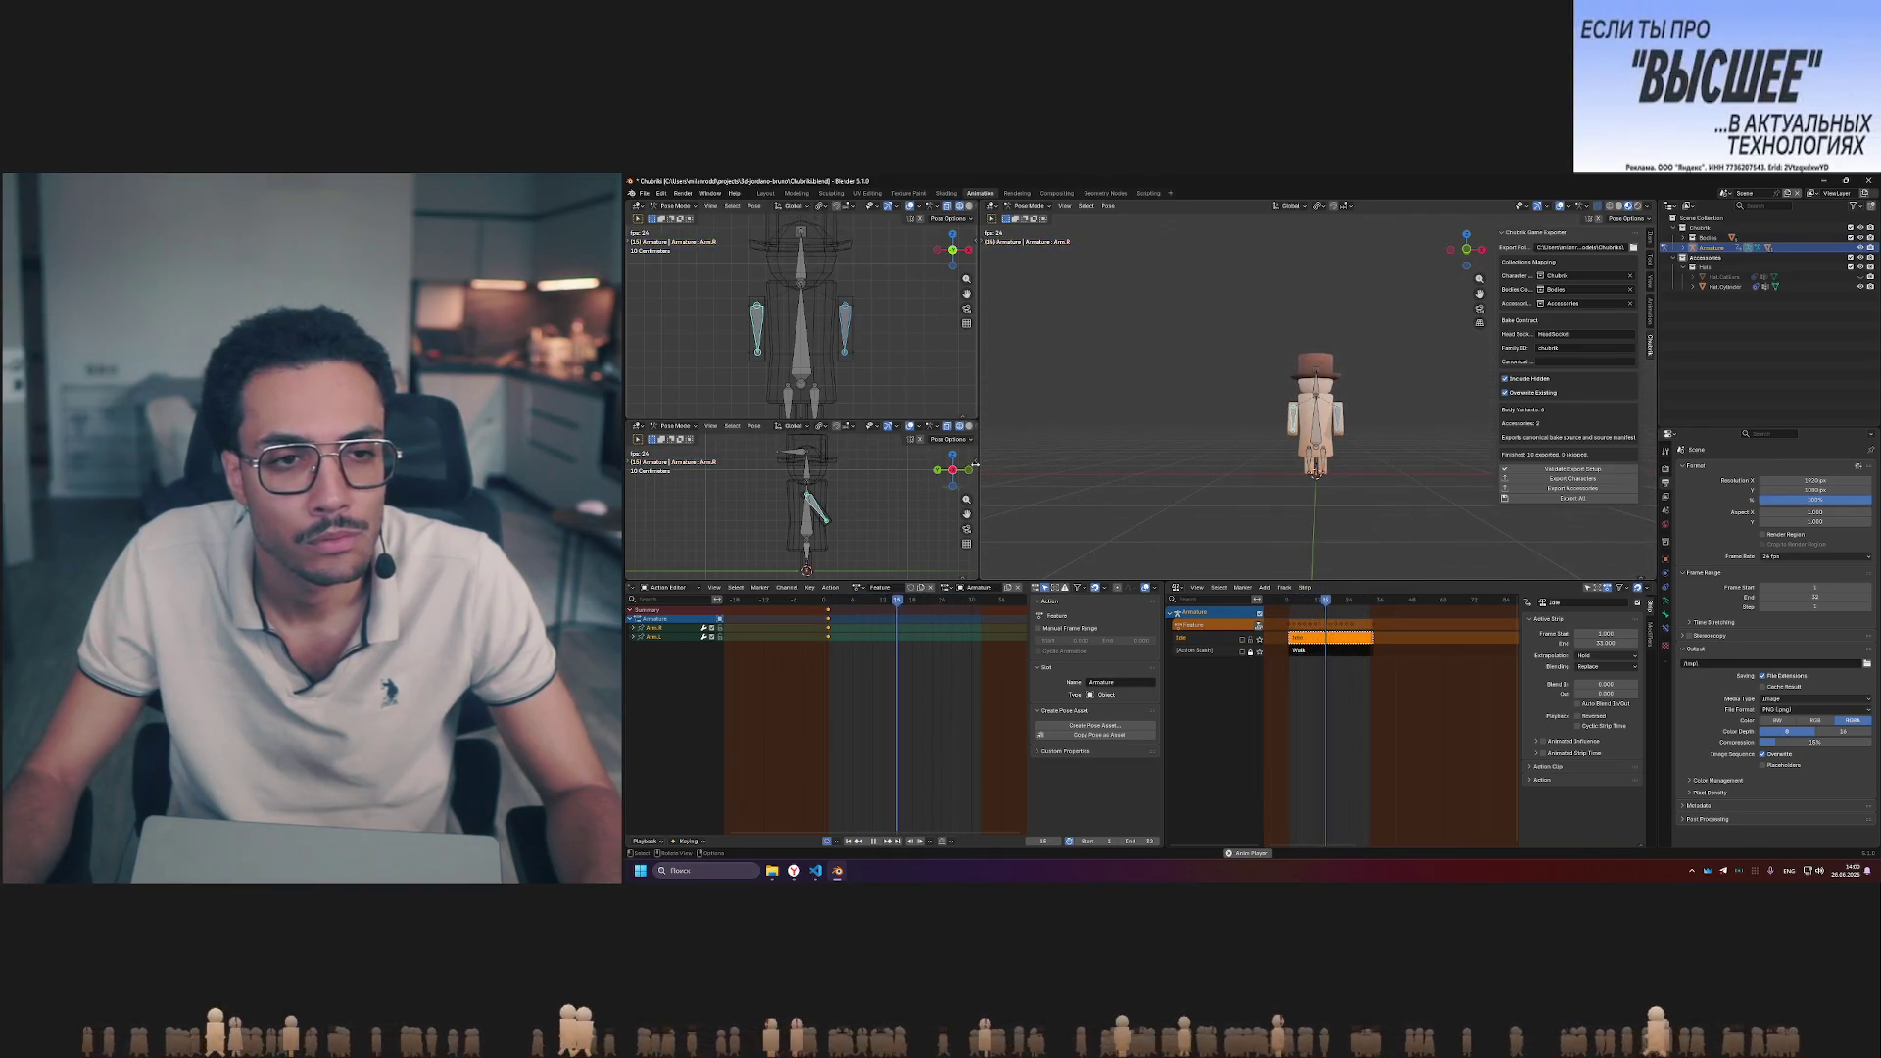
# - Cancel a stray arm rotation, replay the arm swing from frame 1, then begin rotating an arm bone
pyautogui.click(877, 370)
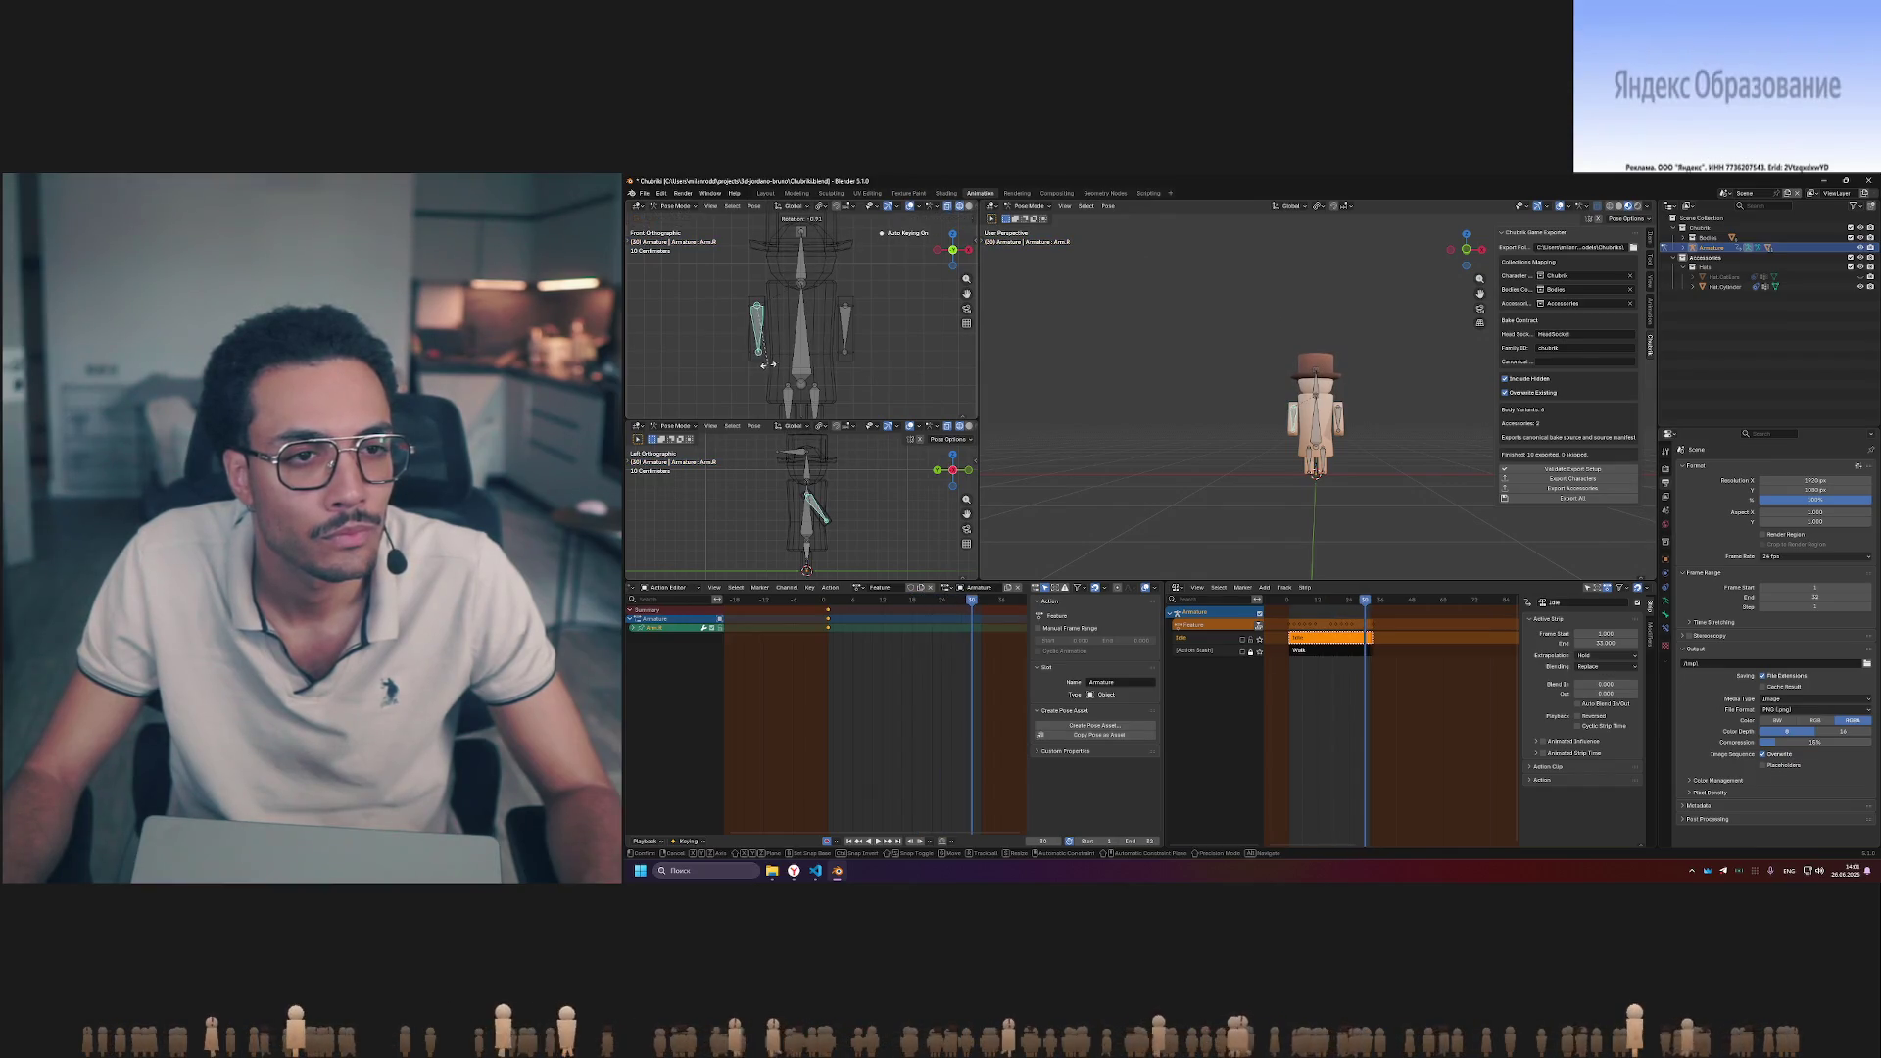
pyautogui.rightClick(801, 368)
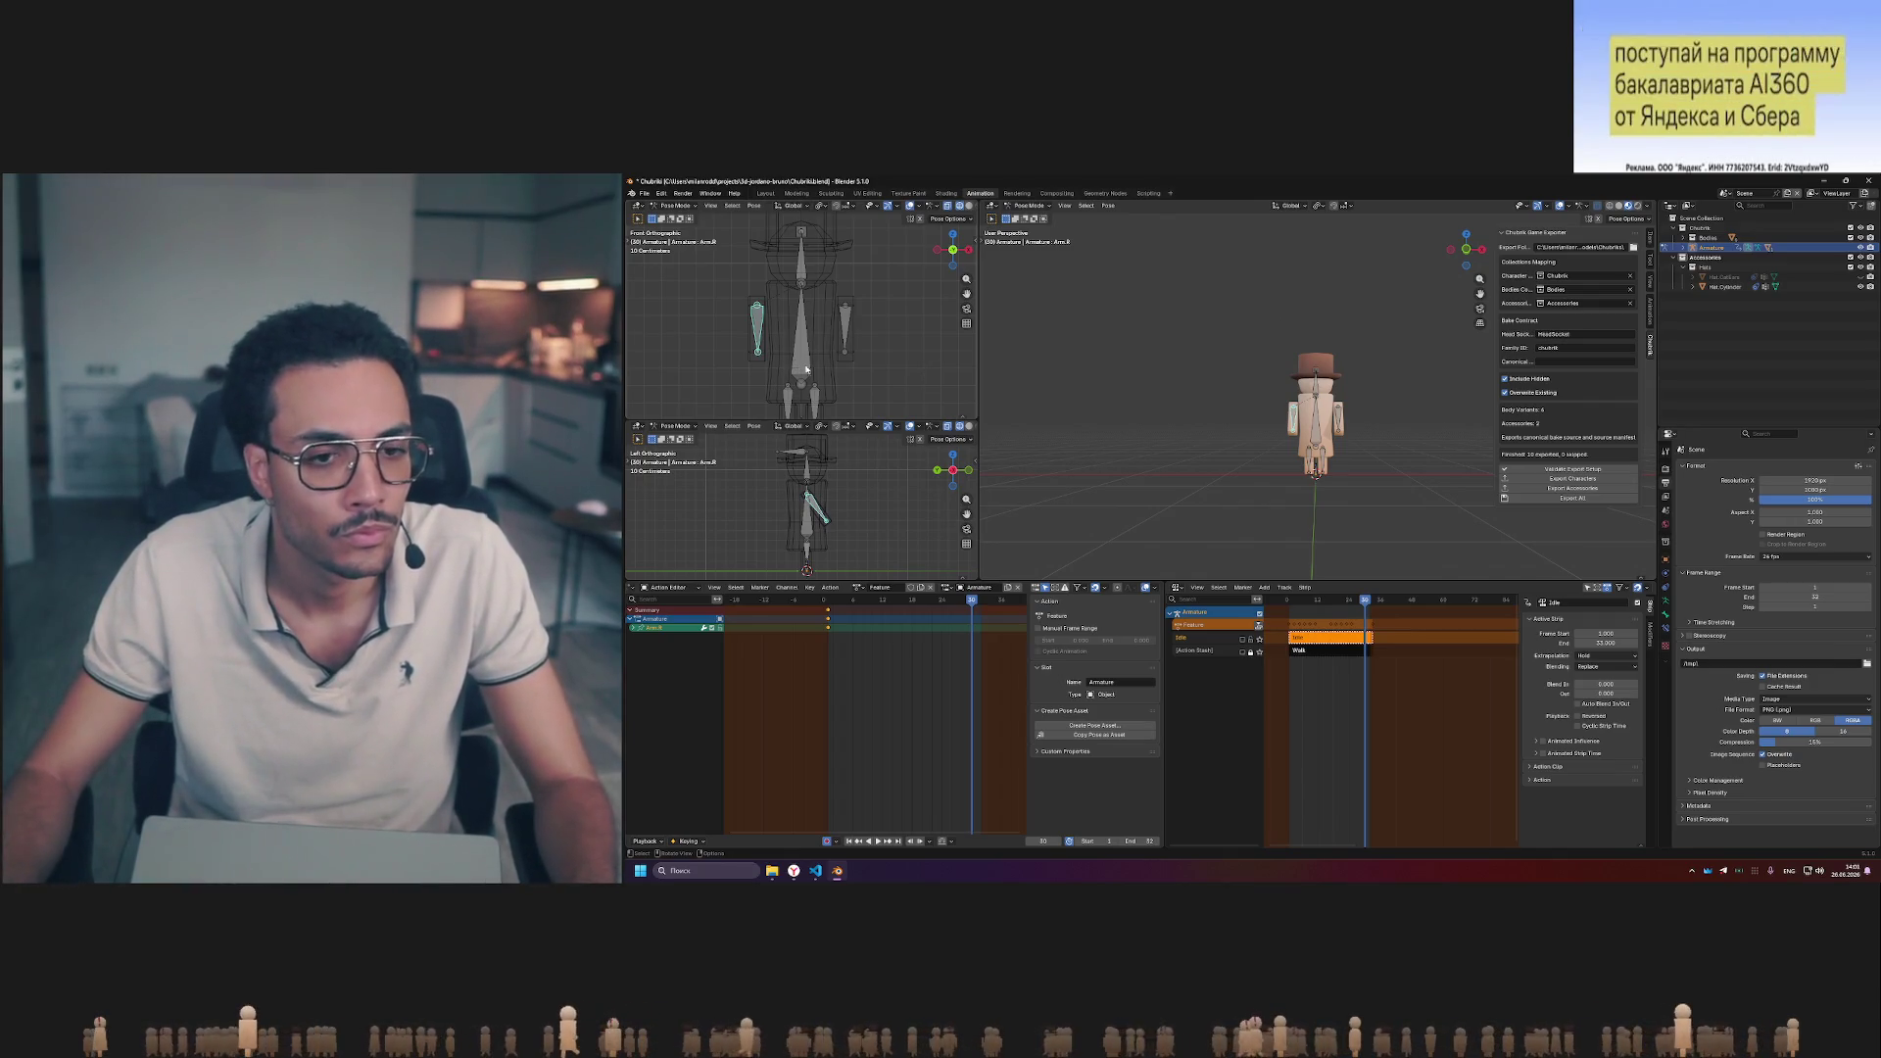
pyautogui.hotkey('shift', 'Left')
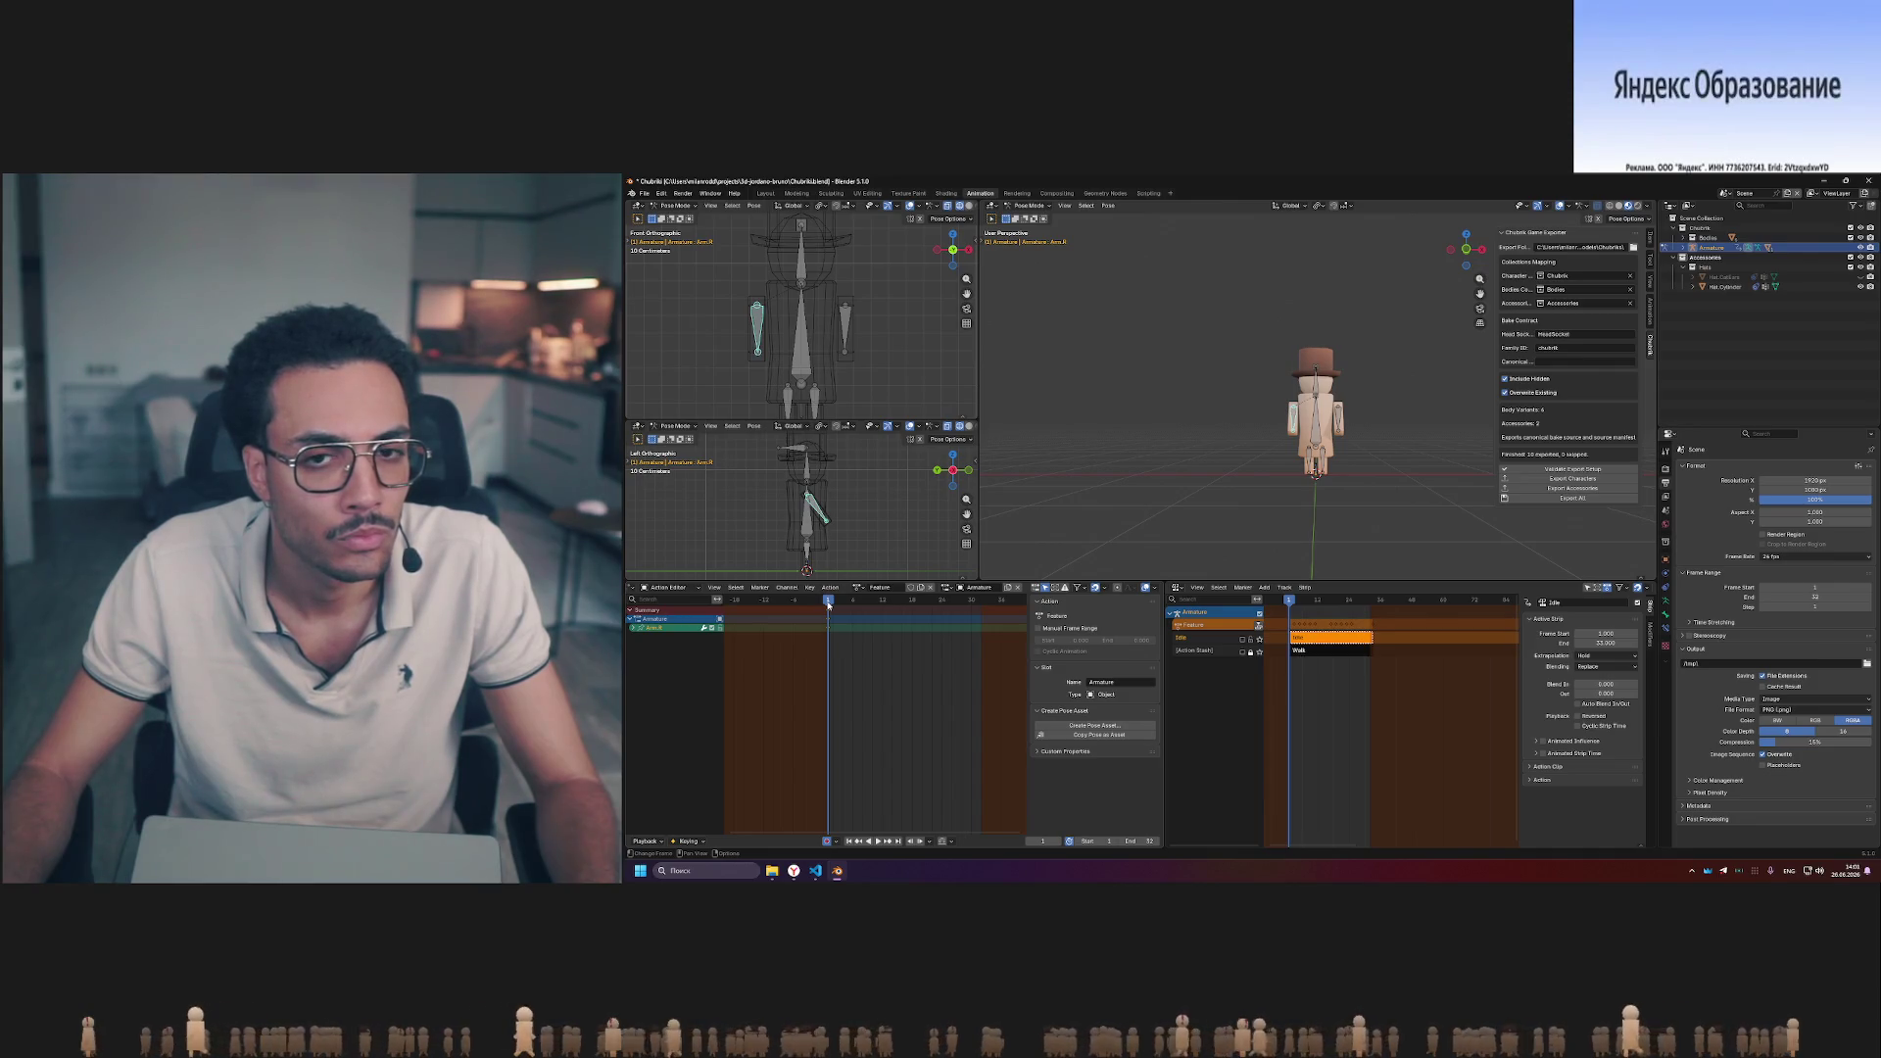
pyautogui.press('space')
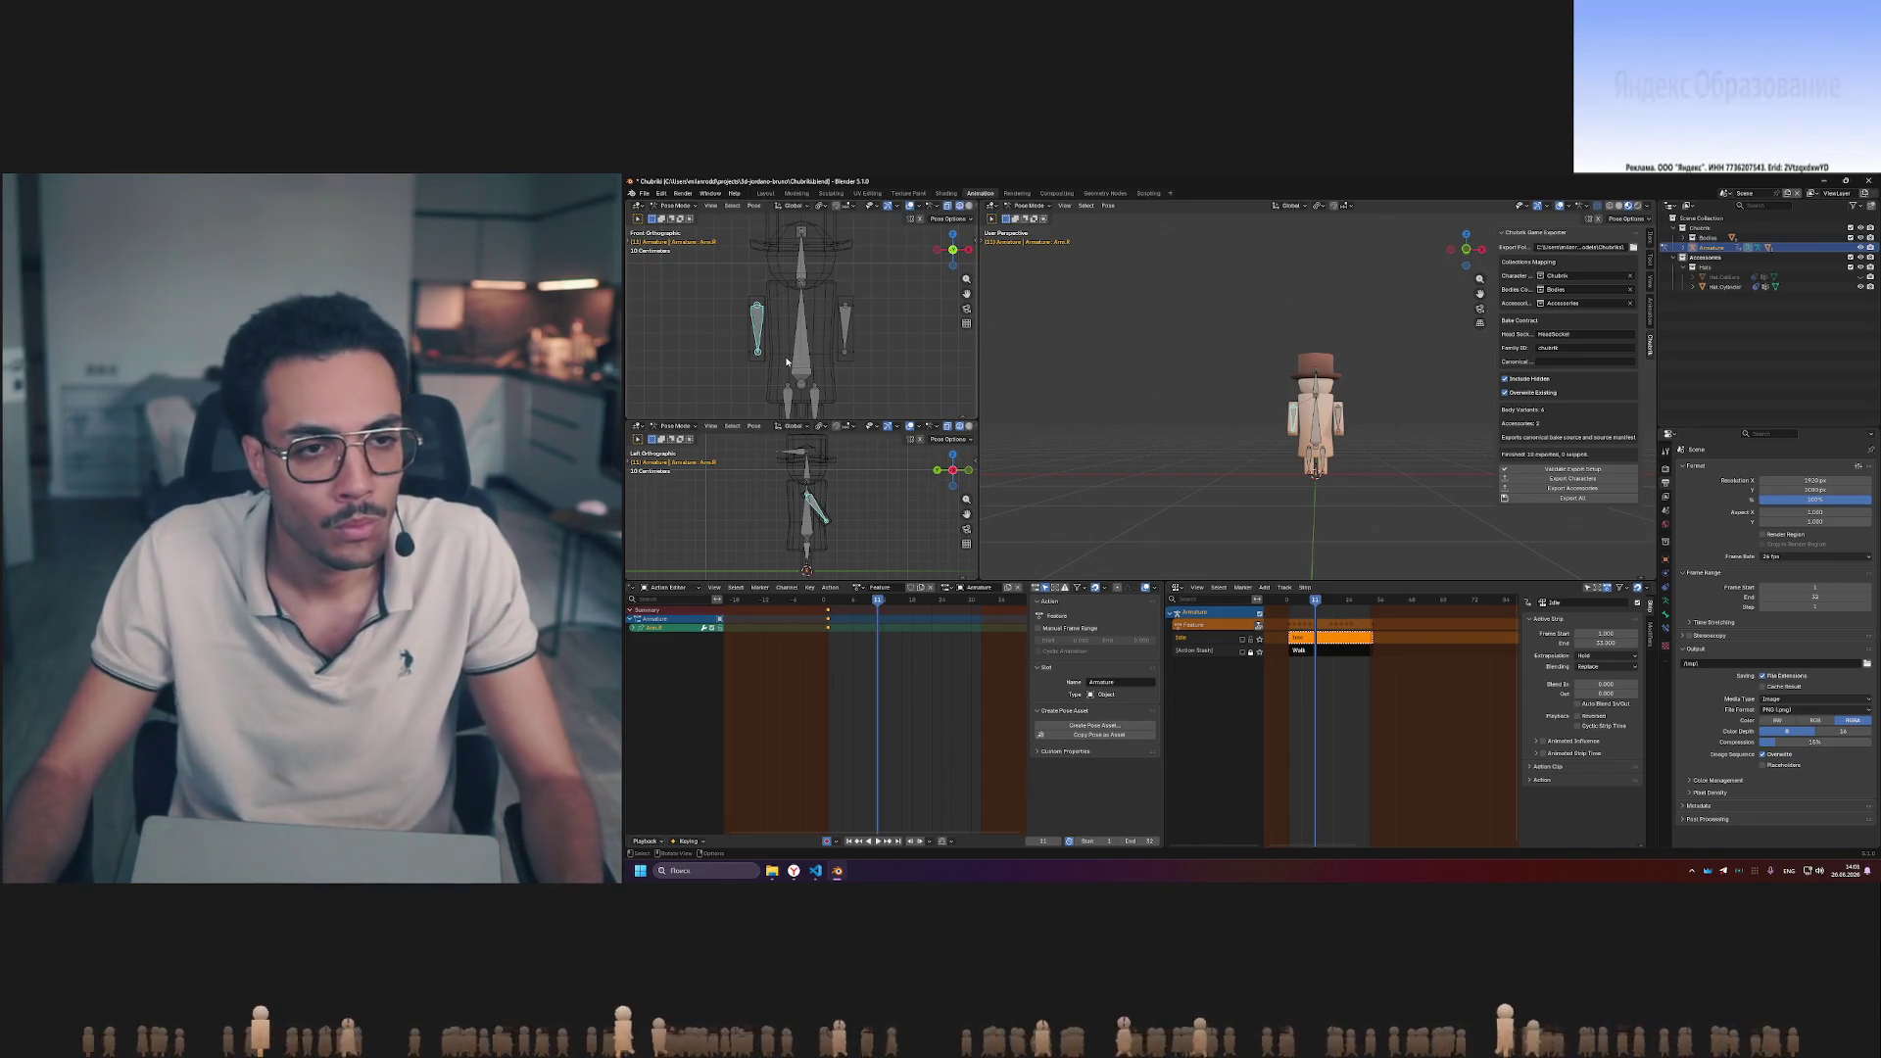
pyautogui.press('r')
# - Rotate the arm bone in the side view and scrub the arm swing before returning to frame 1
pyautogui.click(790, 358)
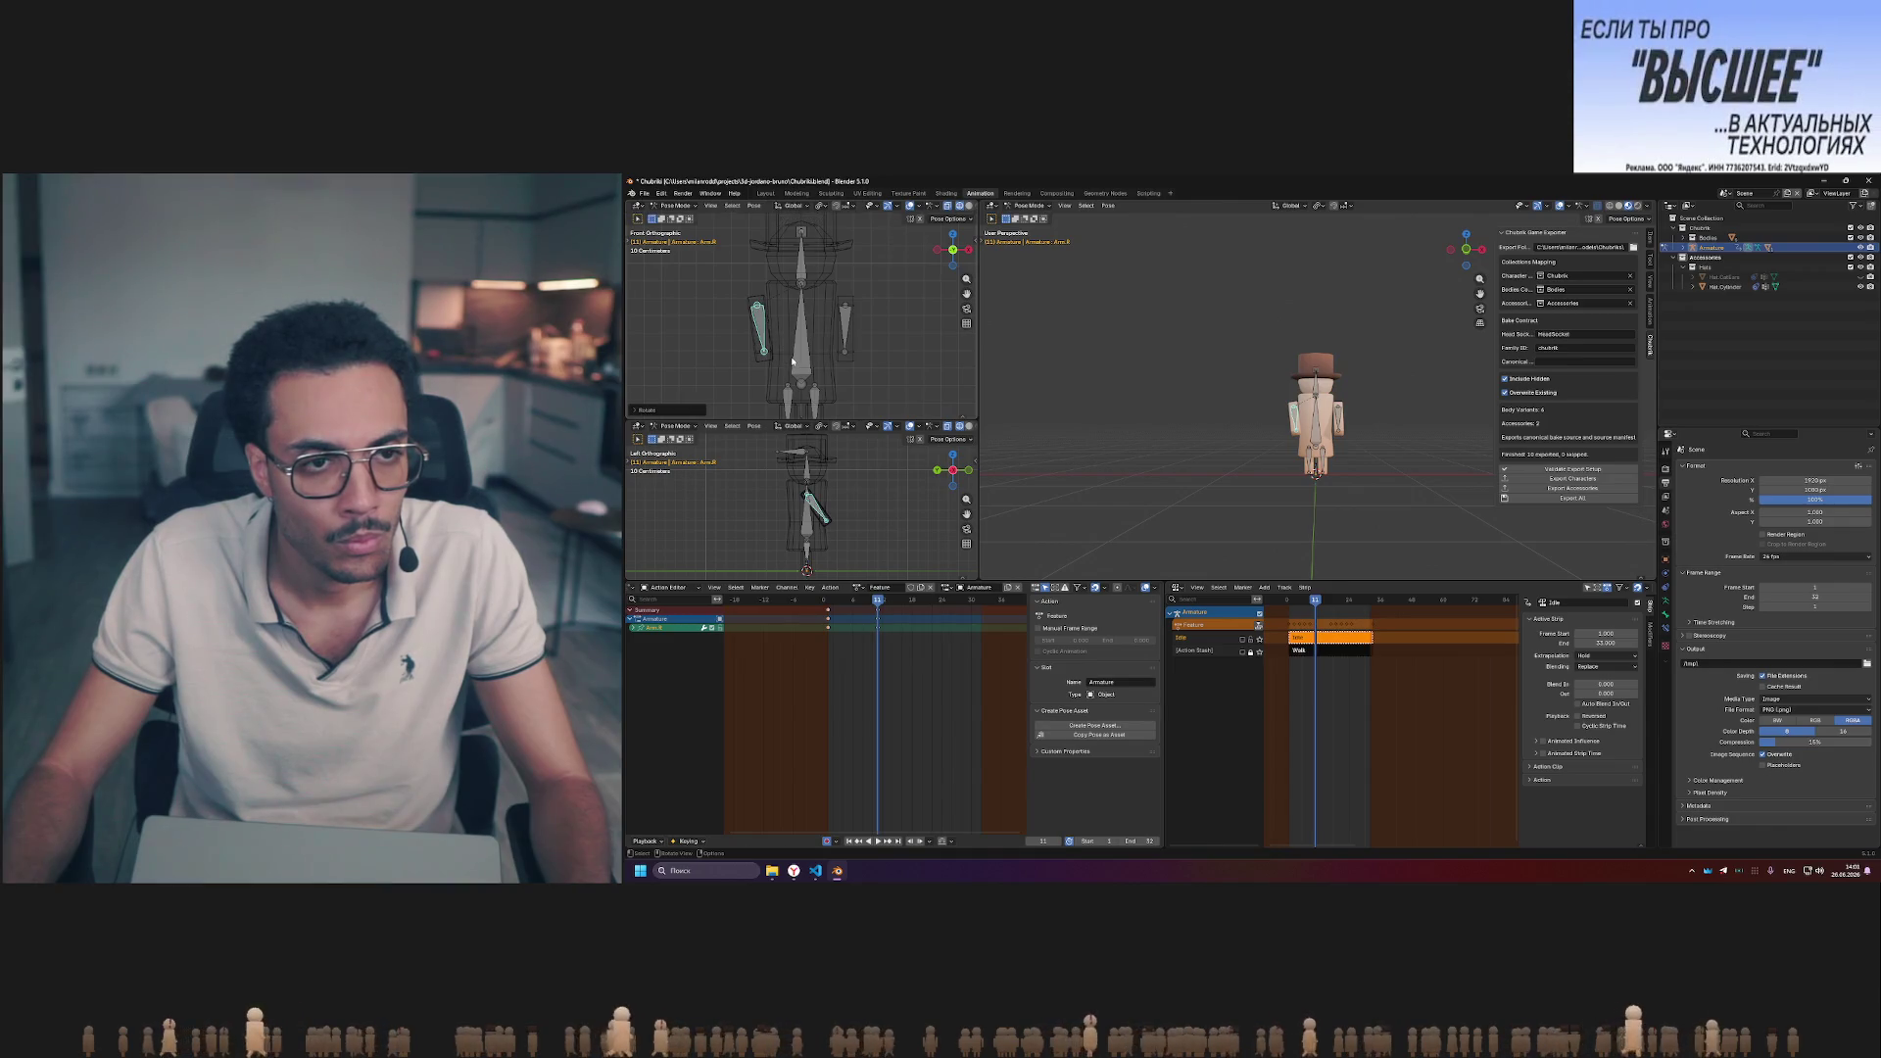
pyautogui.press('r')
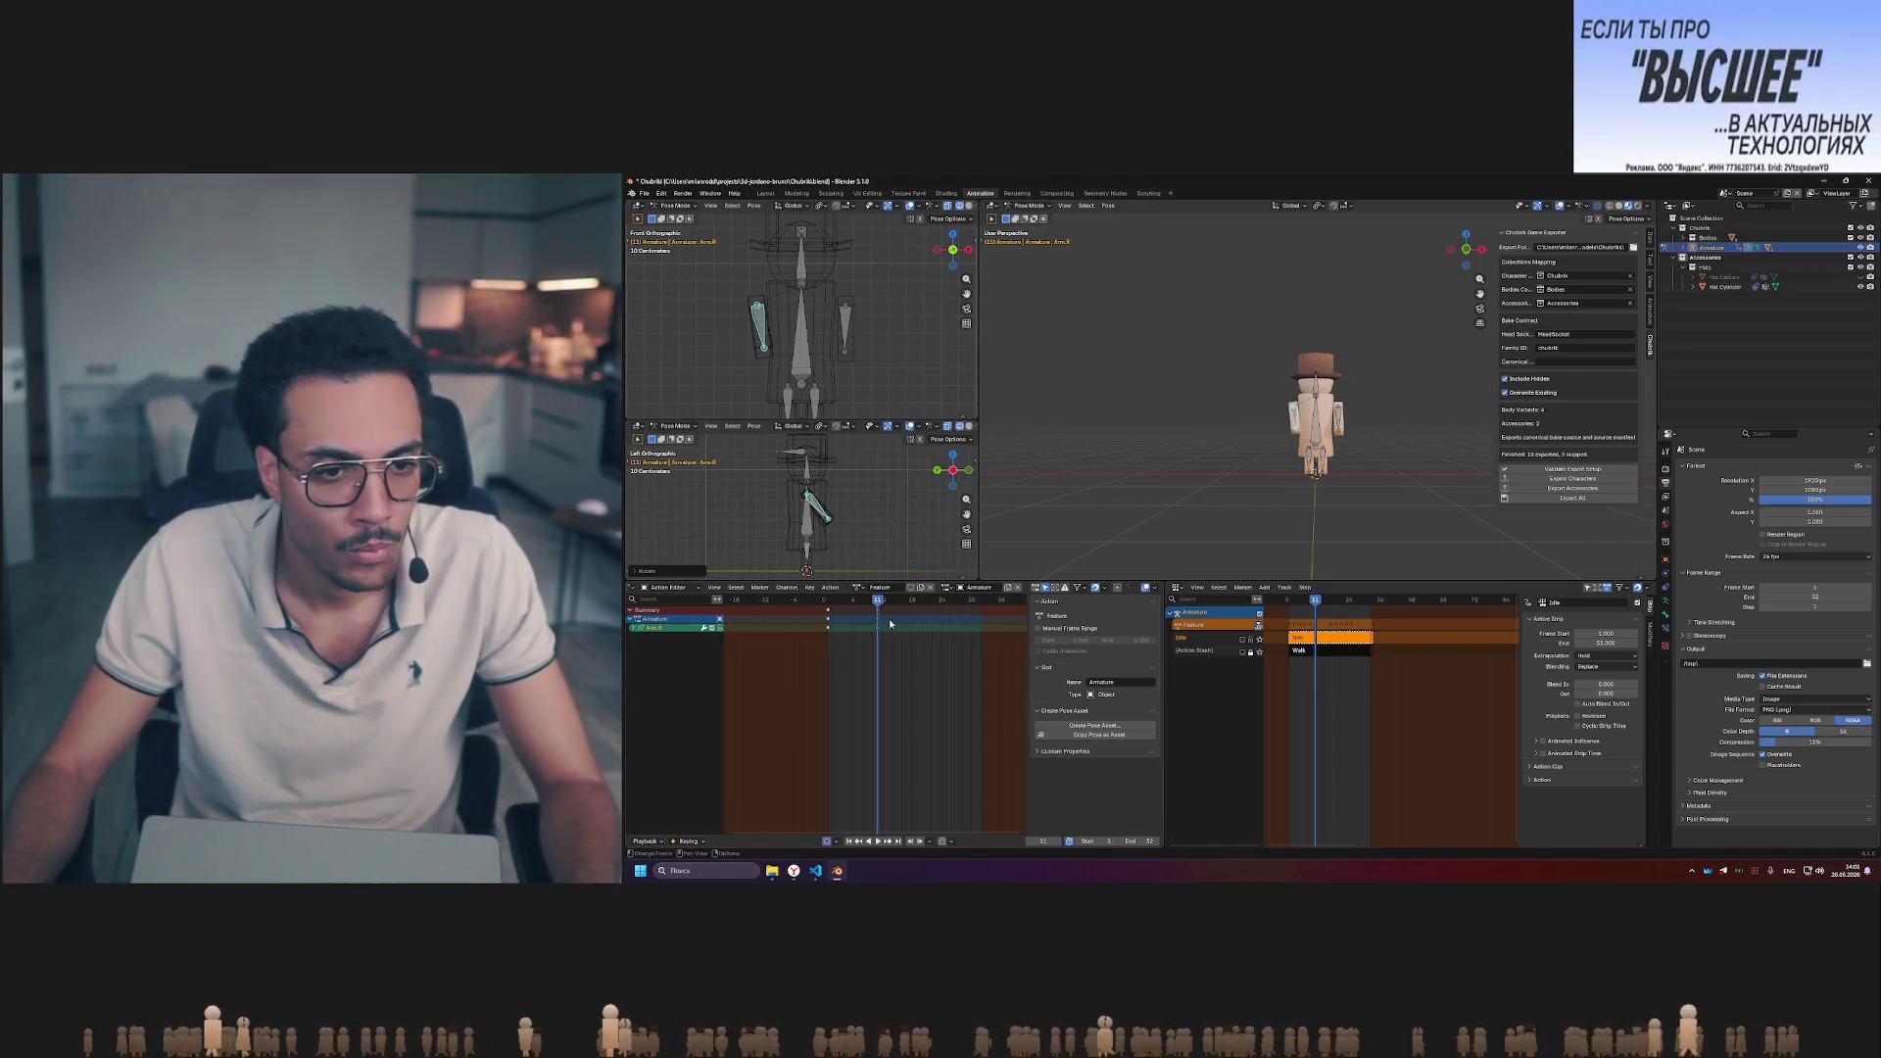
pyautogui.moveTo(882, 603); pyautogui.dragTo(906, 602)
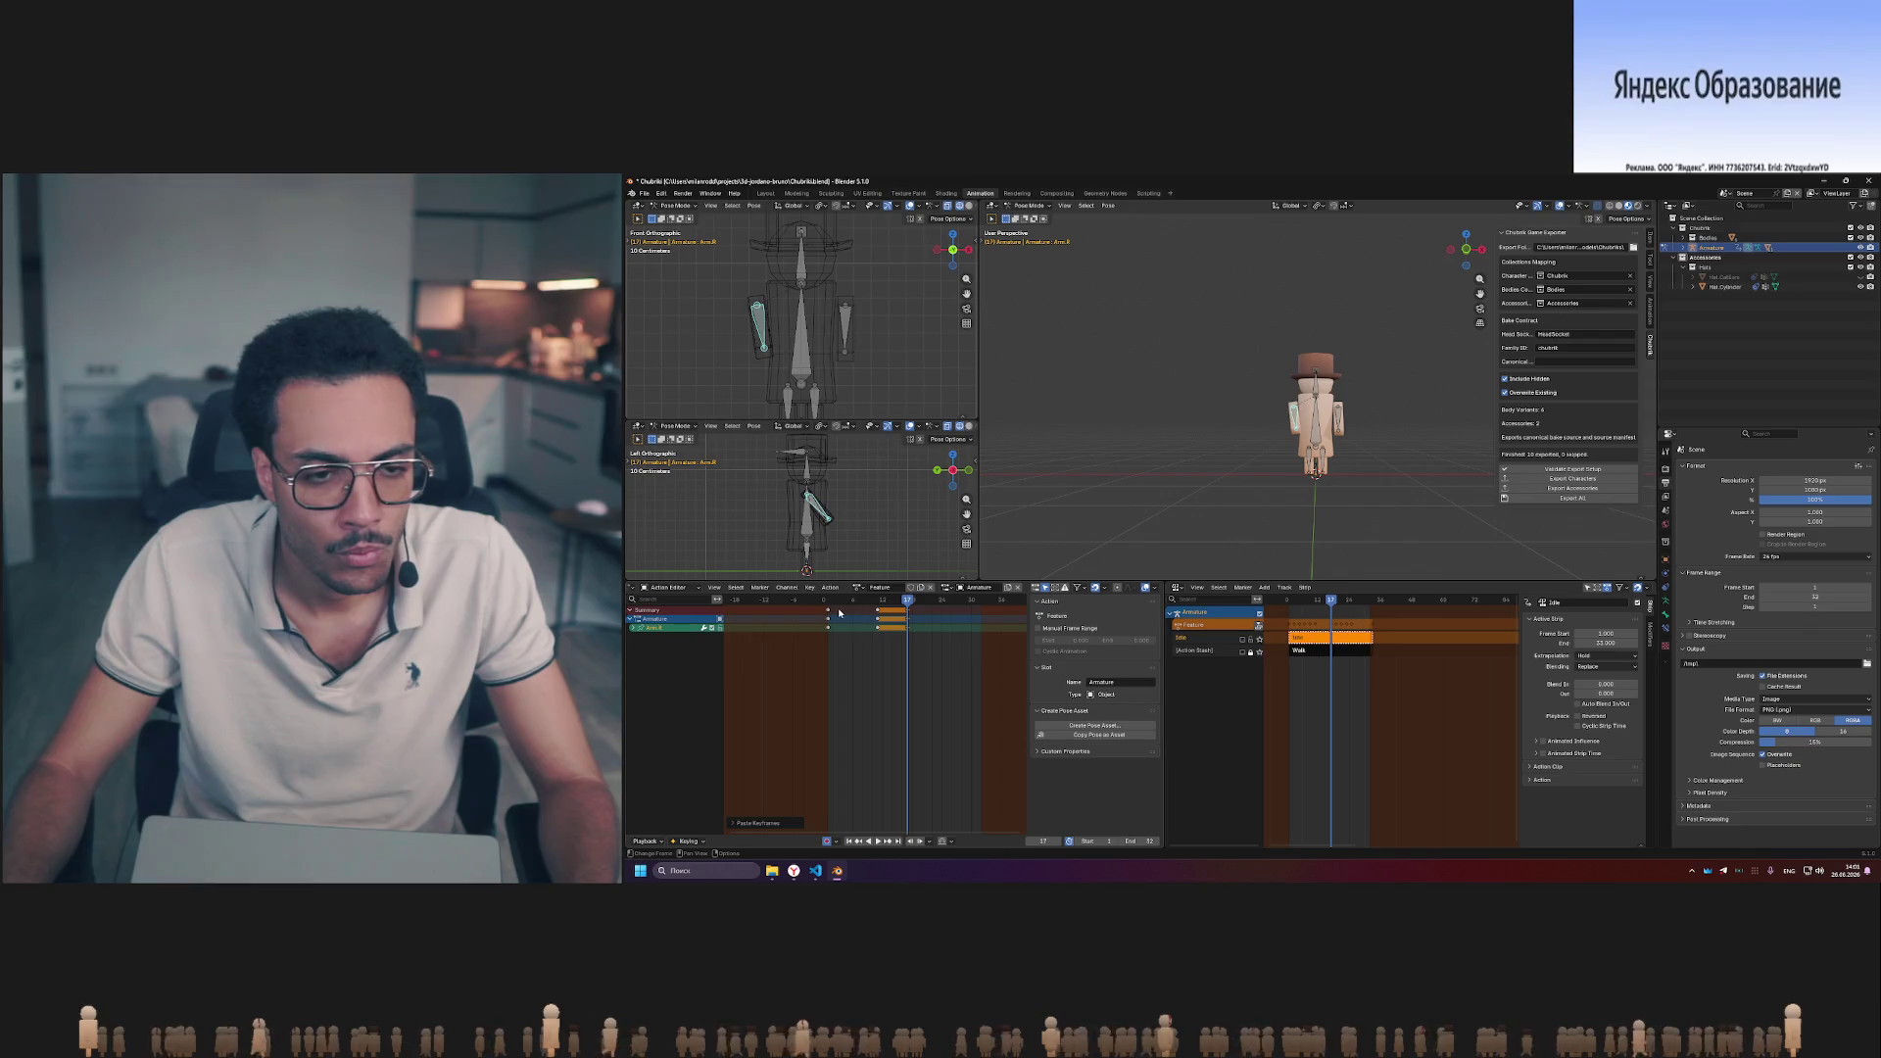
pyautogui.moveTo(909, 603); pyautogui.dragTo(949, 602)
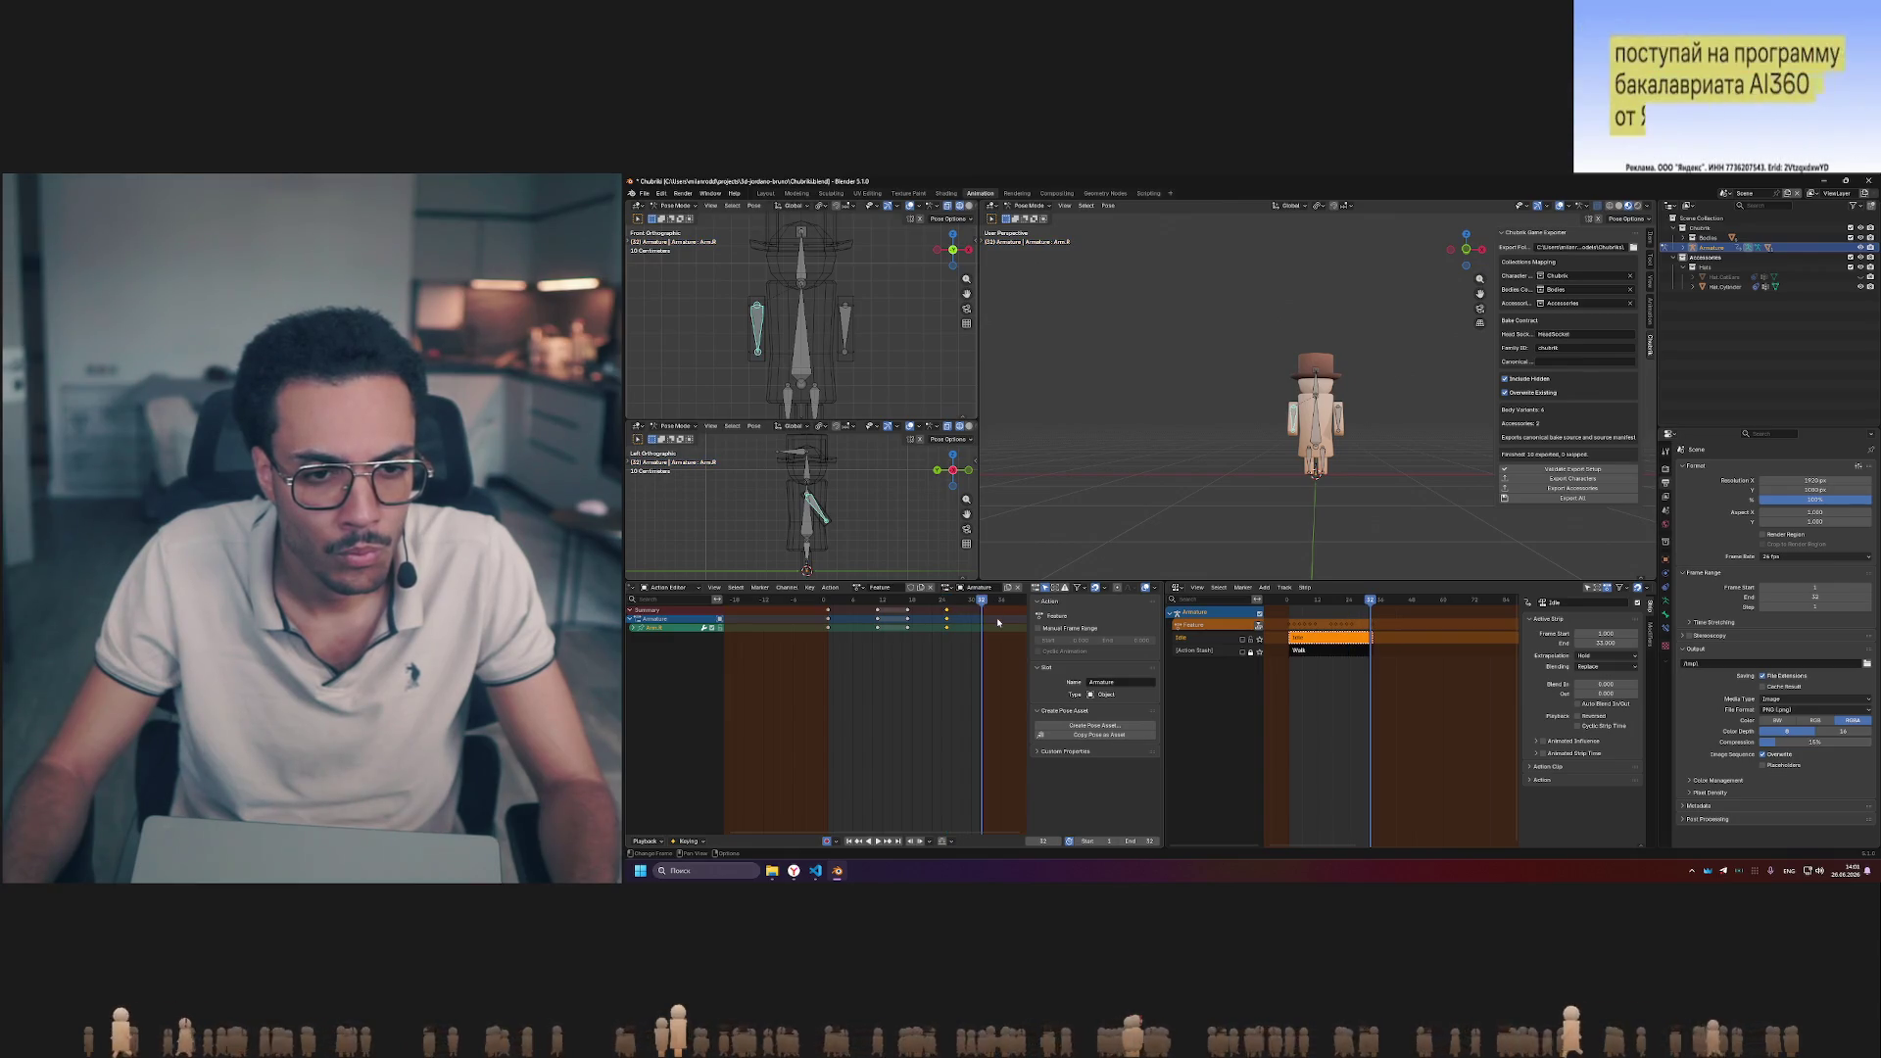
pyautogui.moveTo(976, 602); pyautogui.dragTo(986, 602)
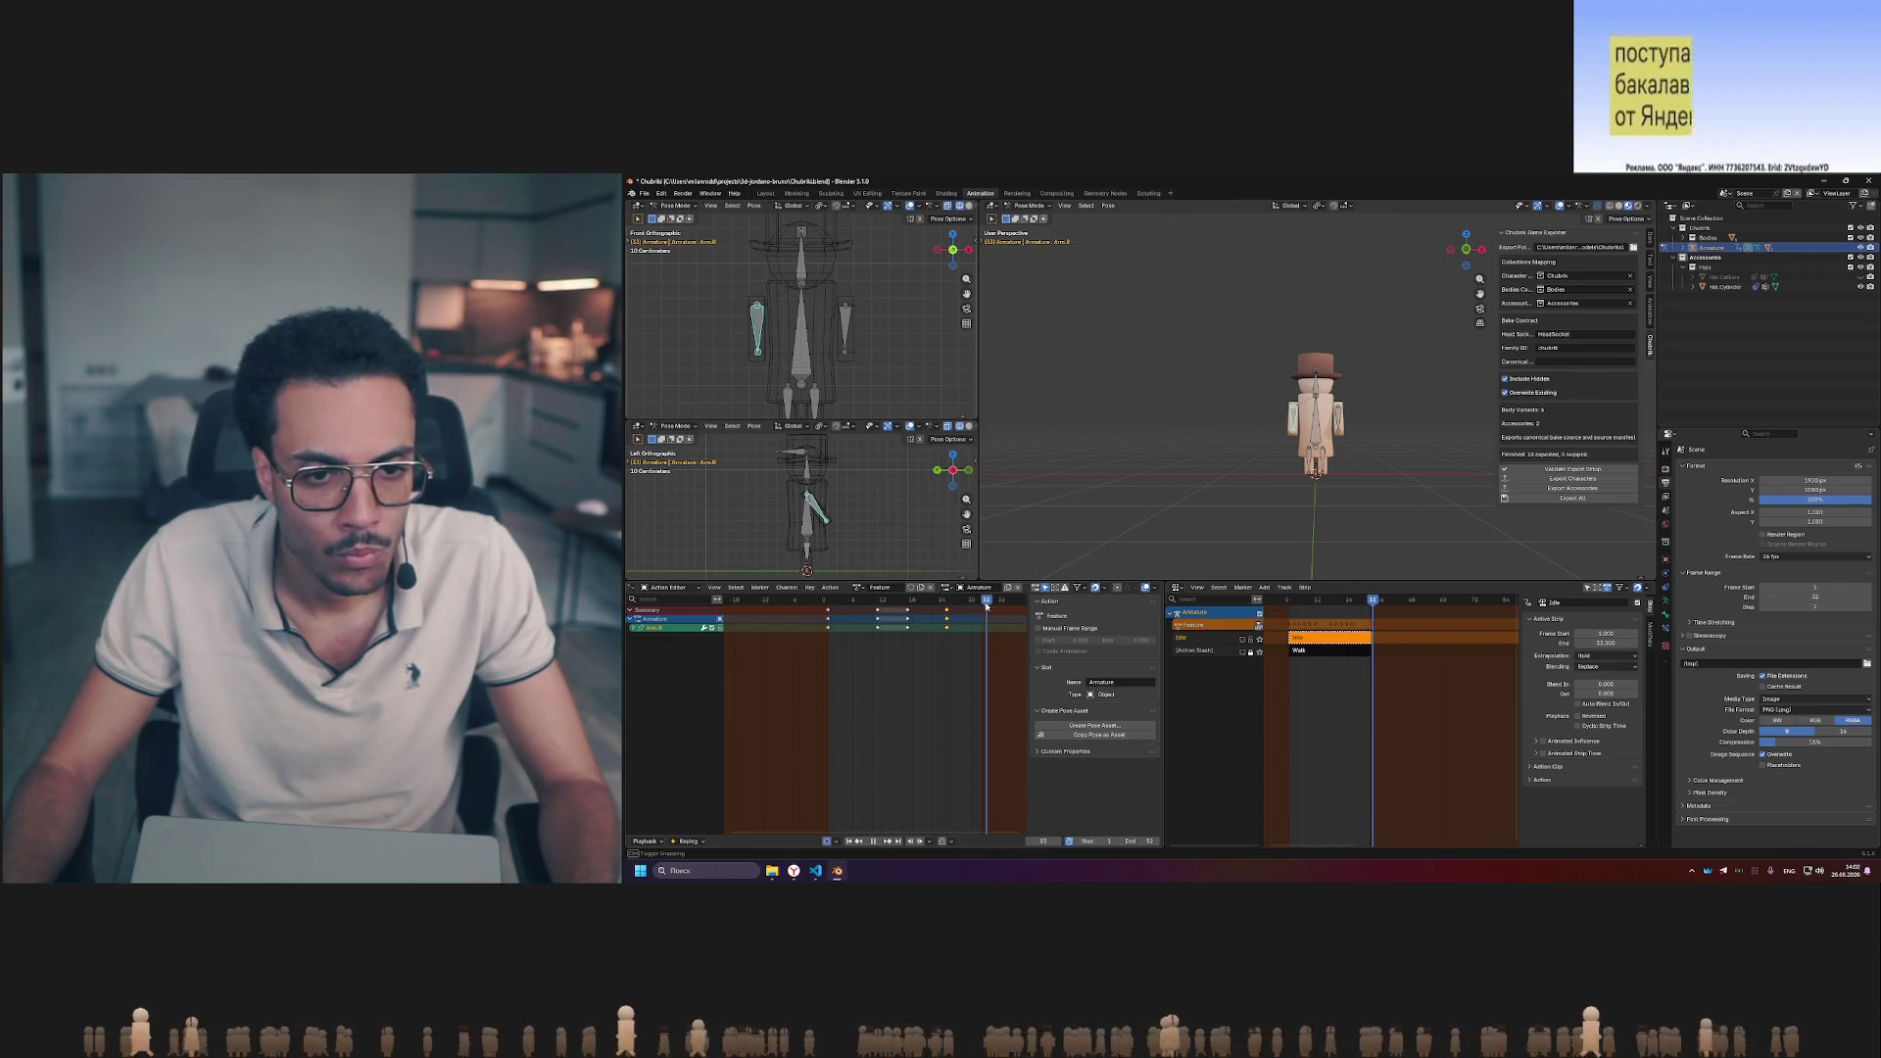
pyautogui.moveTo(826, 603); pyautogui.dragTo(875, 603)
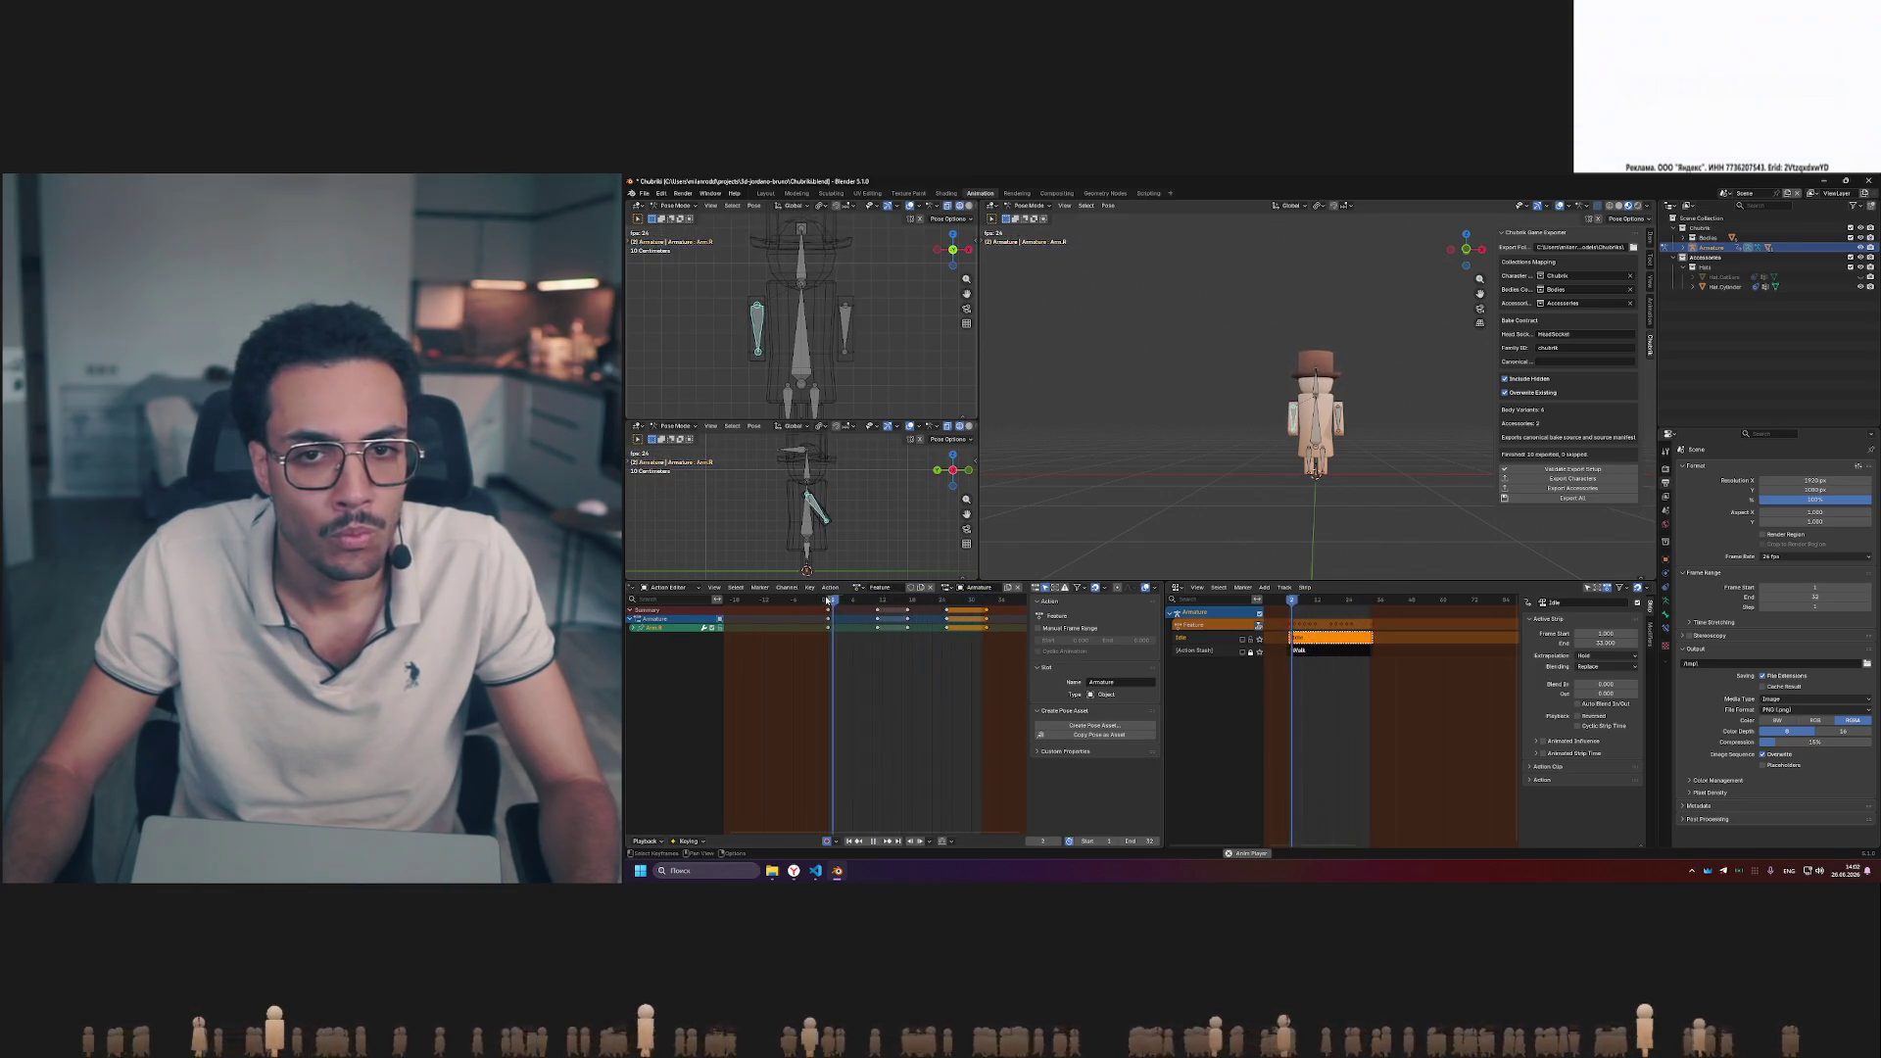
pyautogui.click(843, 600)
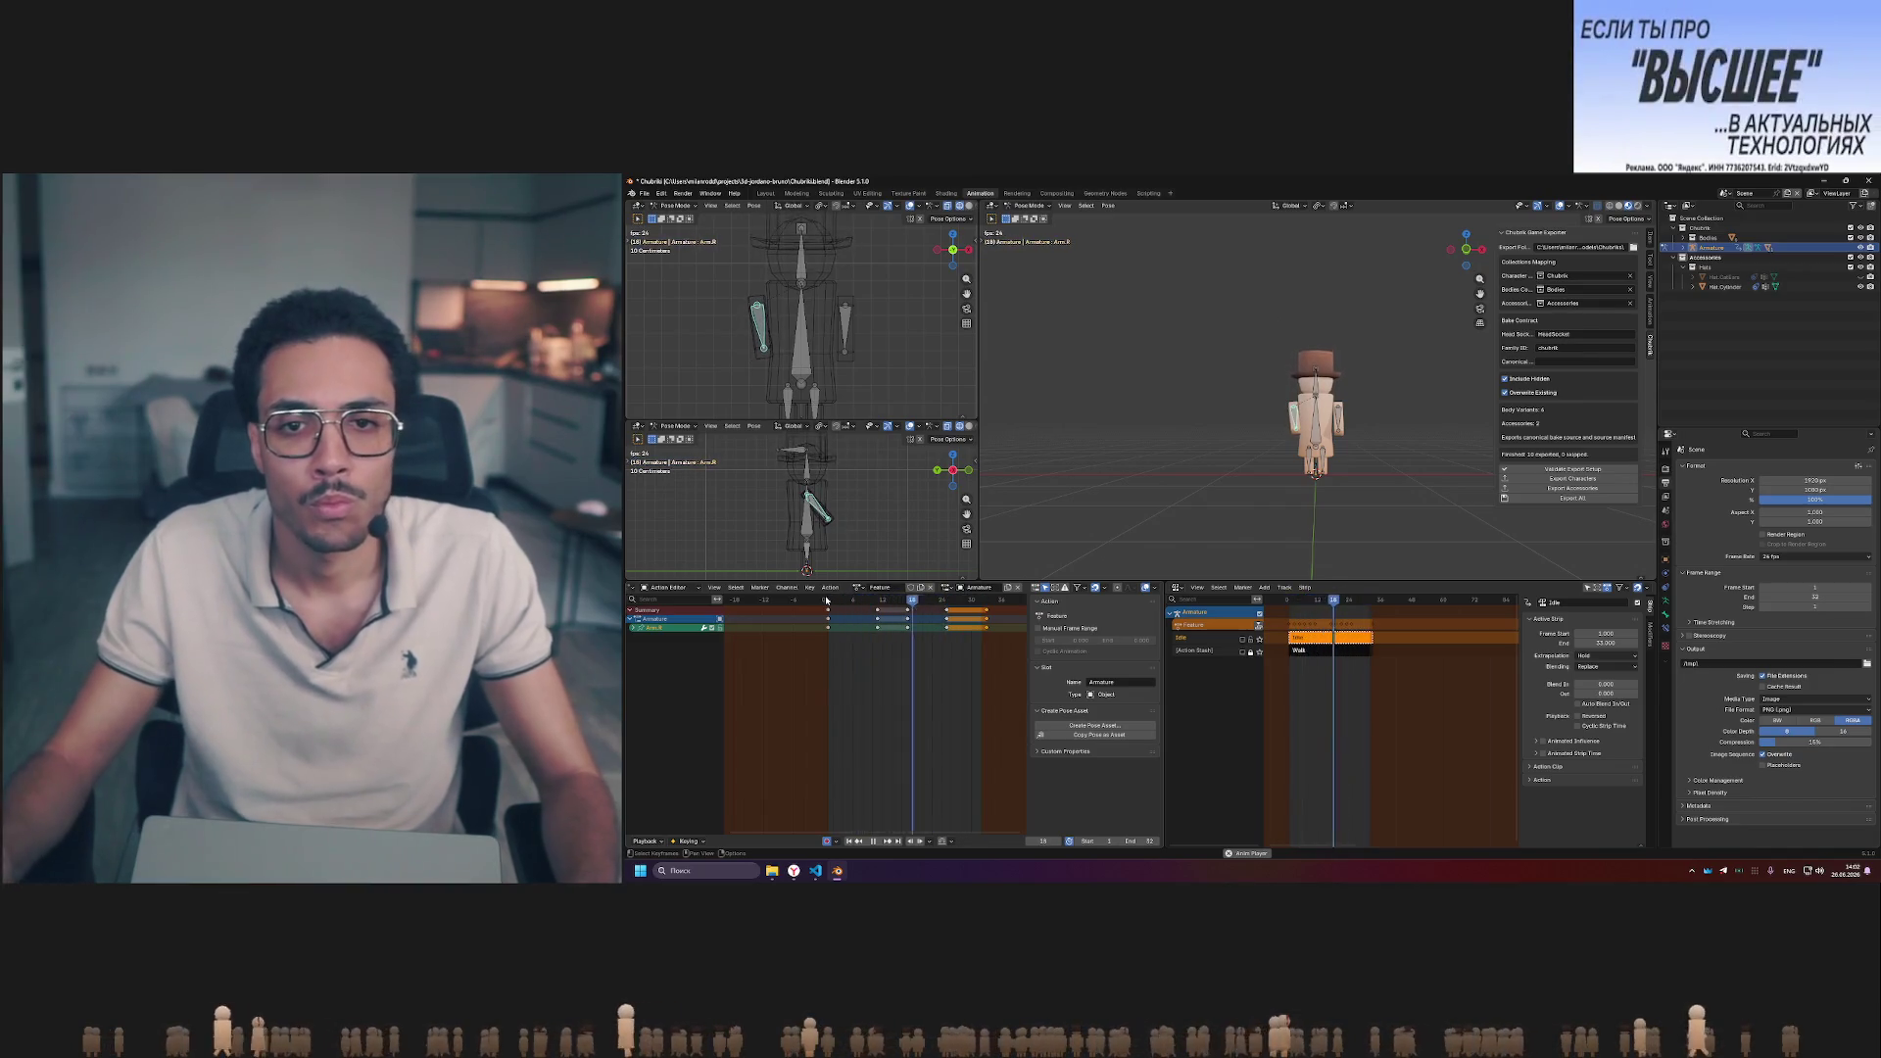
pyautogui.click(829, 599)
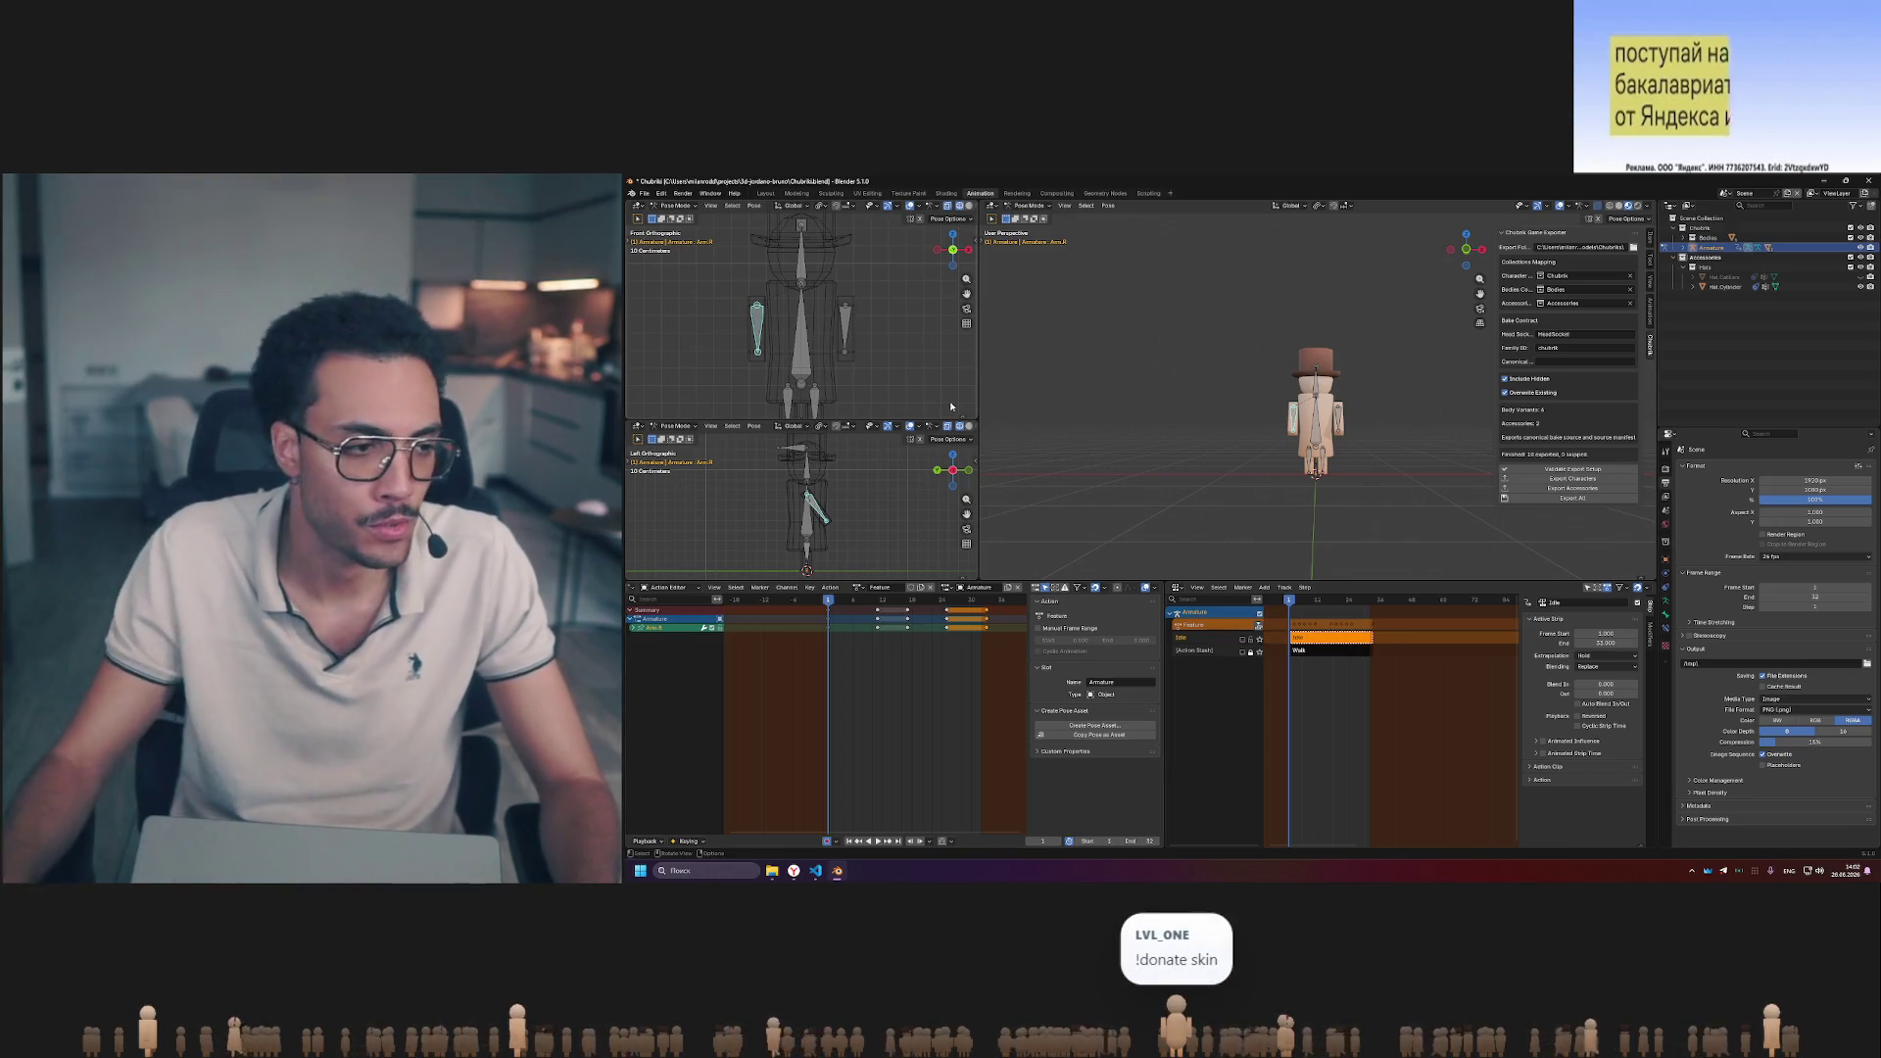
# - Copy the right arm's keyframes, delete them, paste at the playhead, and undo an extra paste
pyautogui.click(848, 328)
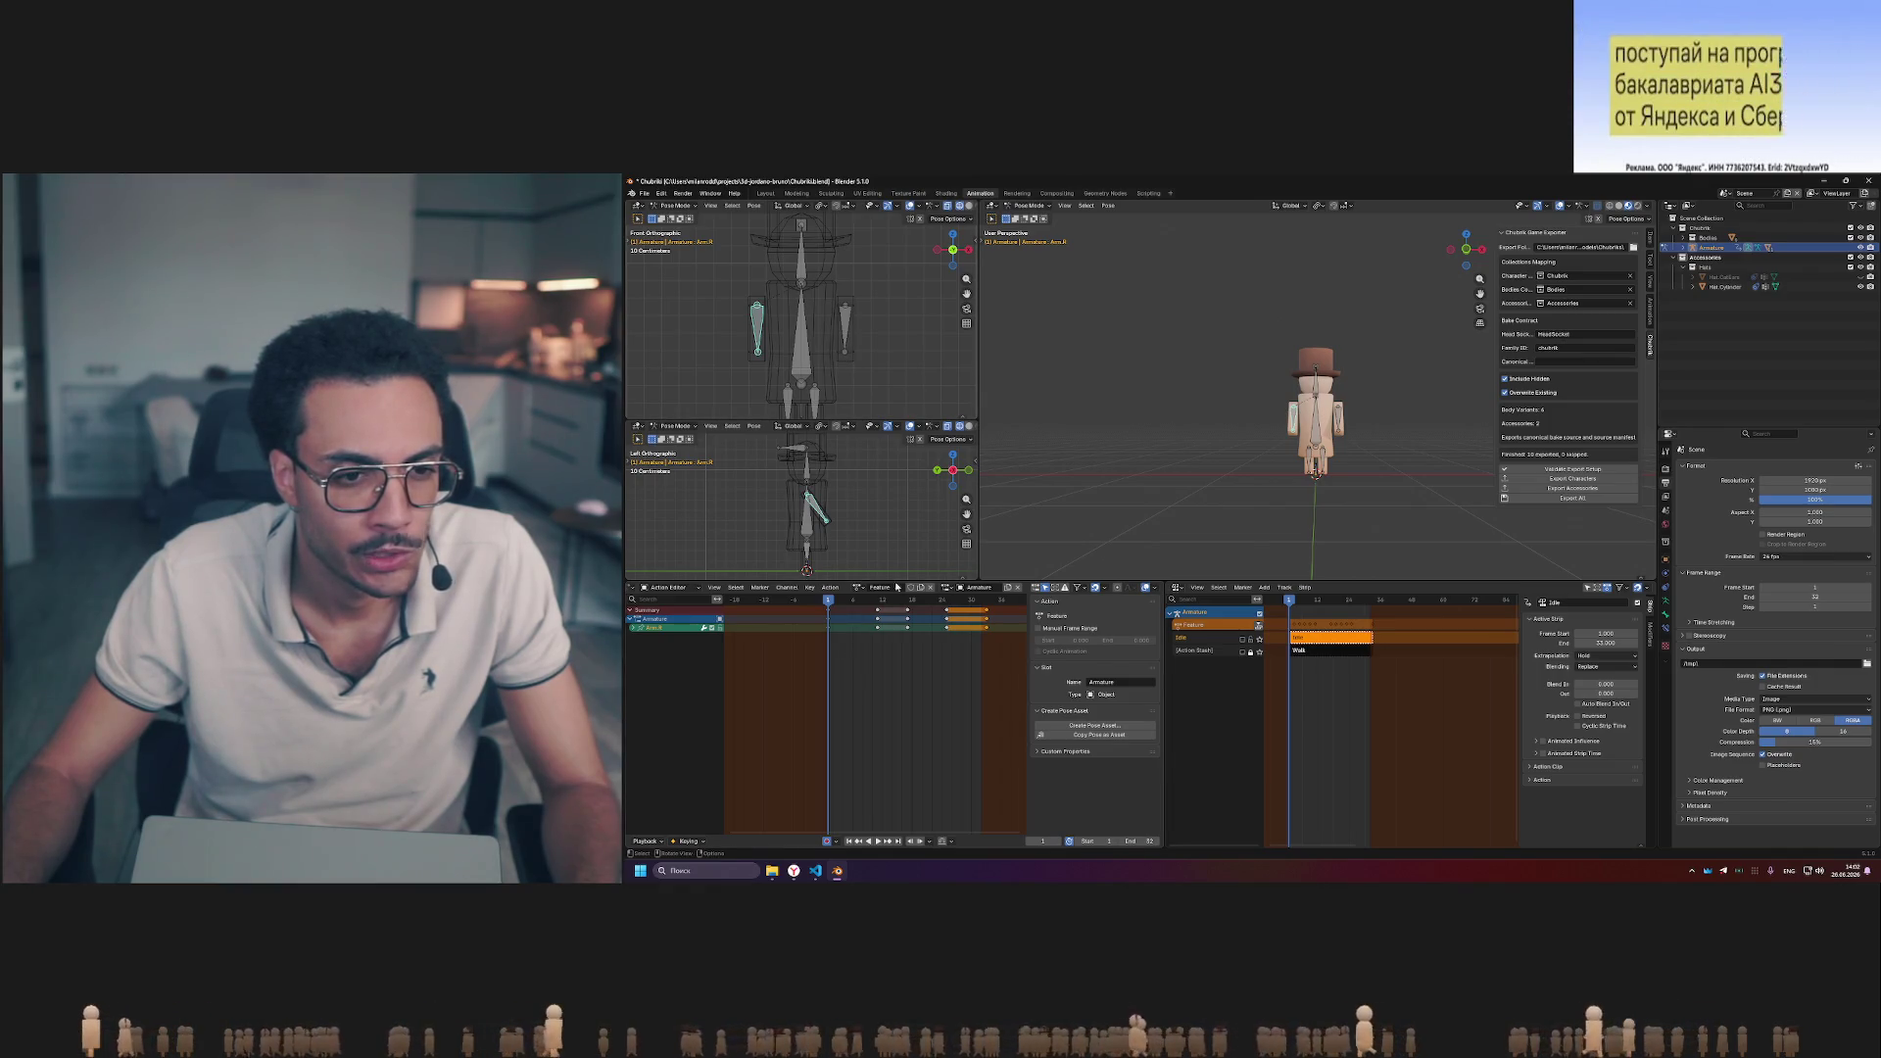
pyautogui.moveTo(817, 644); pyautogui.dragTo(997, 609)
pyautogui.hotkey('ctrl', 'c')
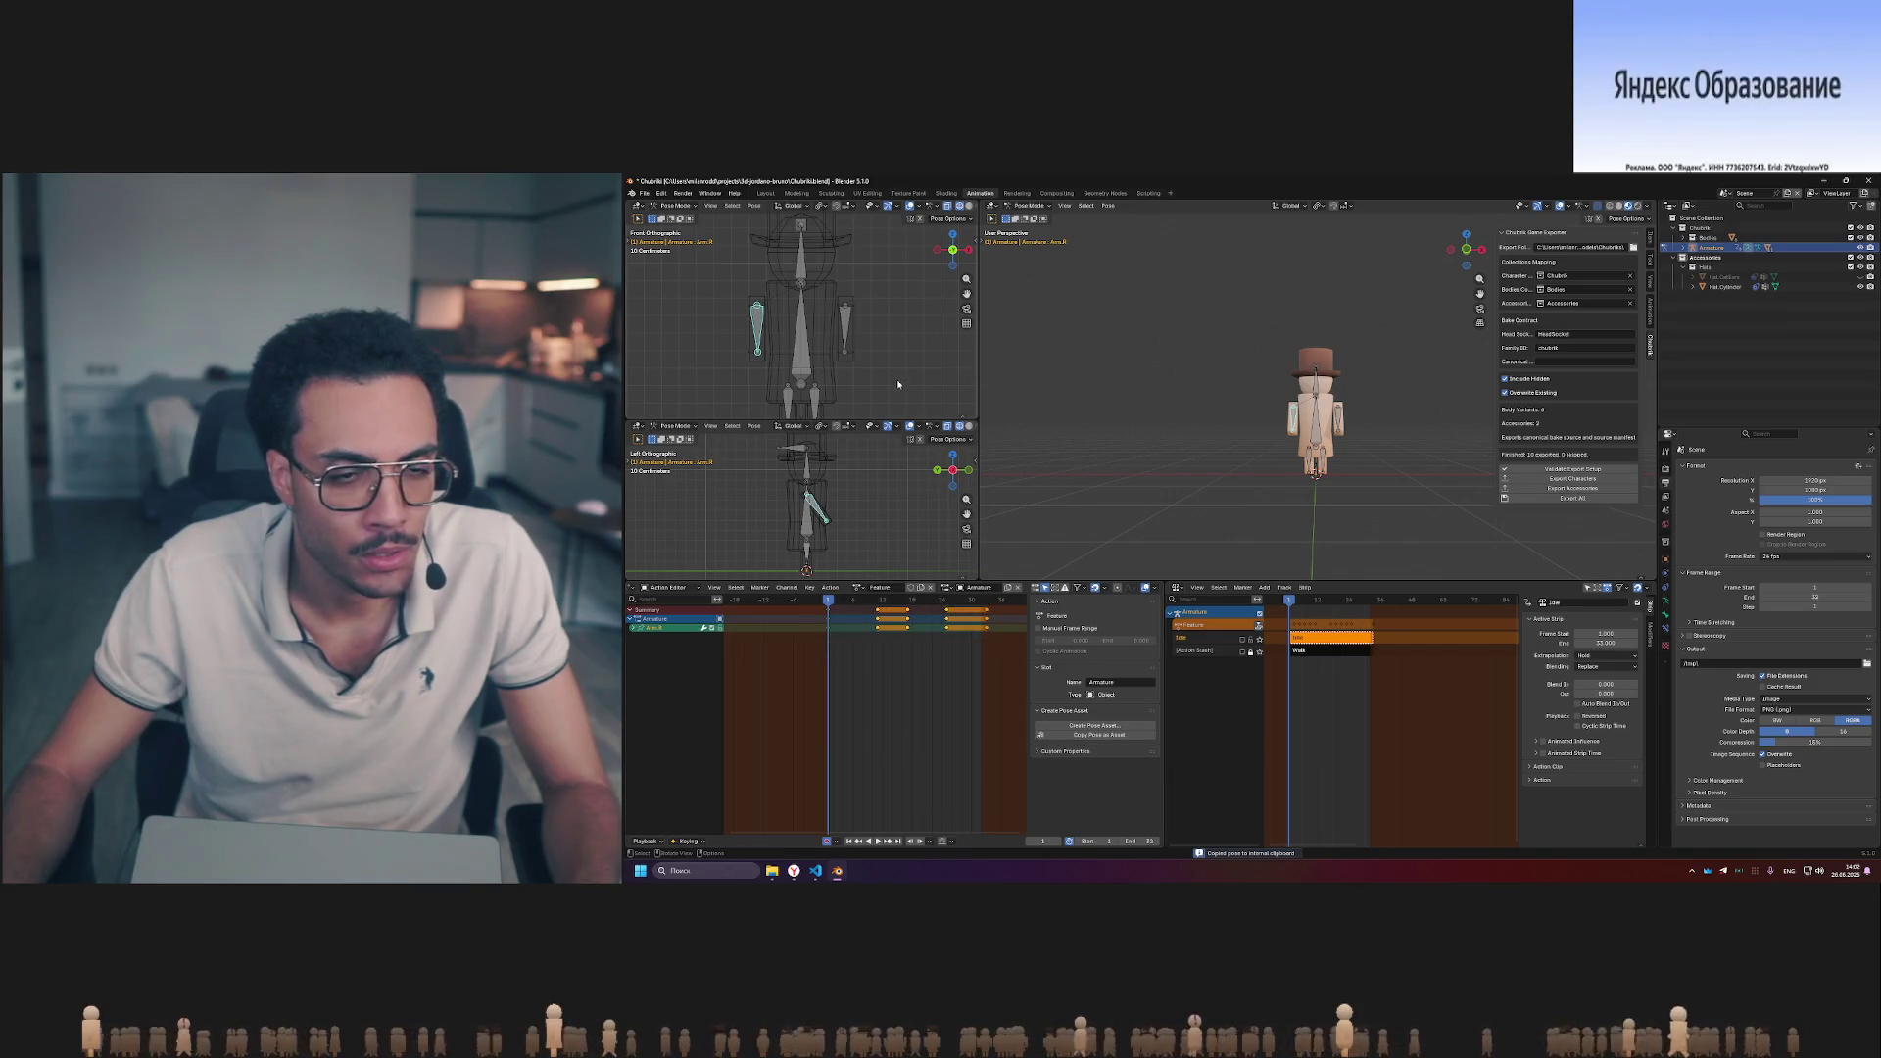
pyautogui.press('Delete')
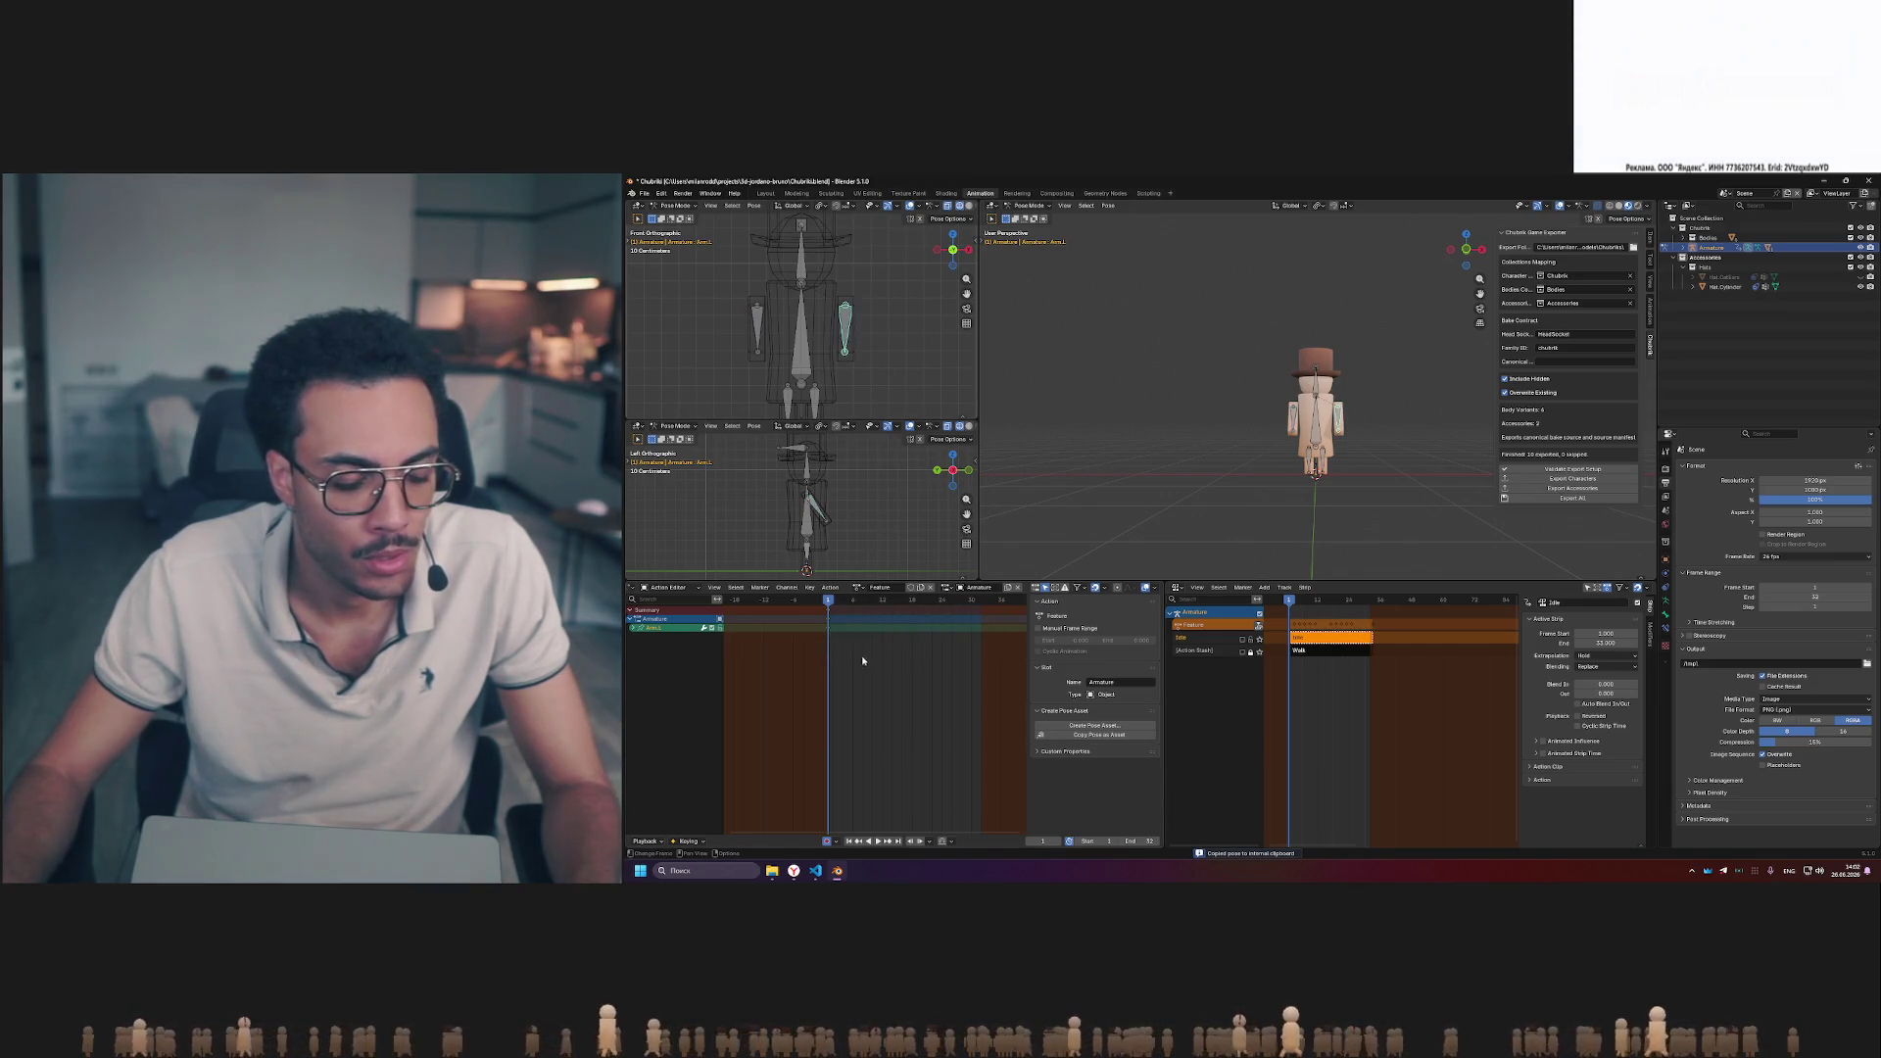
pyautogui.hotkey('ctrl', 'v')
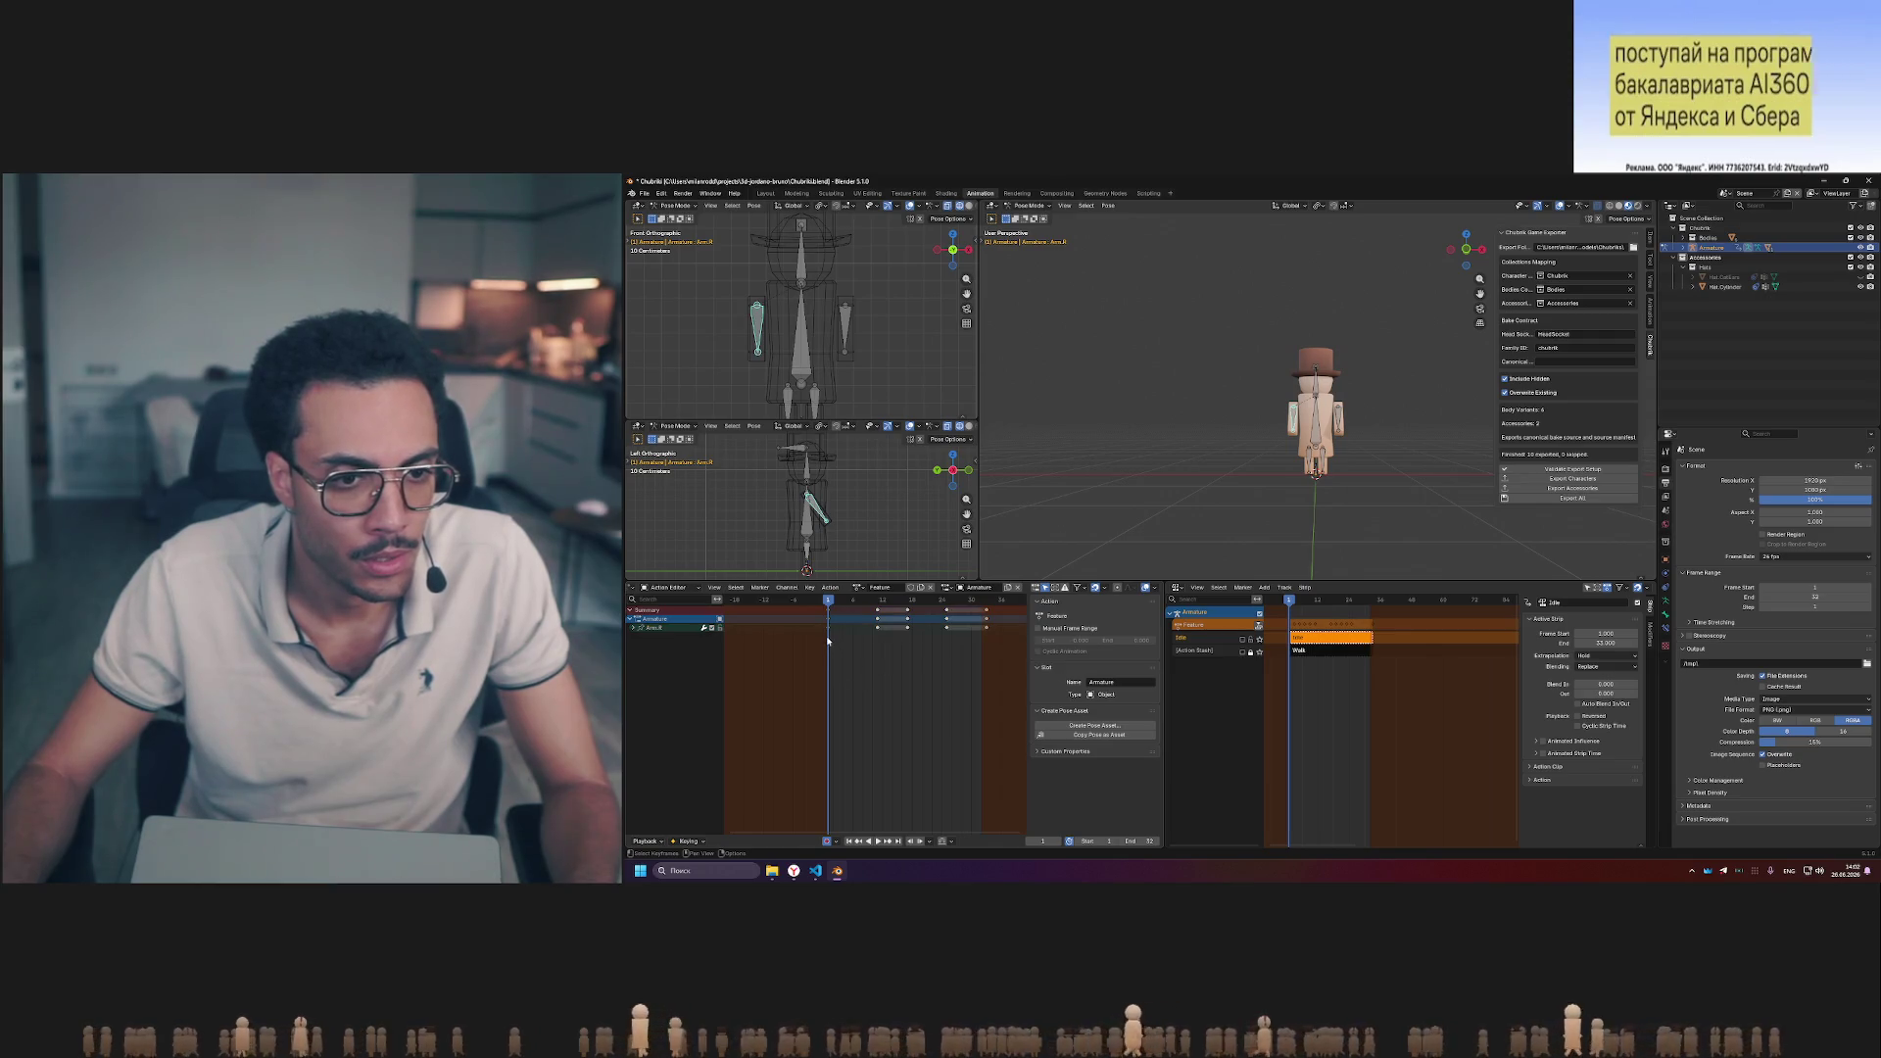
pyautogui.moveTo(828, 641); pyautogui.dragTo(1003, 614)
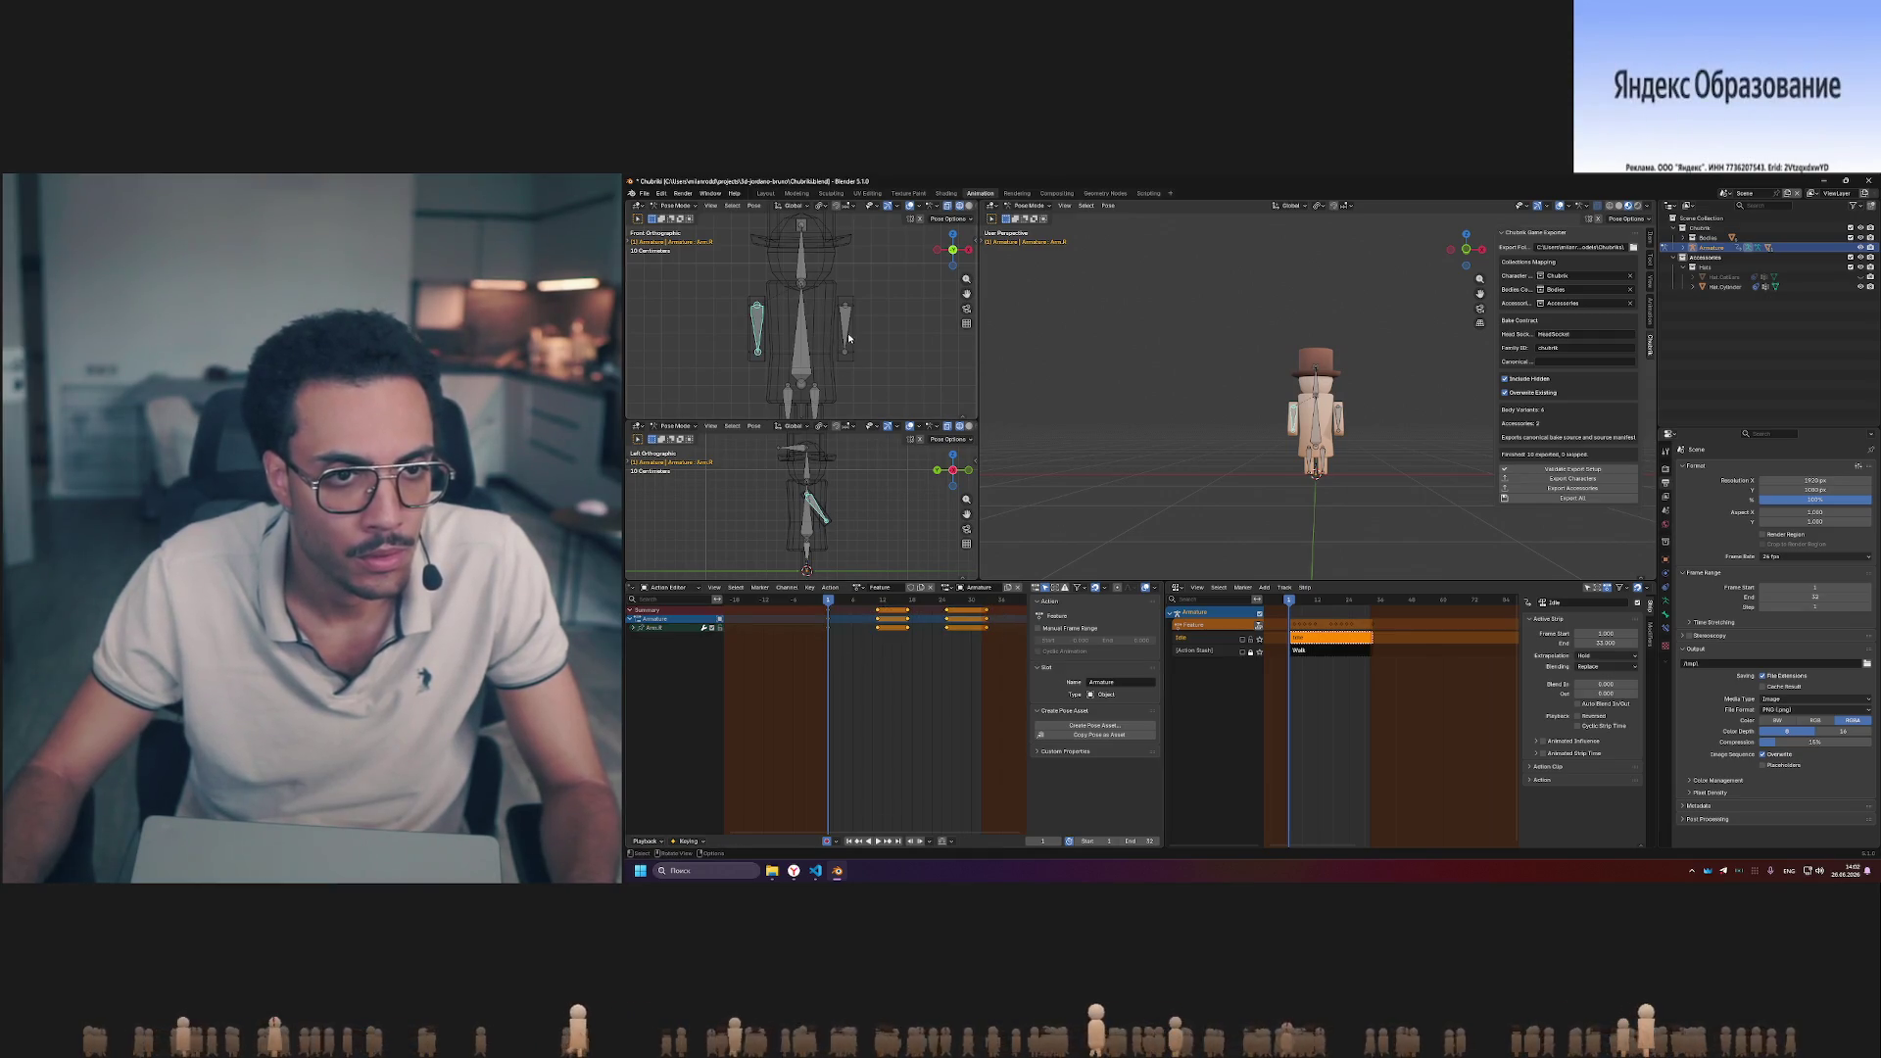
pyautogui.hotkey('ctrl', 'v')
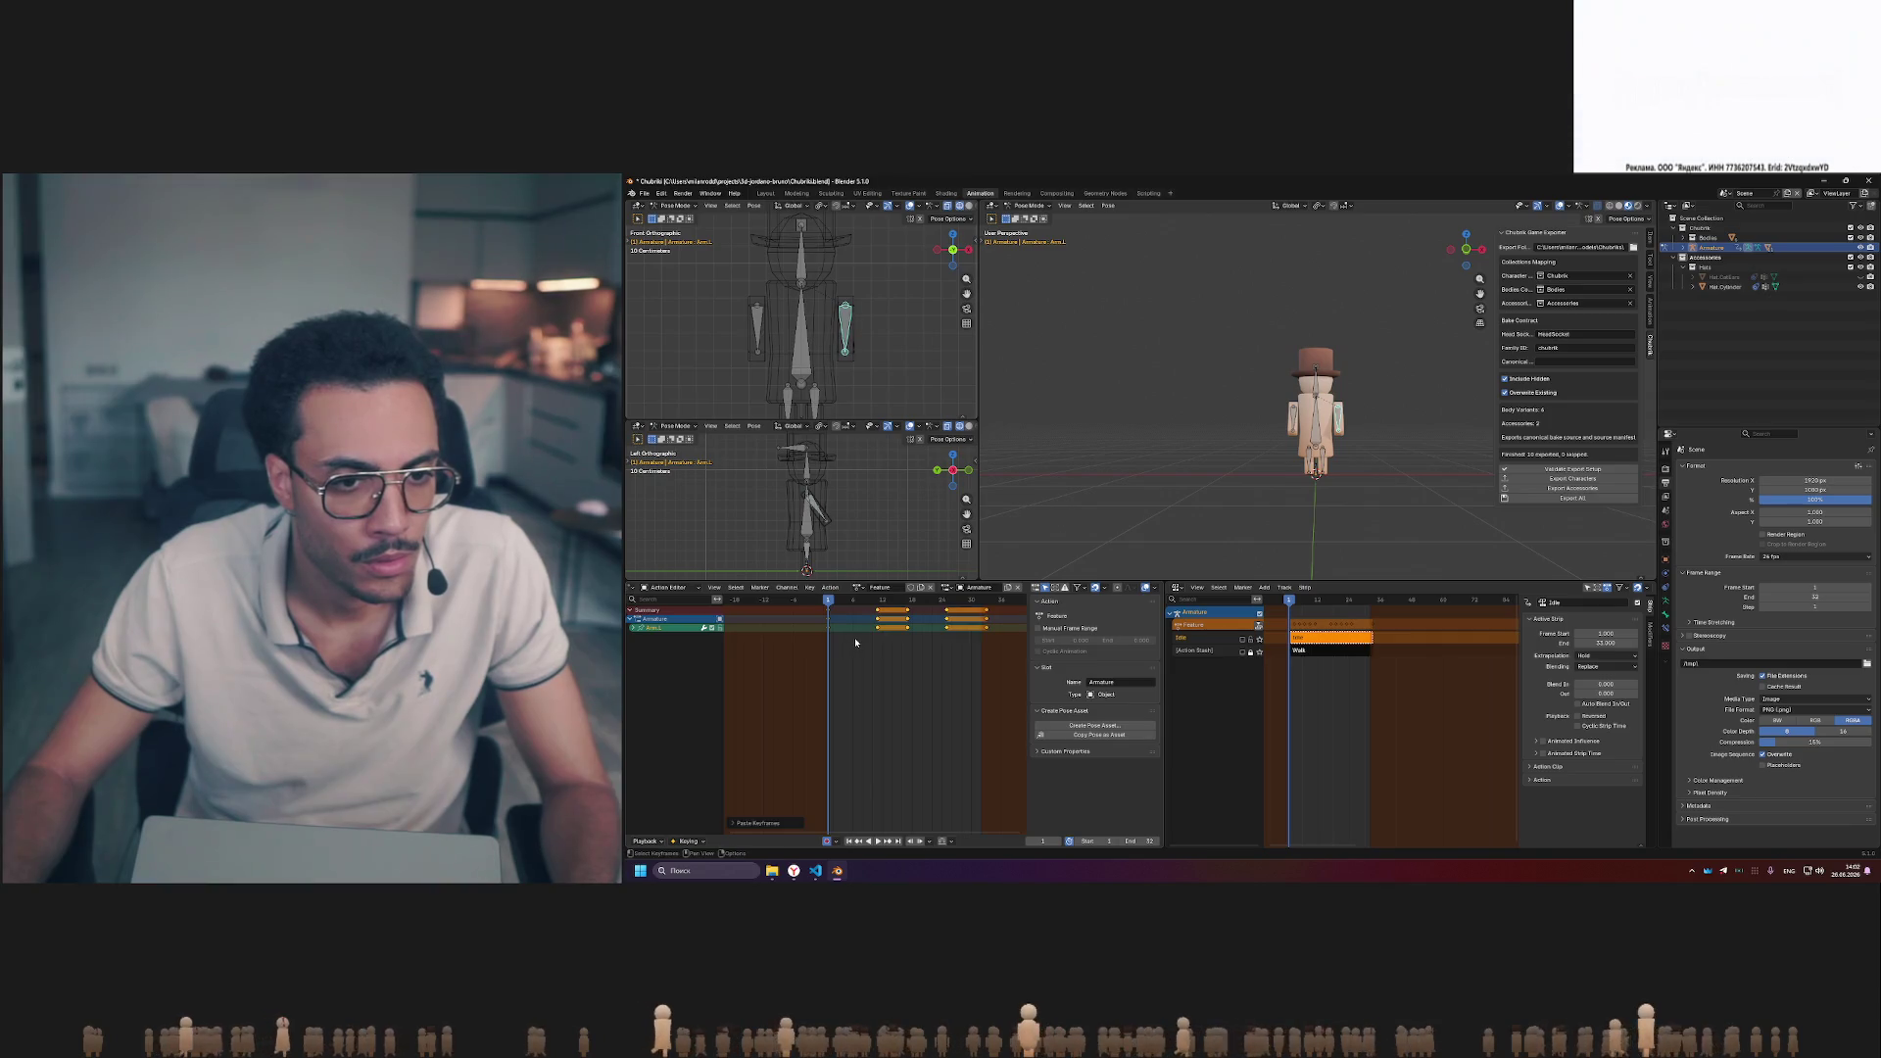
pyautogui.hotkey('ctrl', 'z')
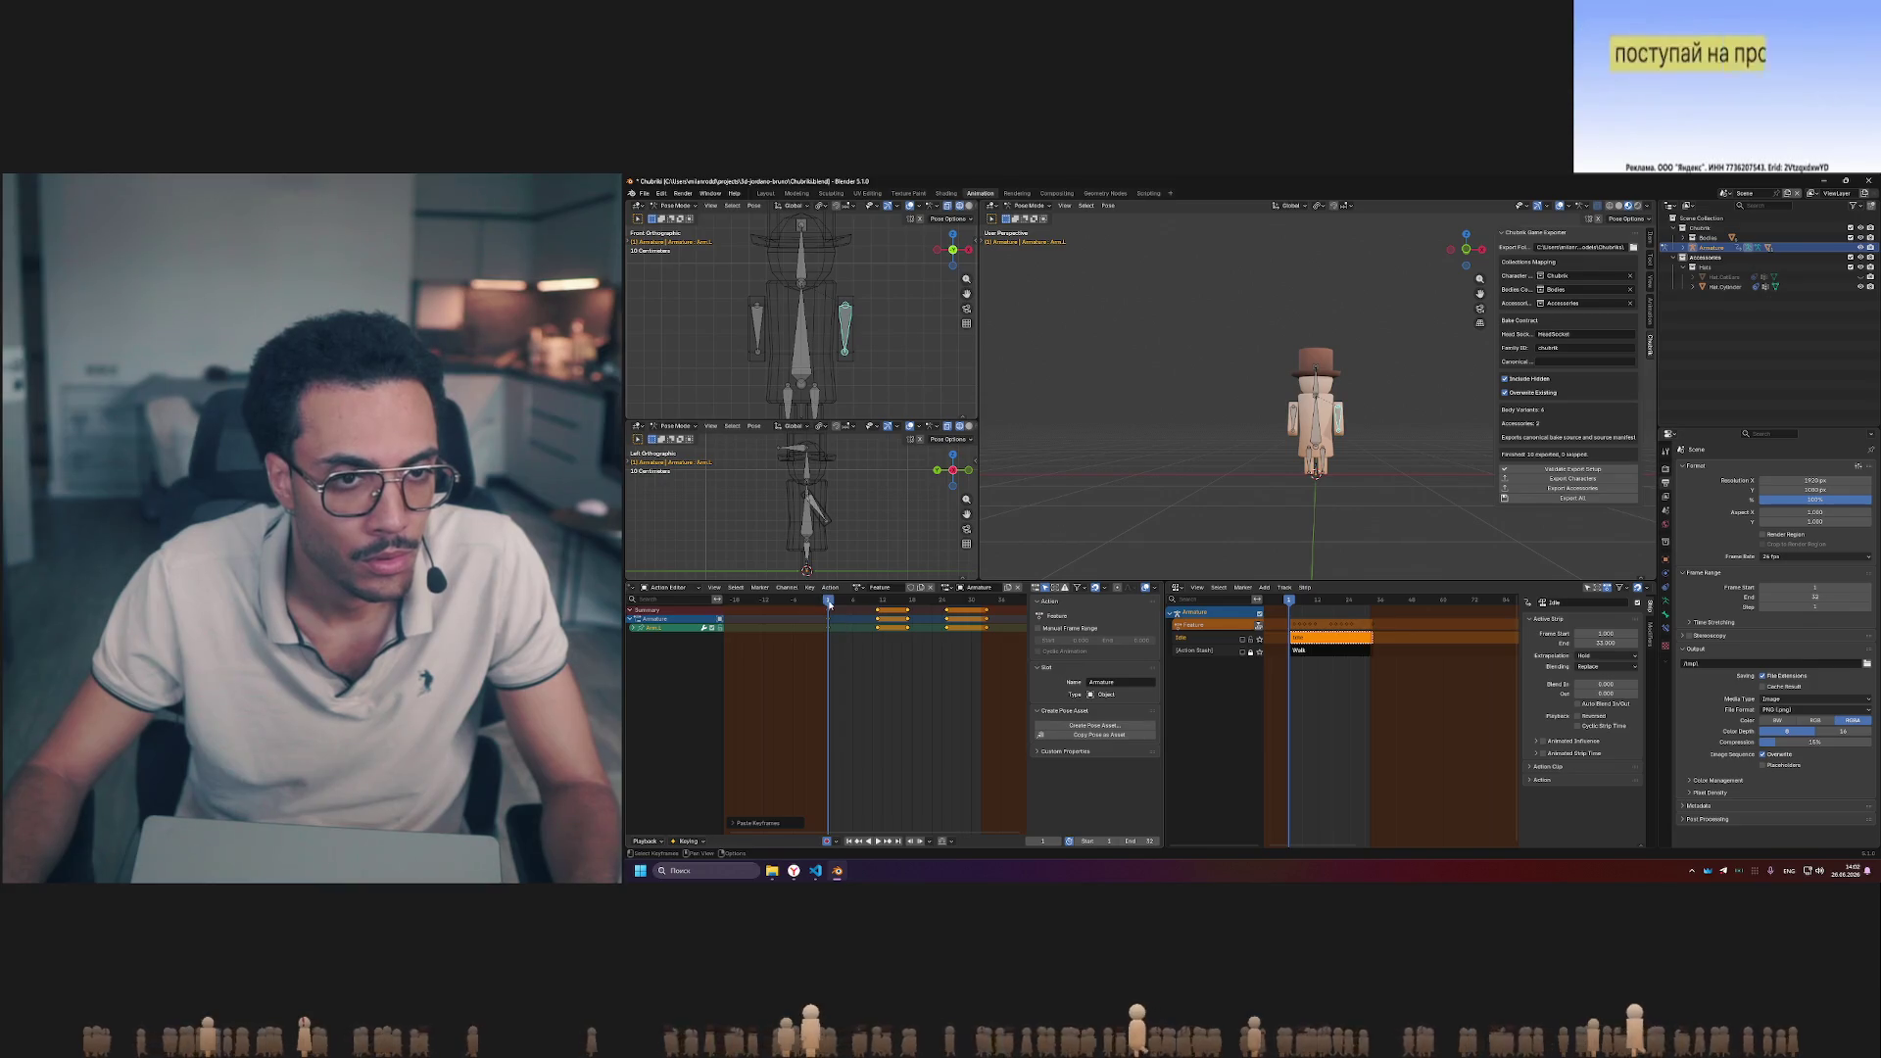
pyautogui.click(852, 603)
pyautogui.click(856, 603)
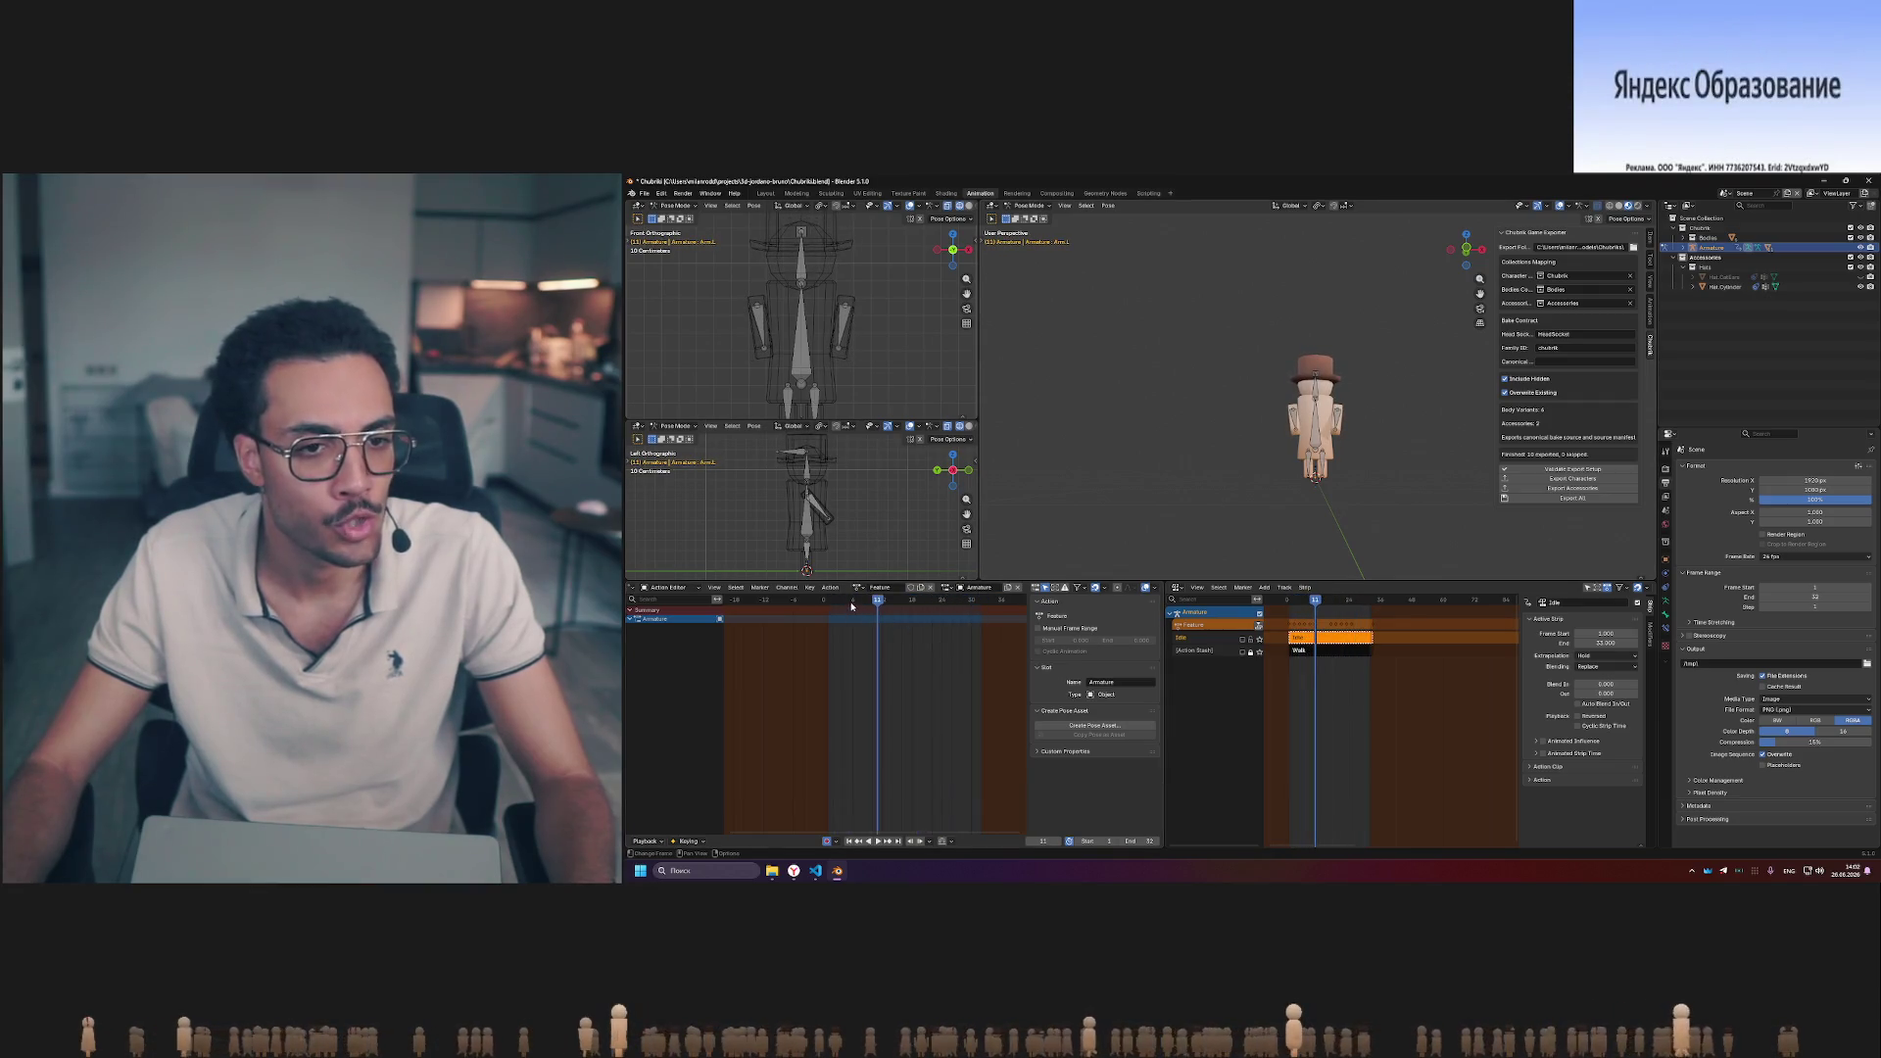
pyautogui.click(817, 628)
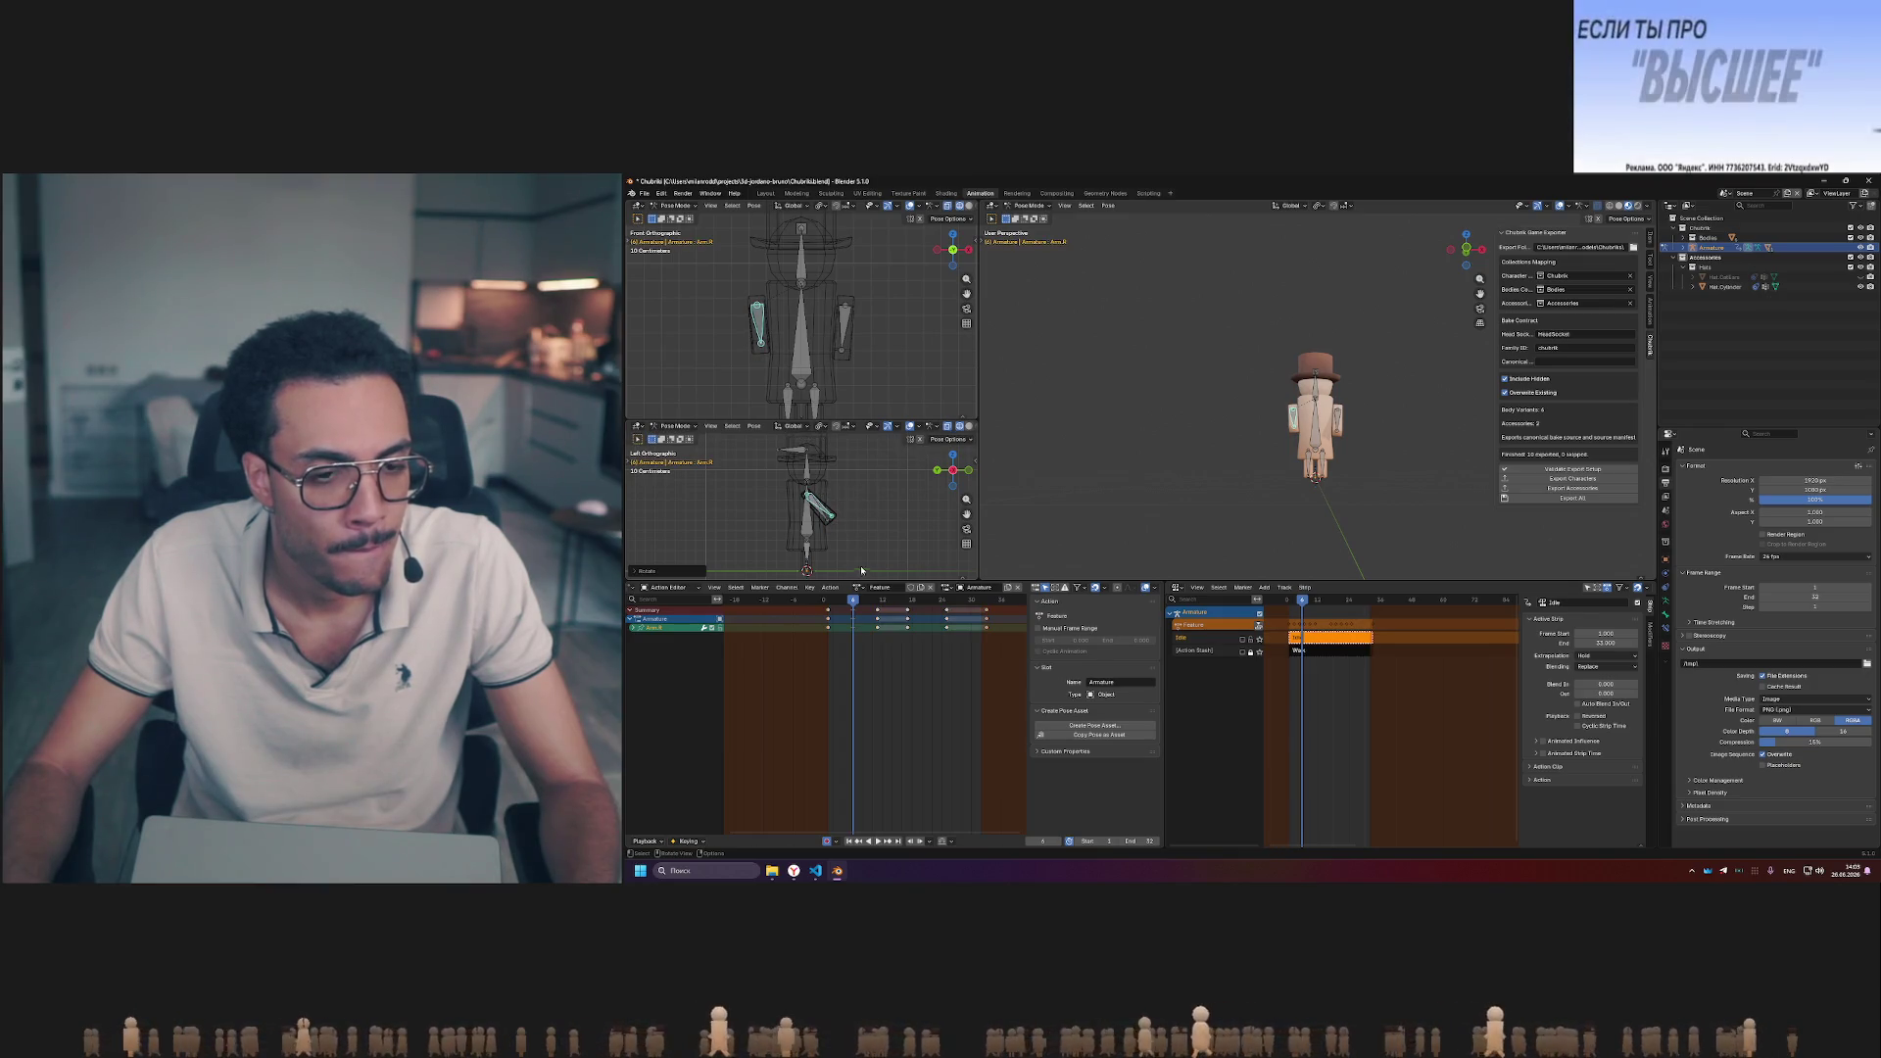
pyautogui.moveTo(845, 600); pyautogui.dragTo(827, 599)
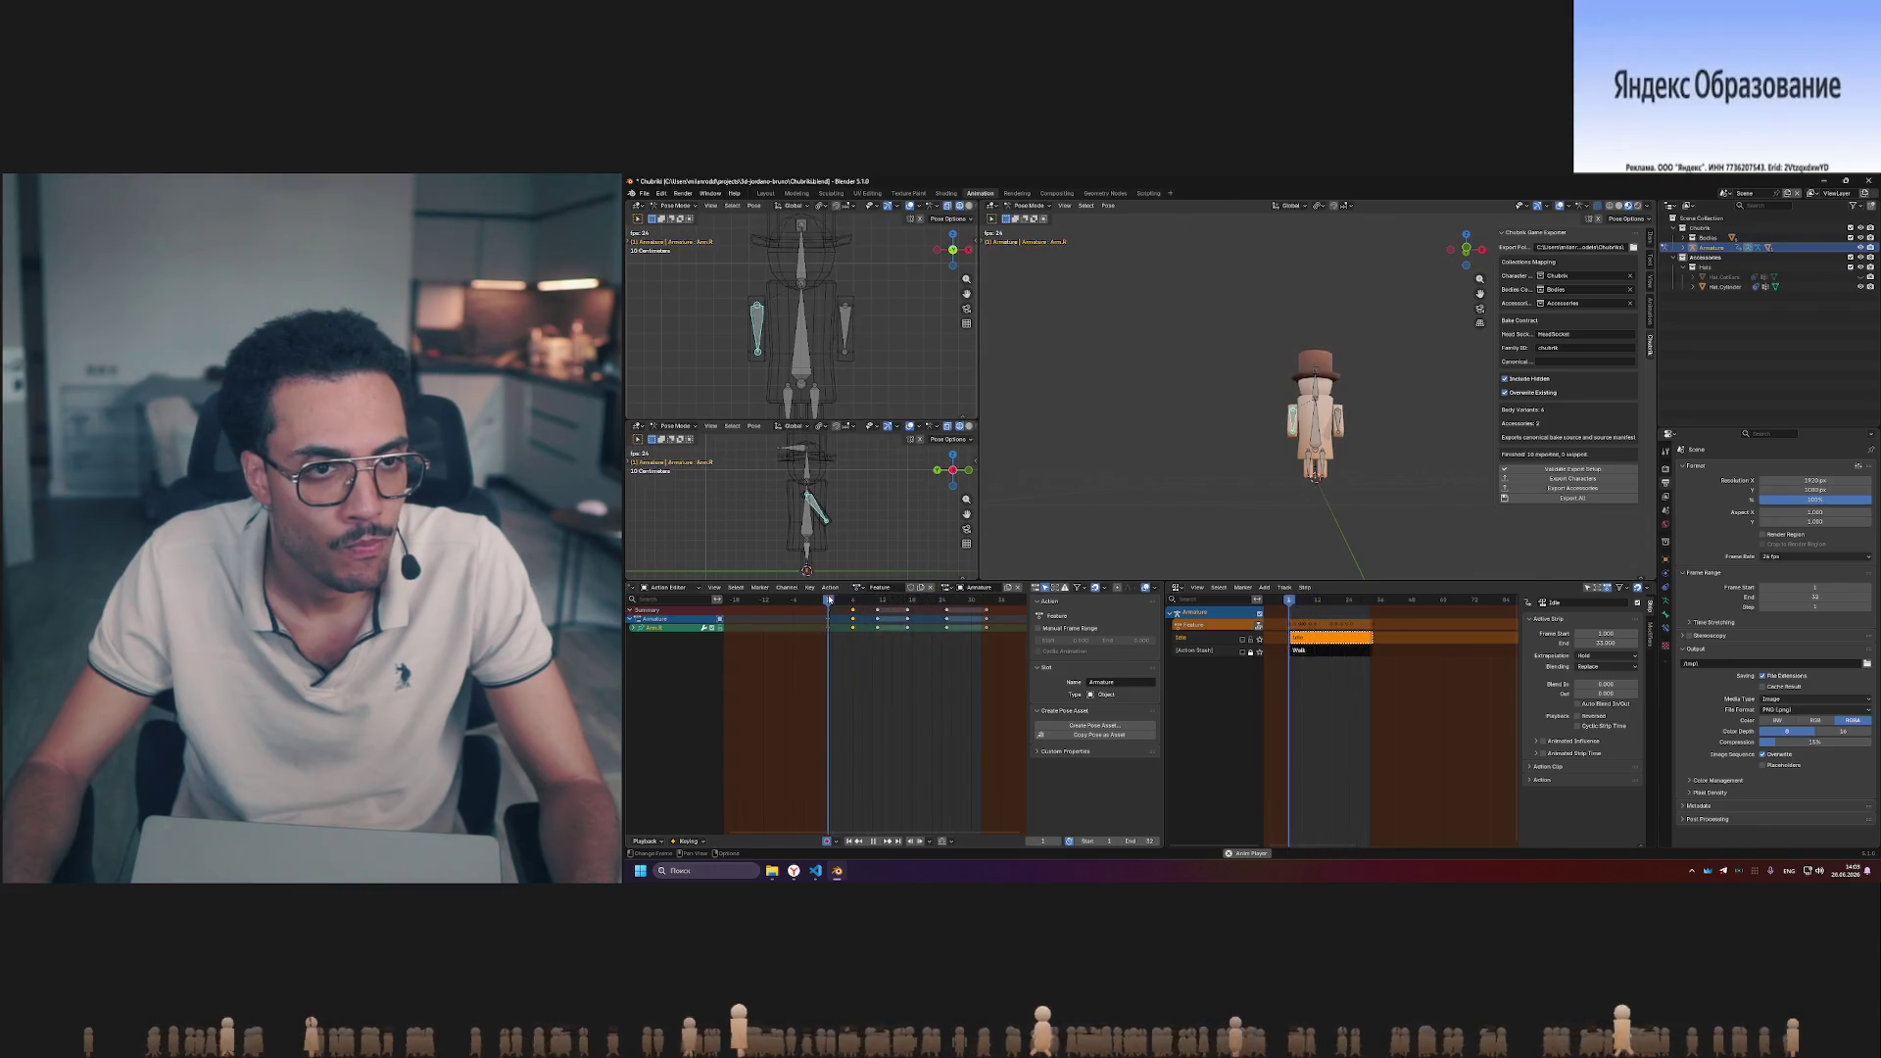
pyautogui.click(828, 601)
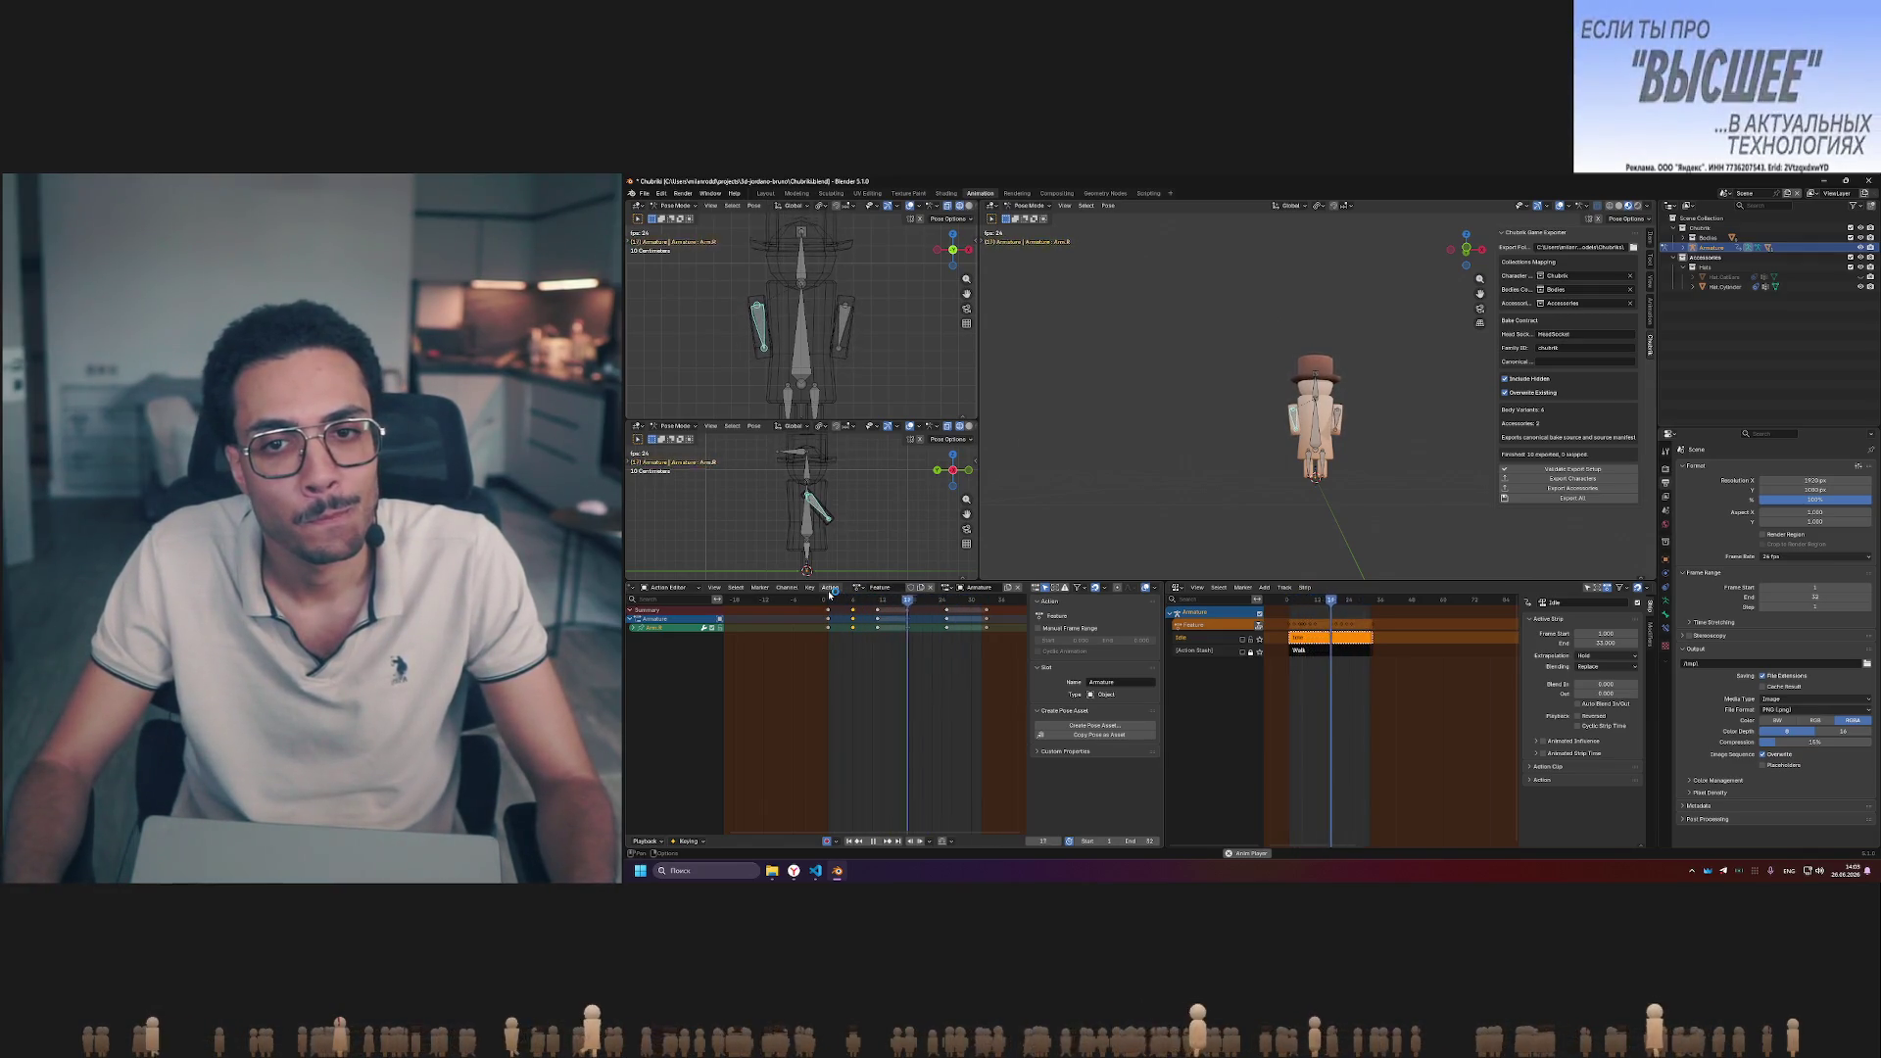
pyautogui.click(828, 597)
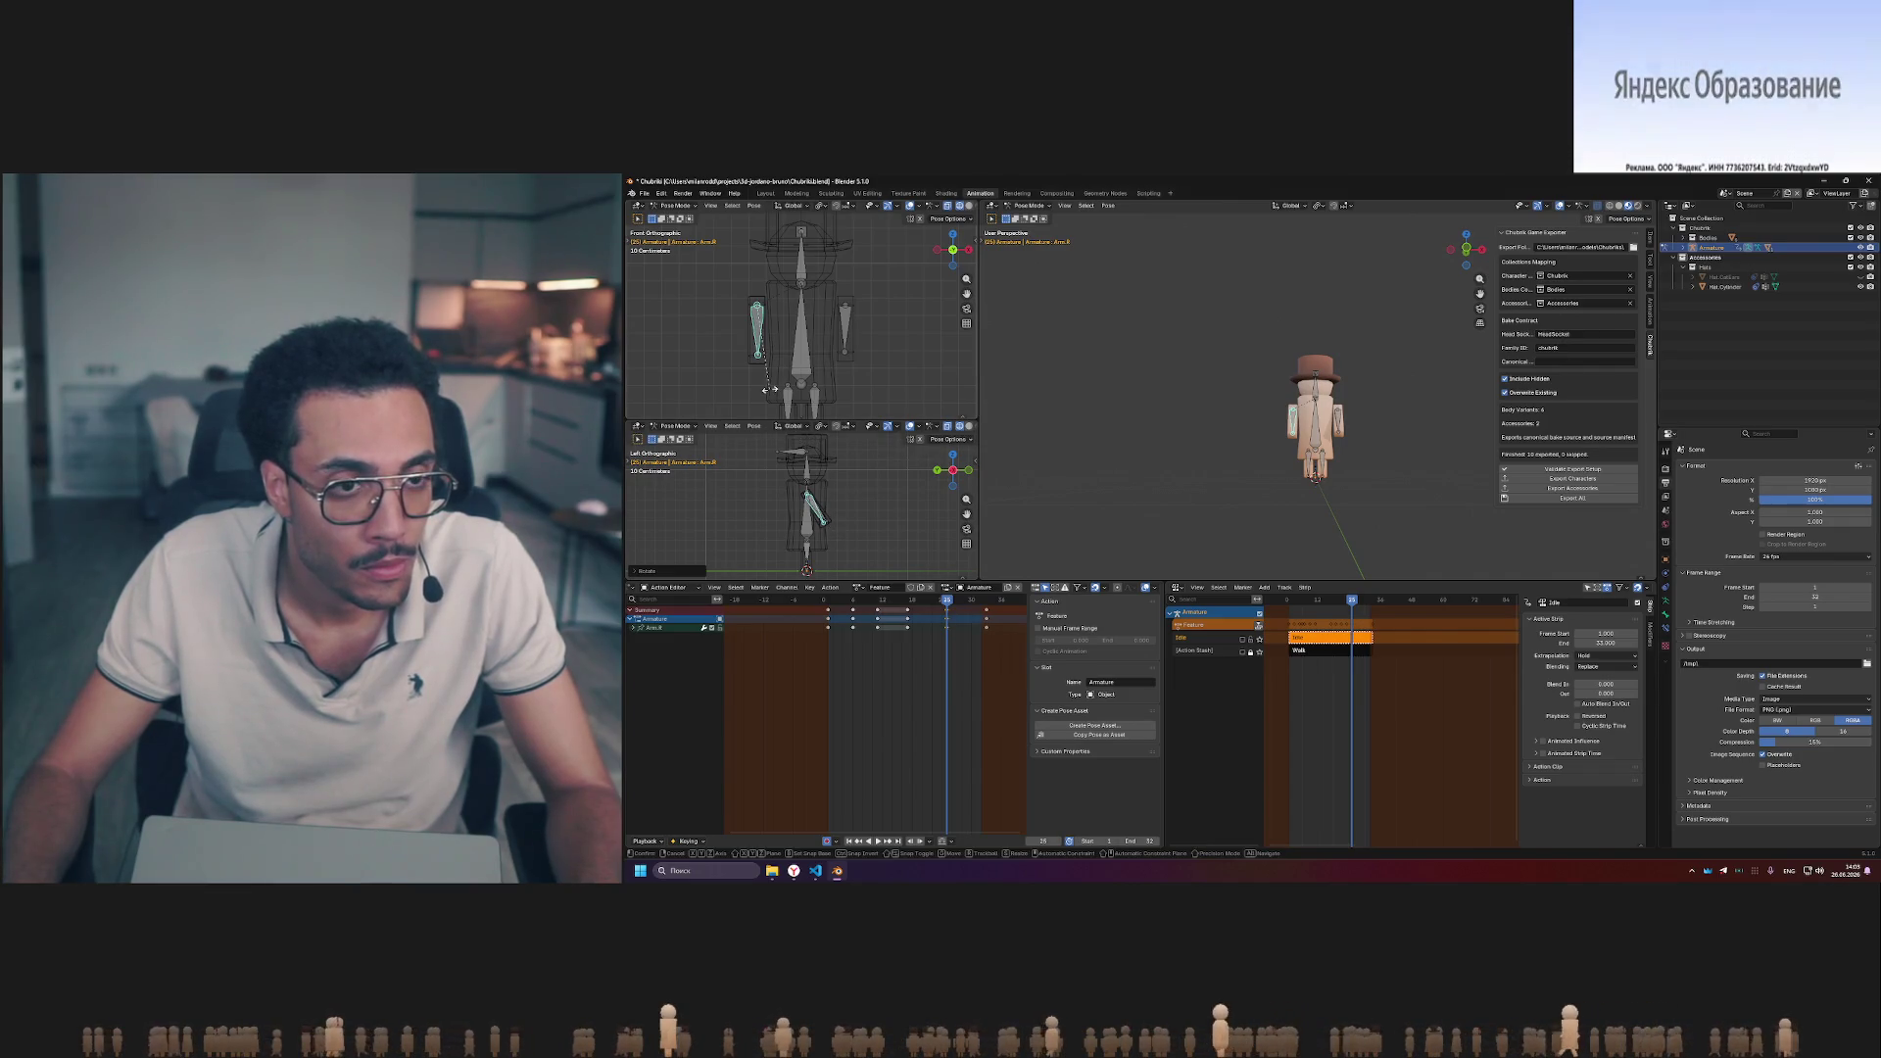
# - Rotate the arm bone, scrub back through the frames and play the arm swing to check it
pyautogui.press('r')
pyautogui.moveTo(941, 603); pyautogui.dragTo(831, 604)
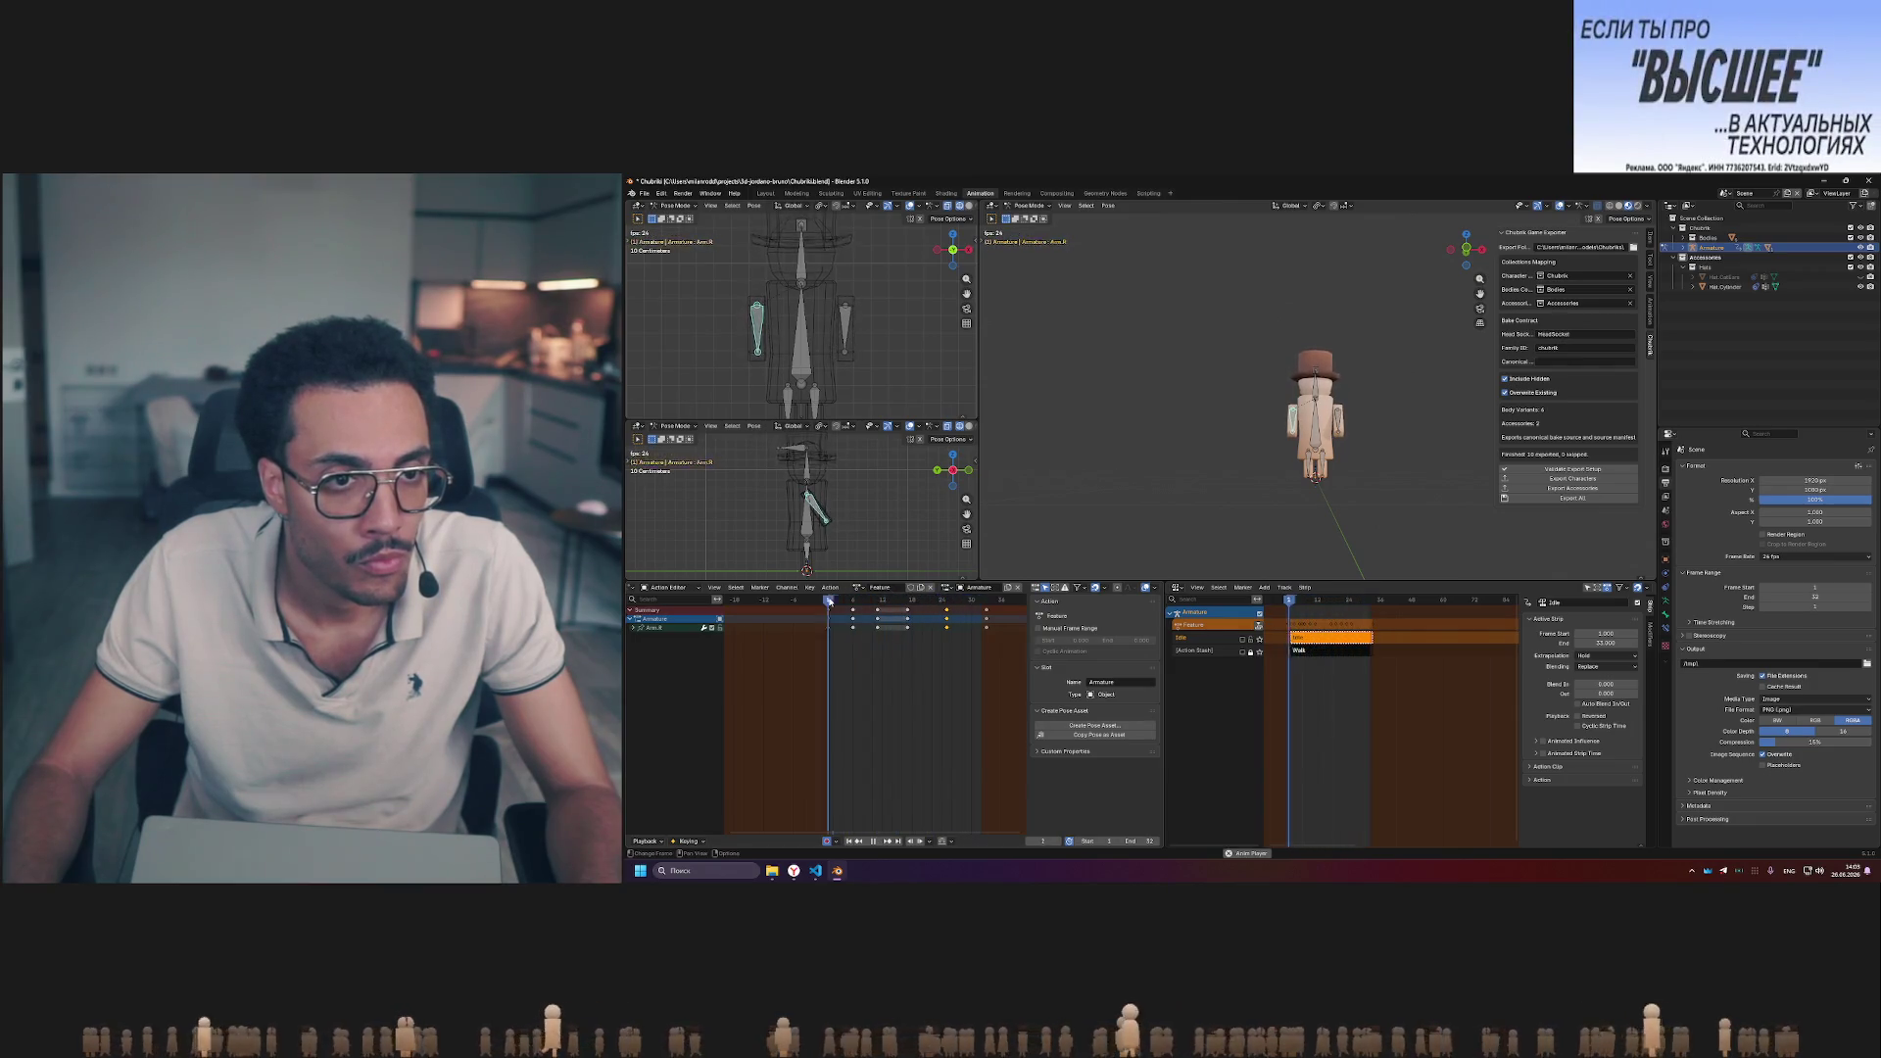
pyautogui.hotkey('ctrl', 'z')
pyautogui.press('space')
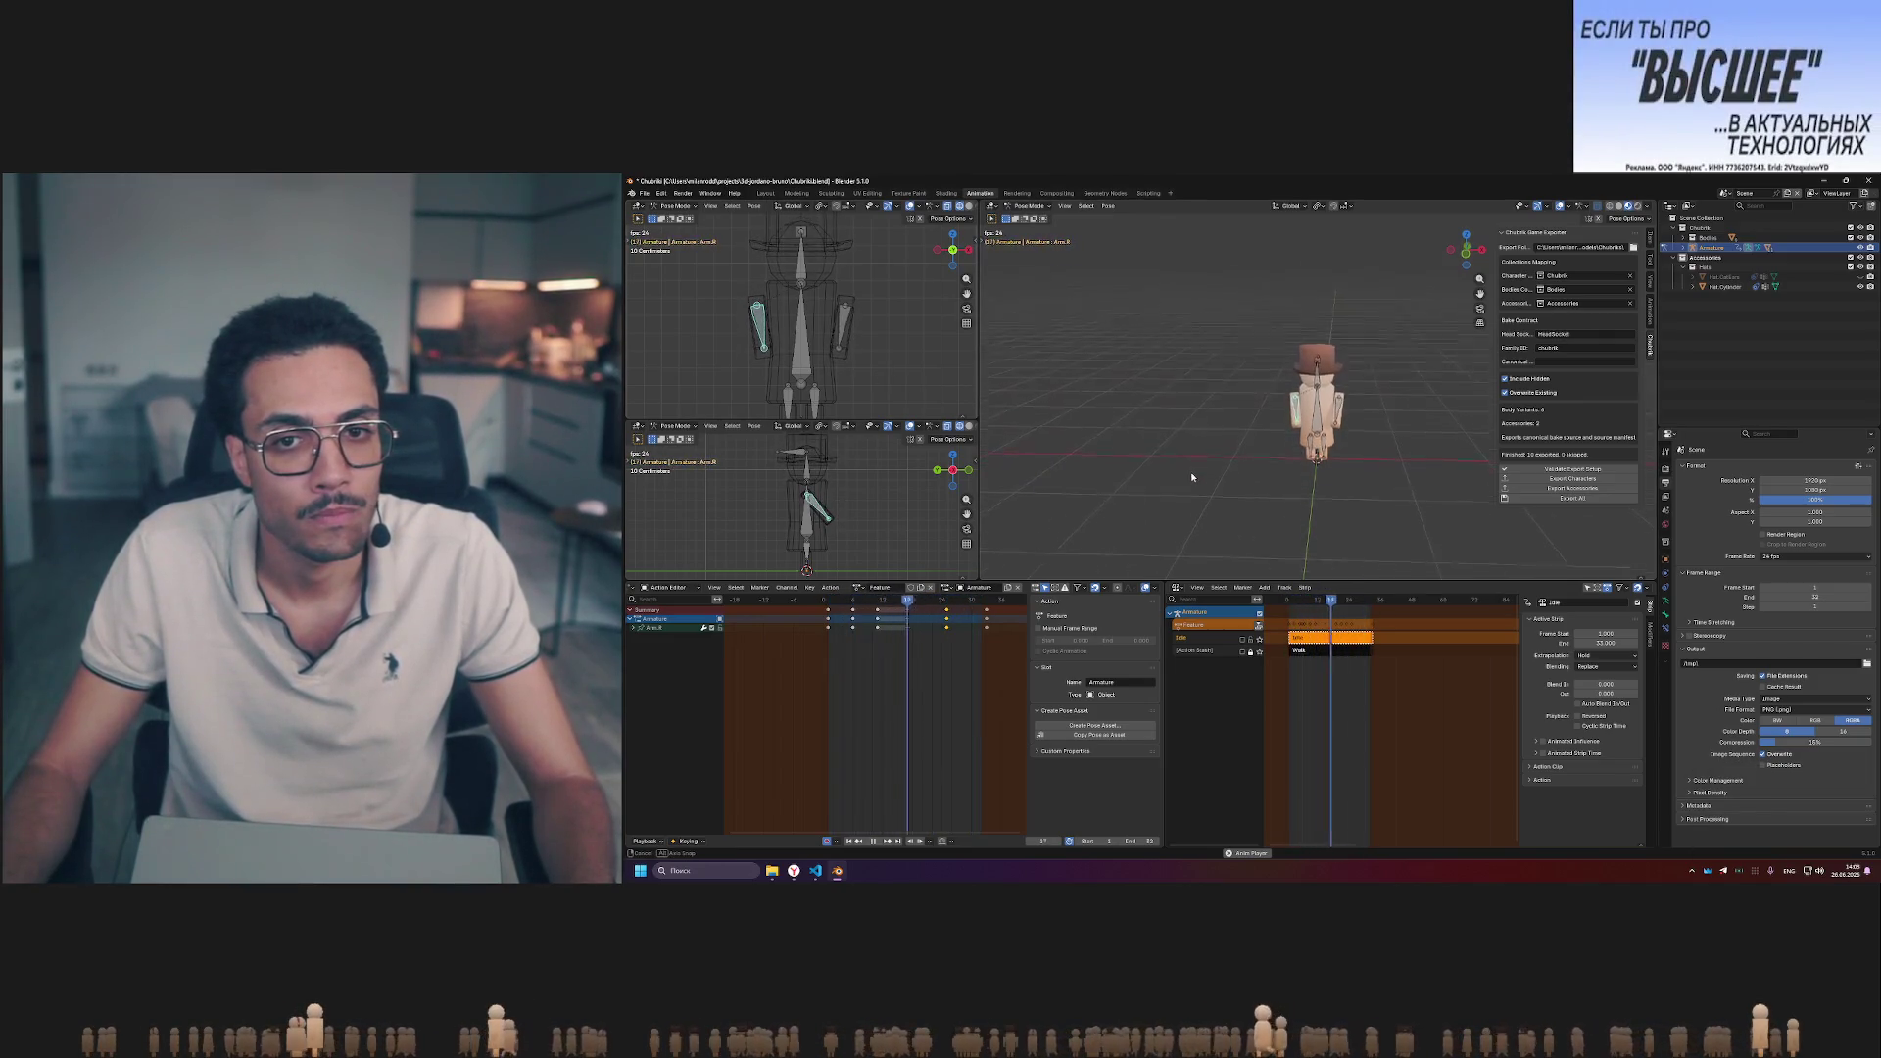
pyautogui.press('space')
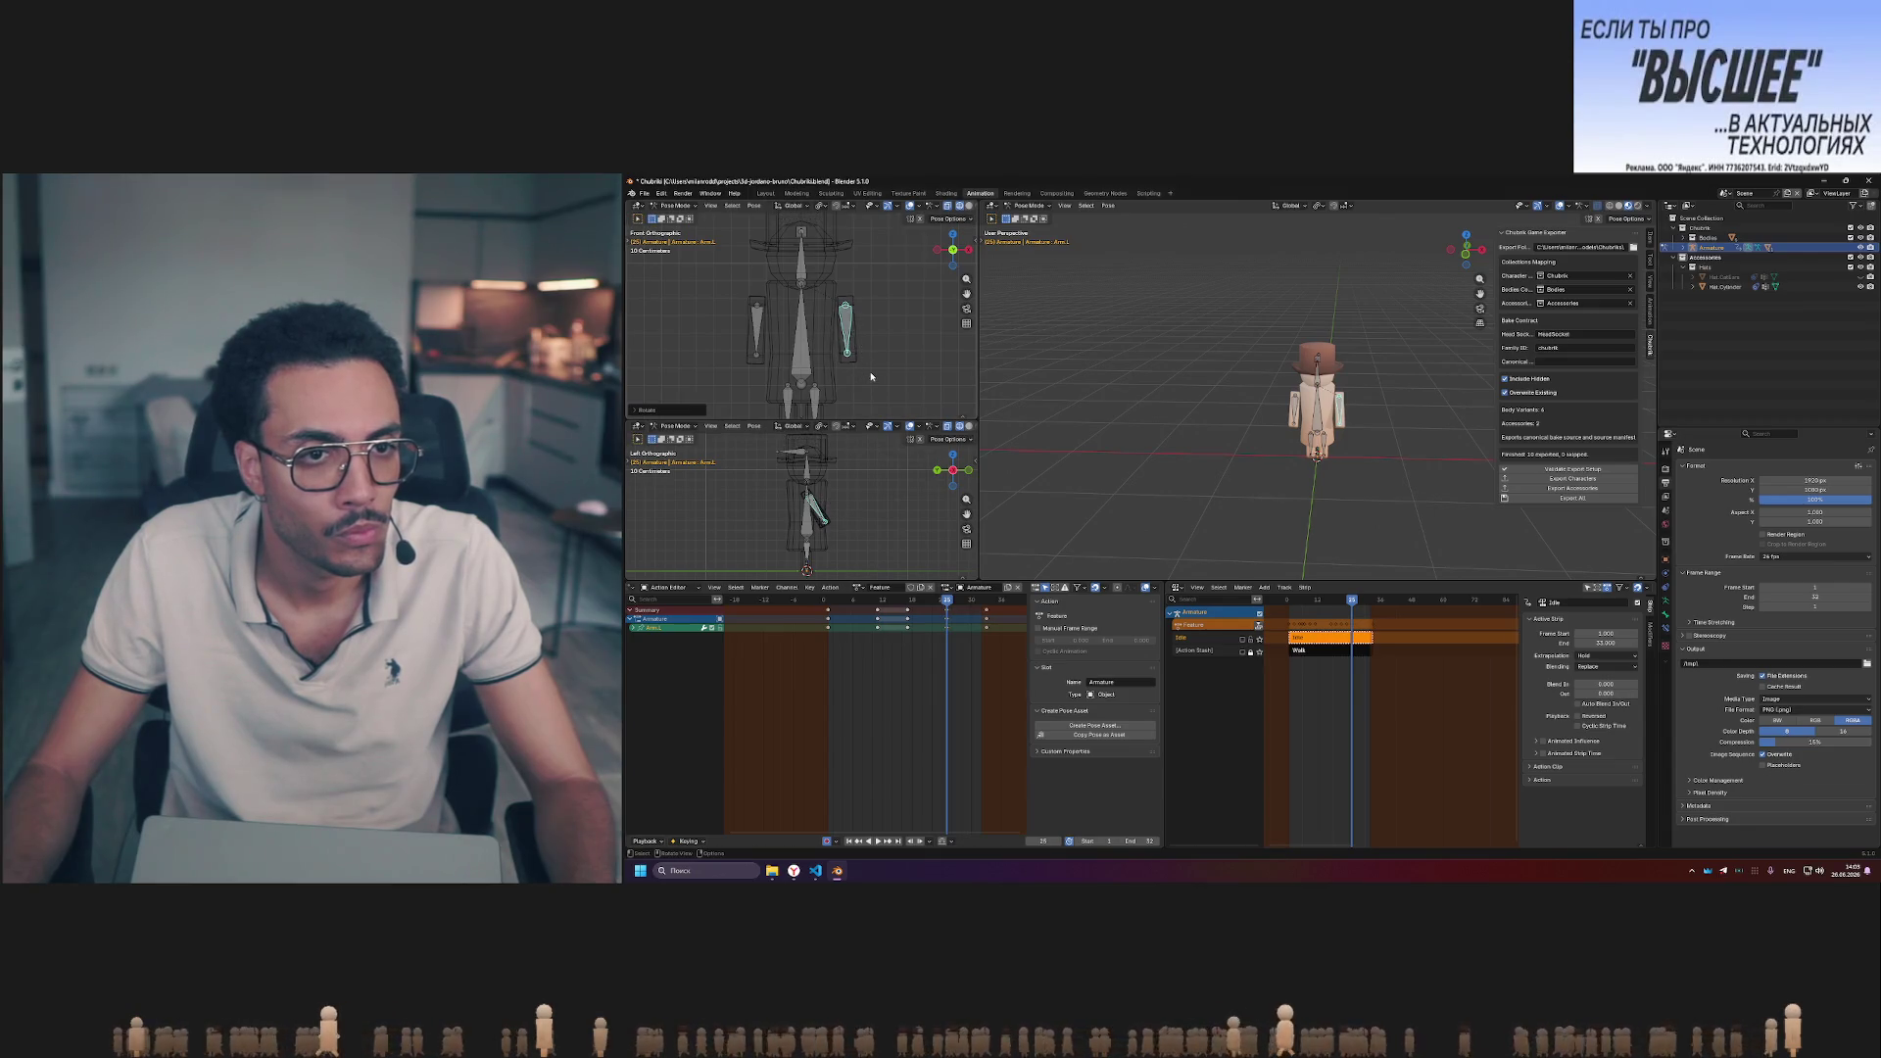
# - Return to the start of the cycle and rotate the arm bone into another pose
pyautogui.click(833, 600)
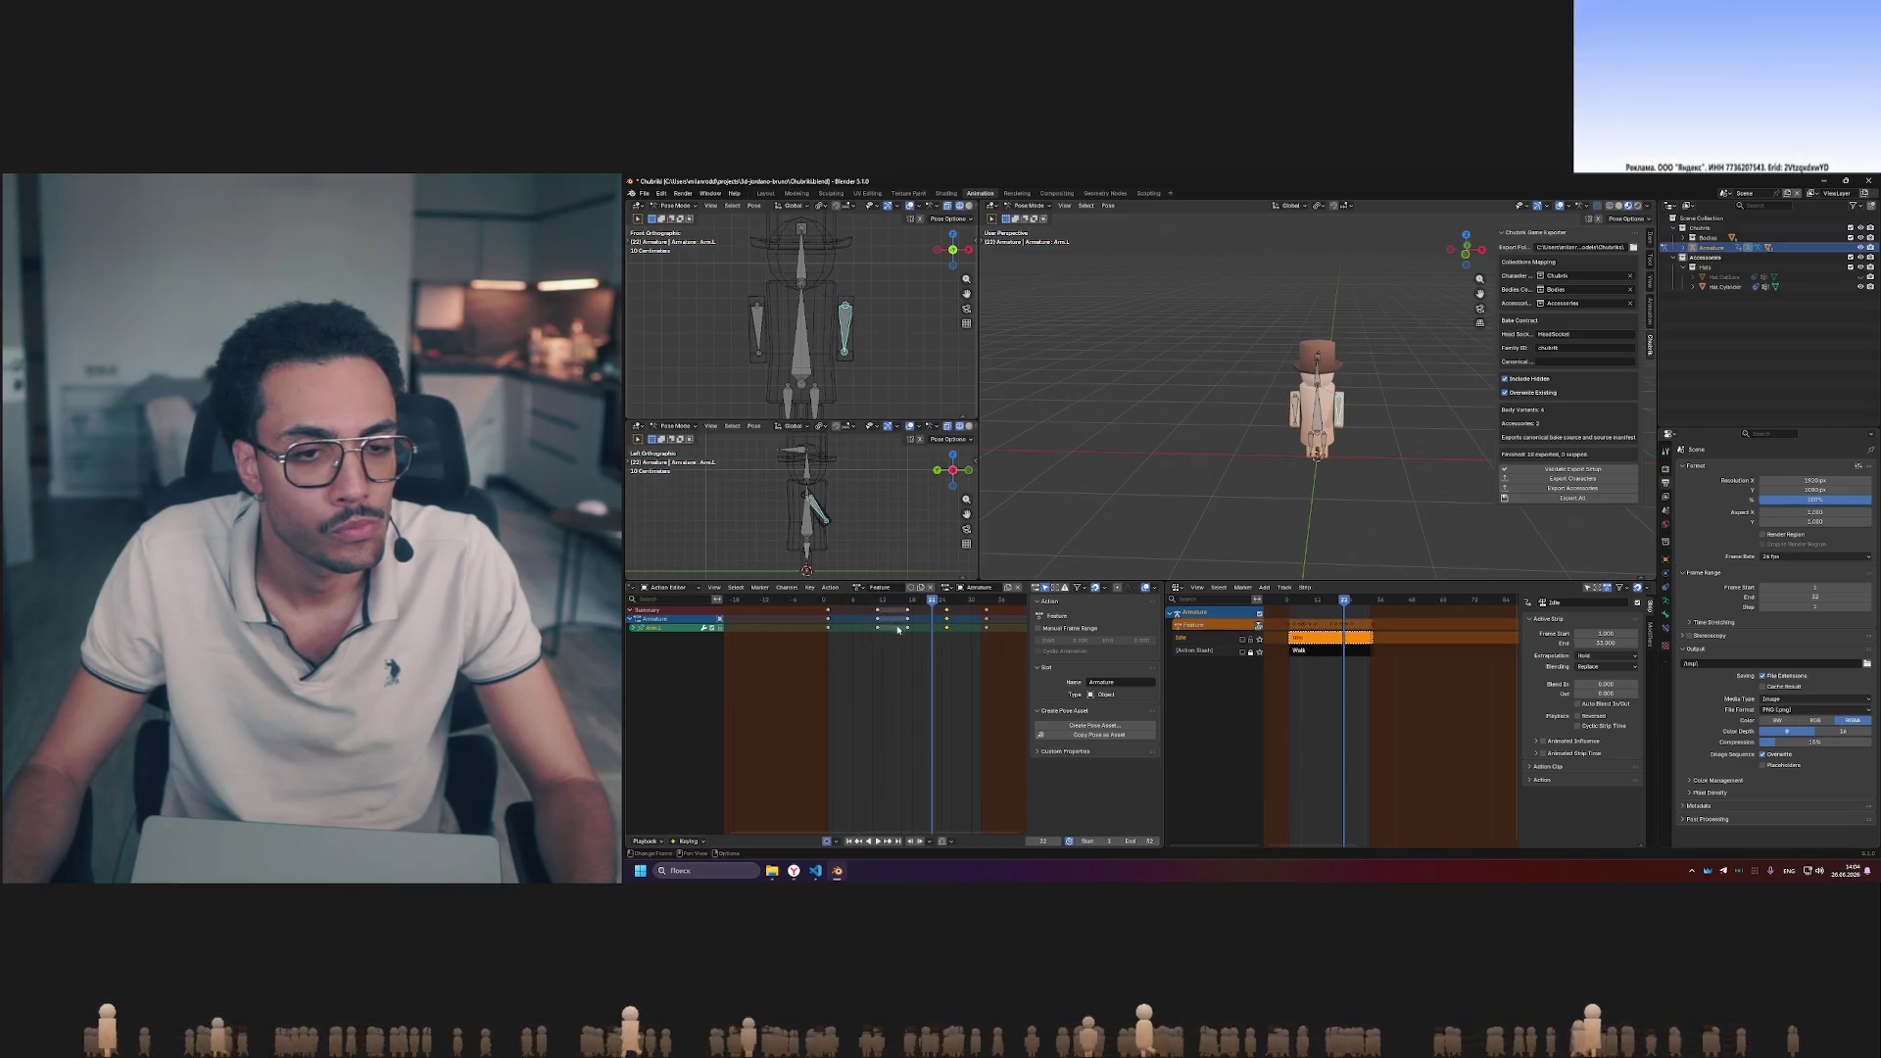
pyautogui.press('r')
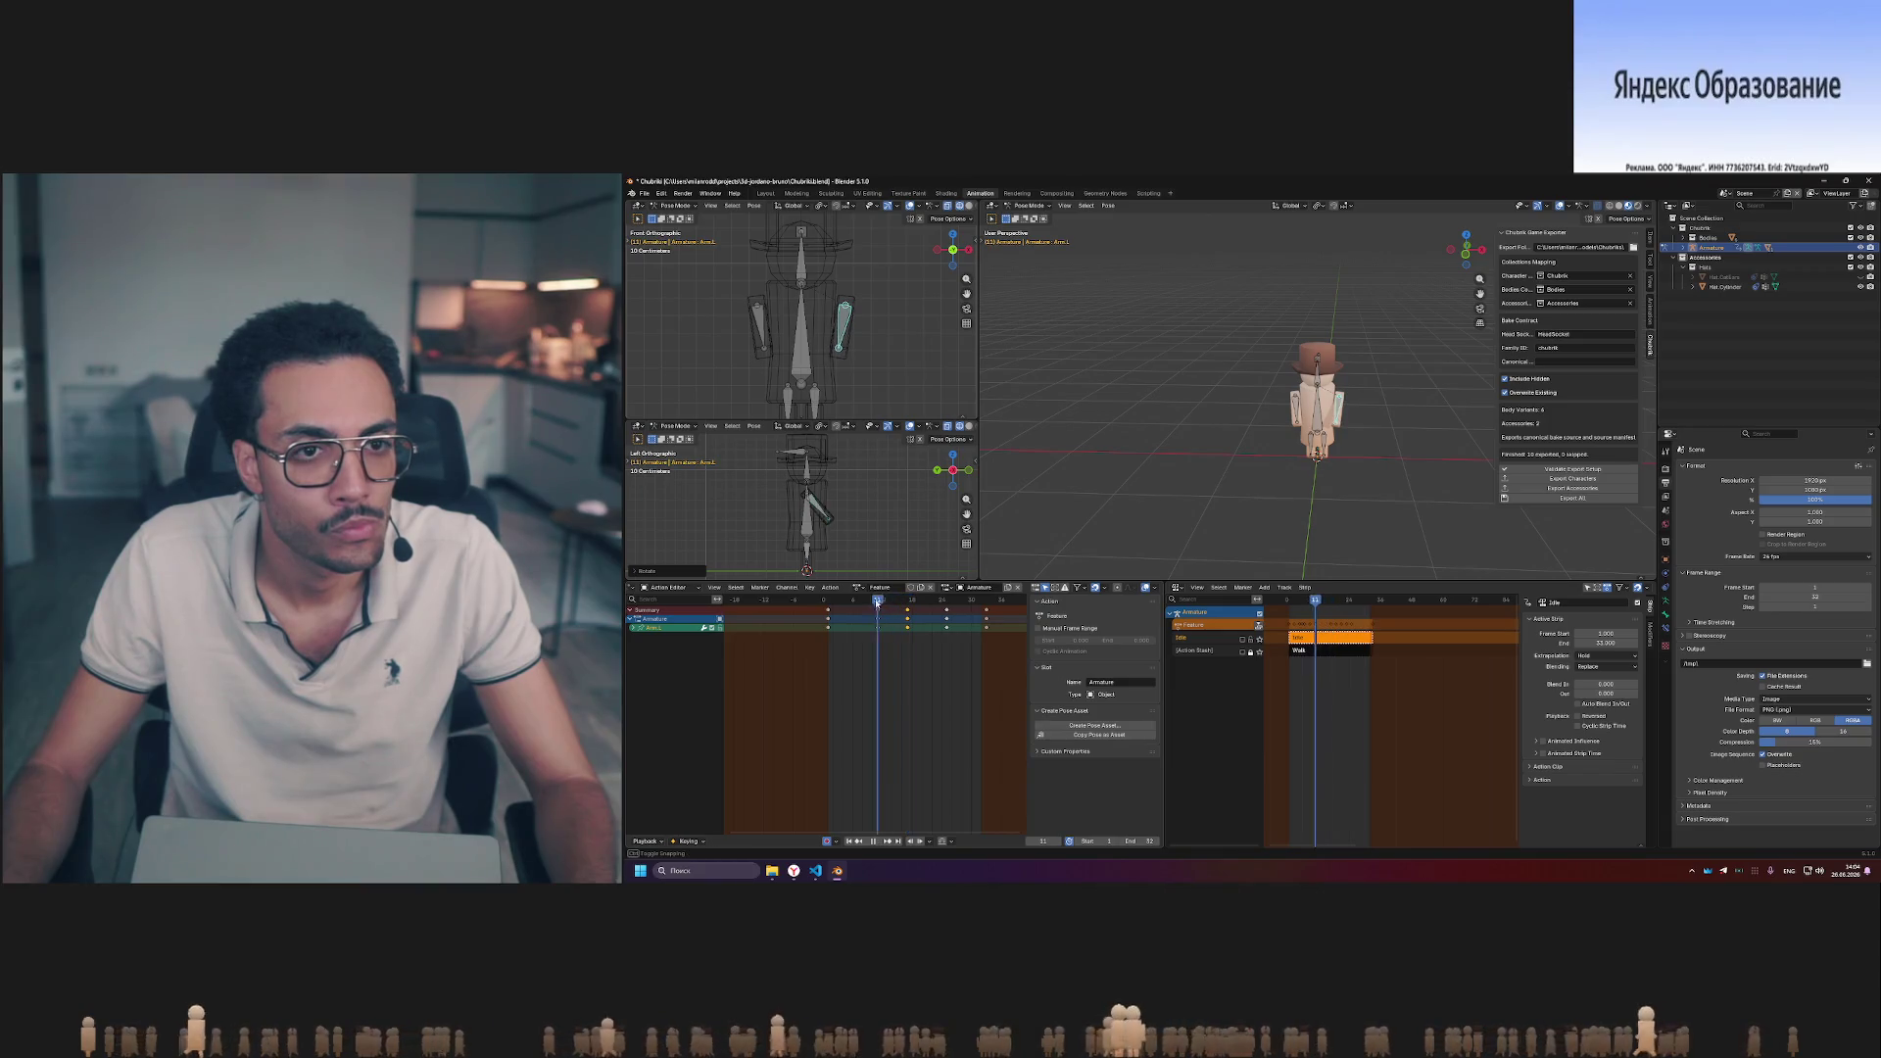
pyautogui.click(823, 600)
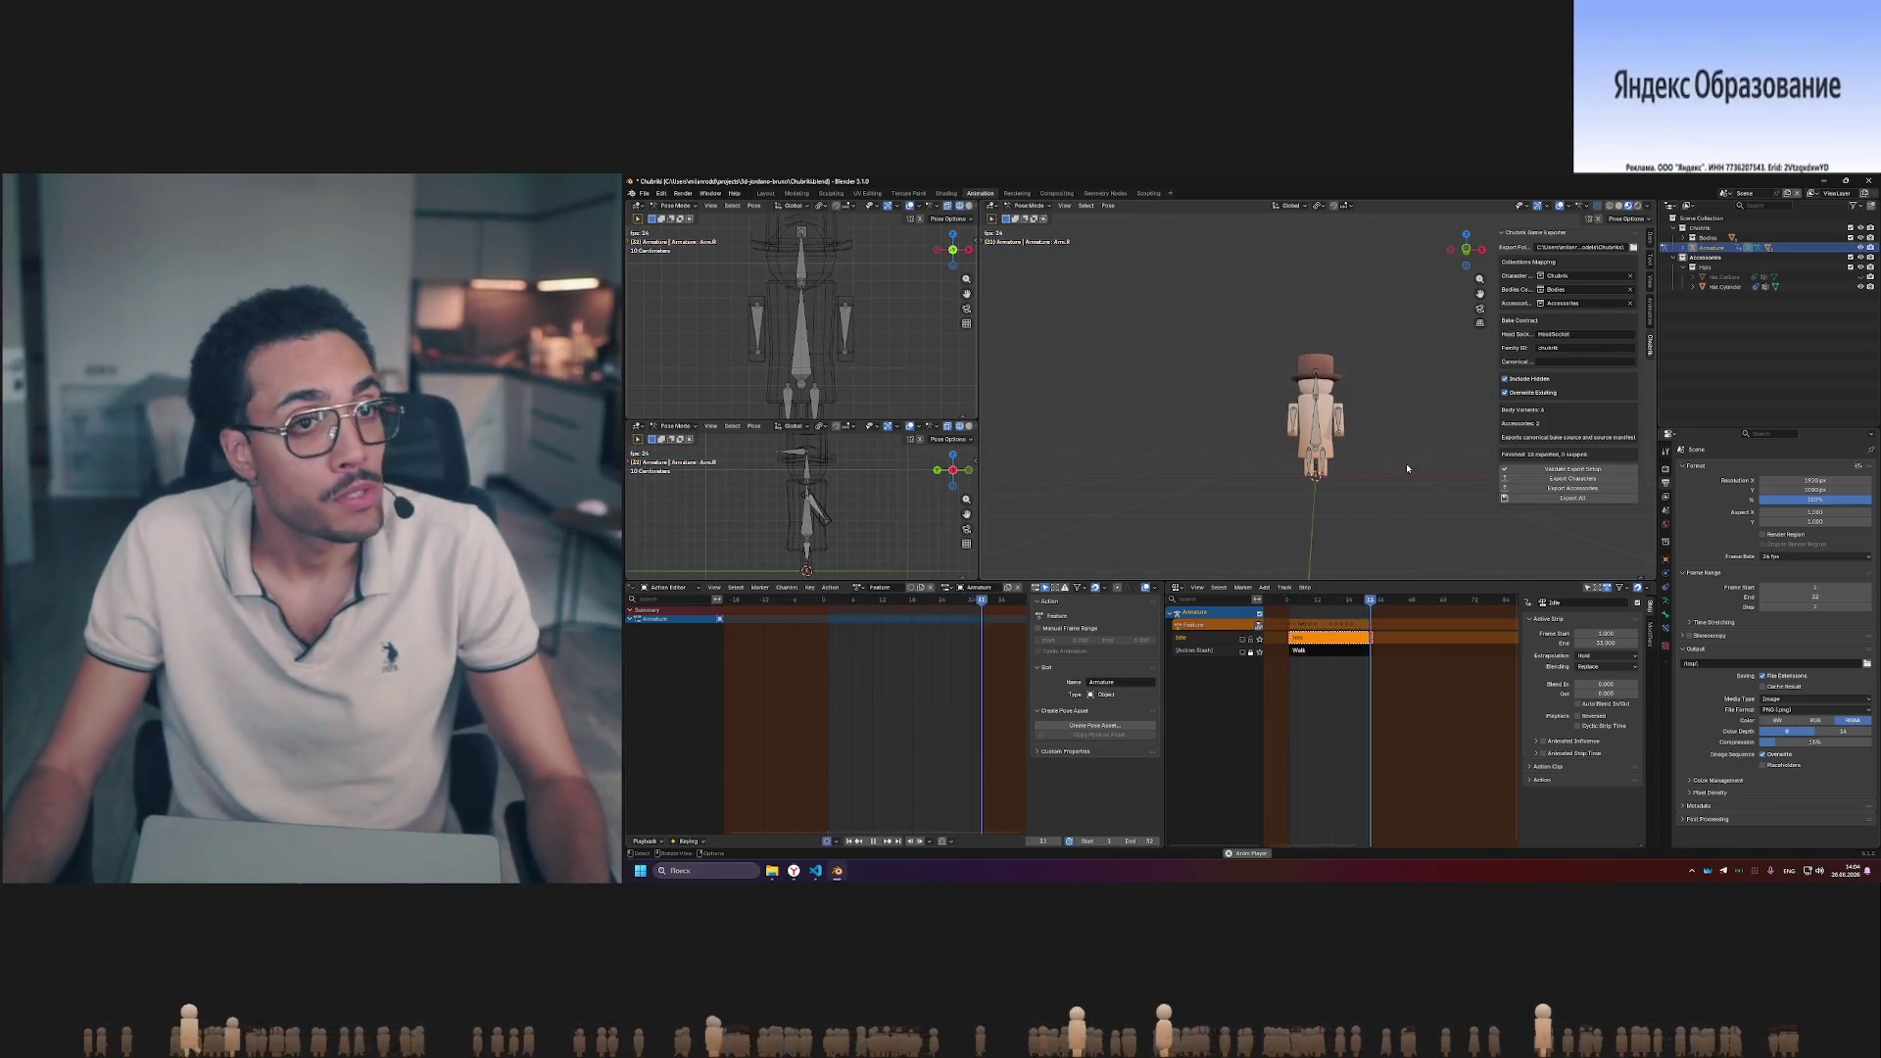
pyautogui.scroll(5, 1403, 472)
# - Orbit to look down on the character and its bones, then return to frame 1
pyautogui.moveTo(1425, 469); pyautogui.dragTo(1212, 536, button='middle')
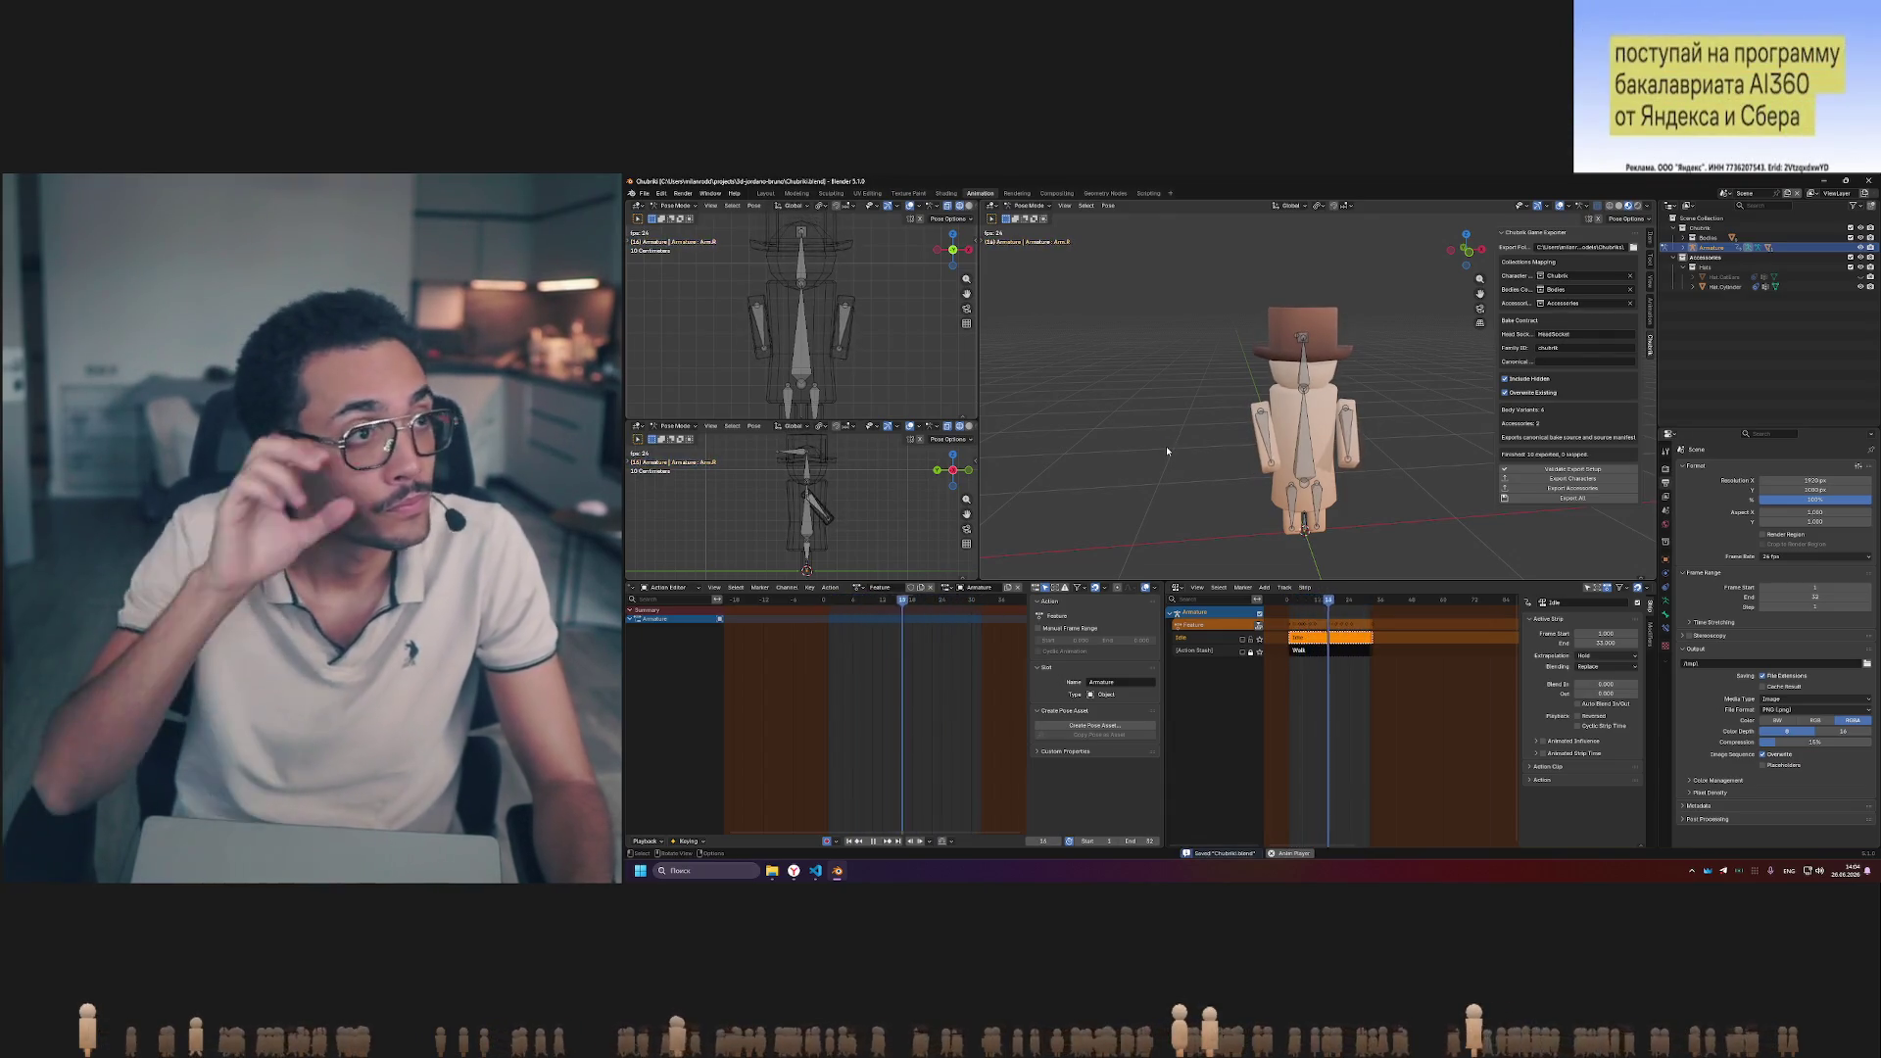
pyautogui.moveTo(1166, 445)
pyautogui.mouseDown(button='middle')
pyautogui.moveTo(1286, 453)
pyautogui.moveTo(1184, 430)
pyautogui.mouseUp(button='middle')
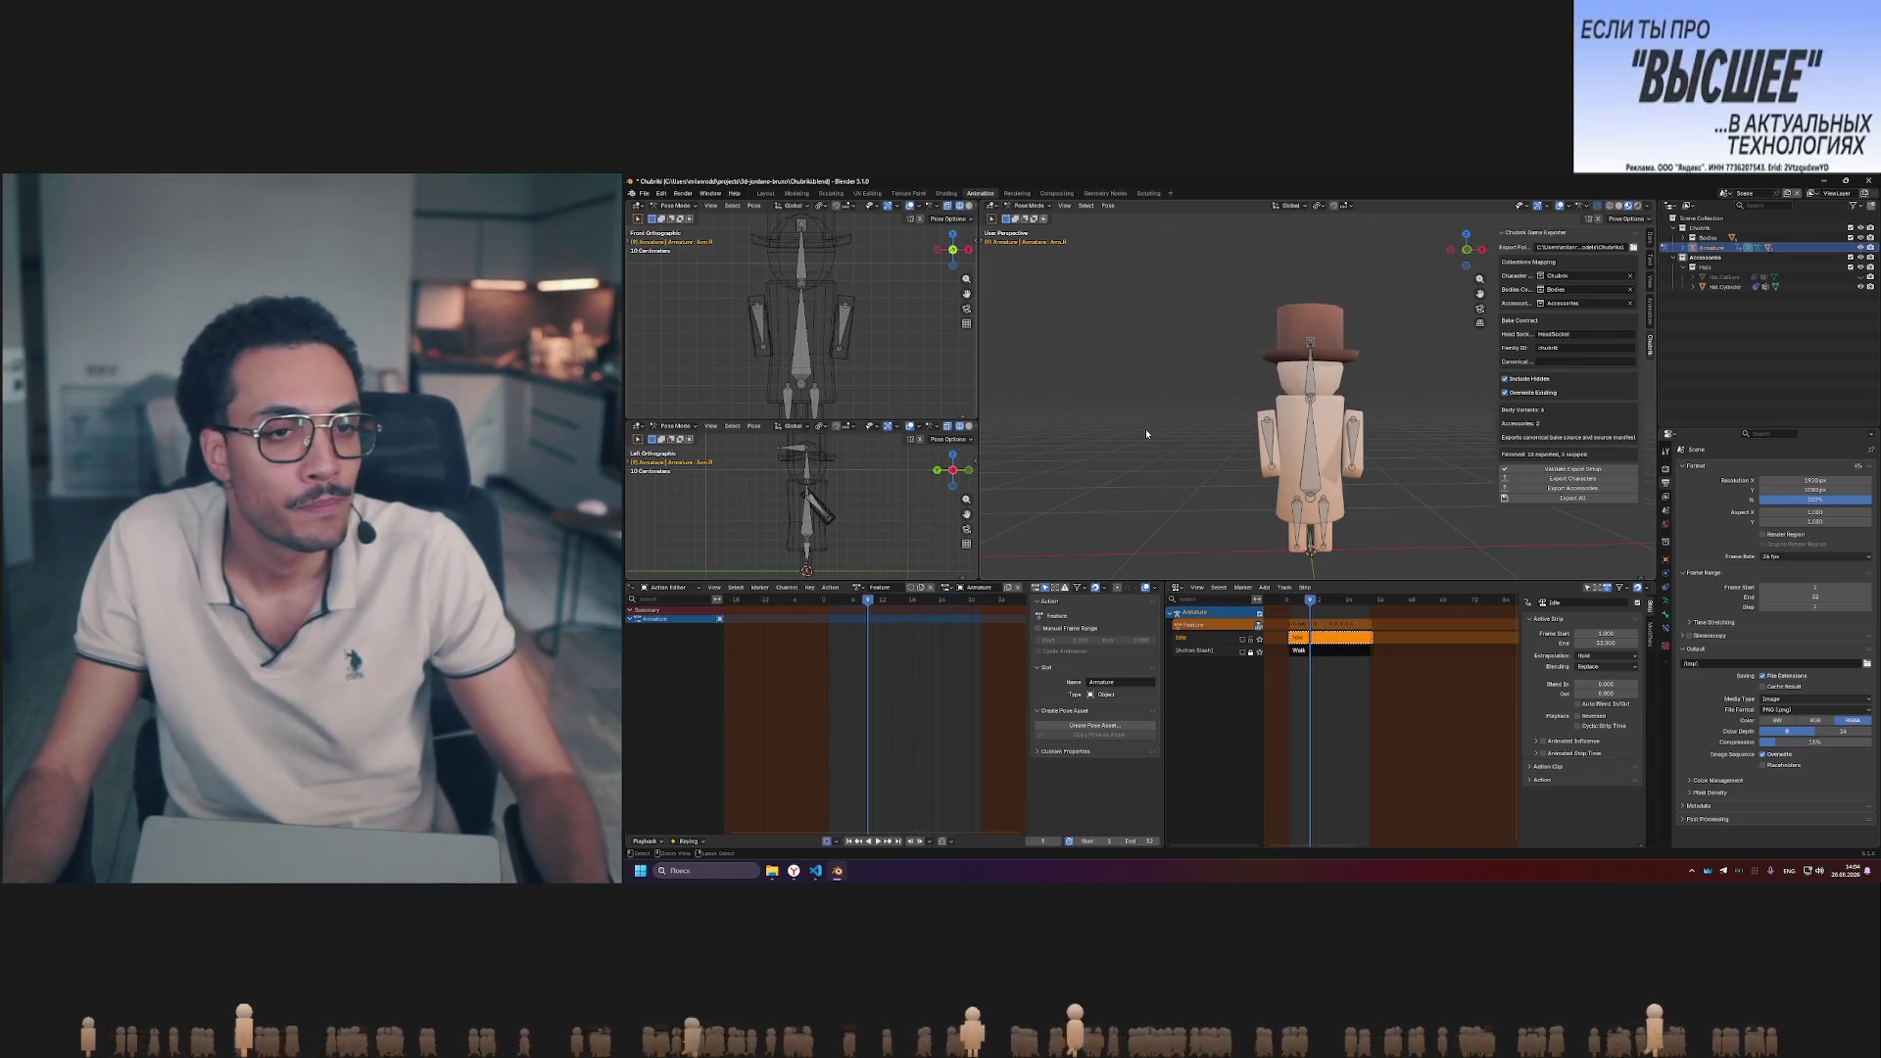
pyautogui.click(829, 601)
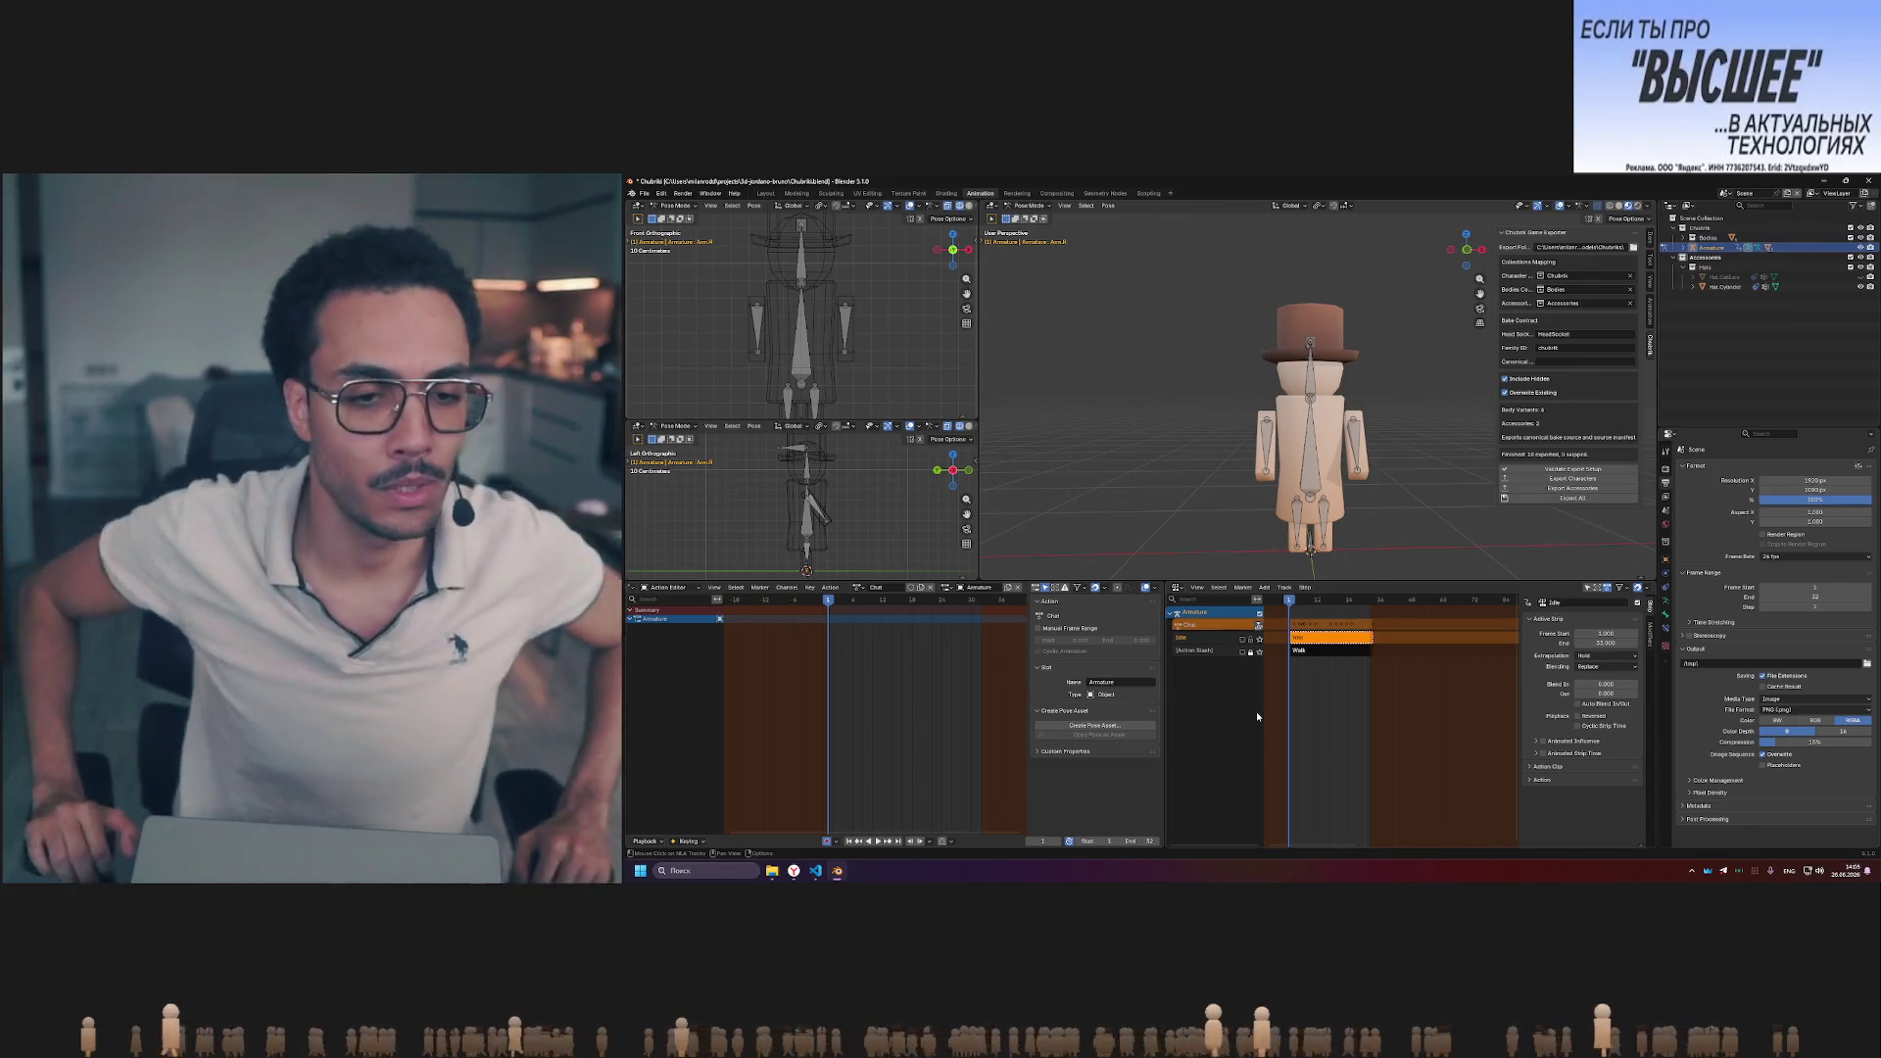
# - Save the file and switch the rig to the Idle and then Walk actions
pyautogui.hotkey('ctrl', 's')
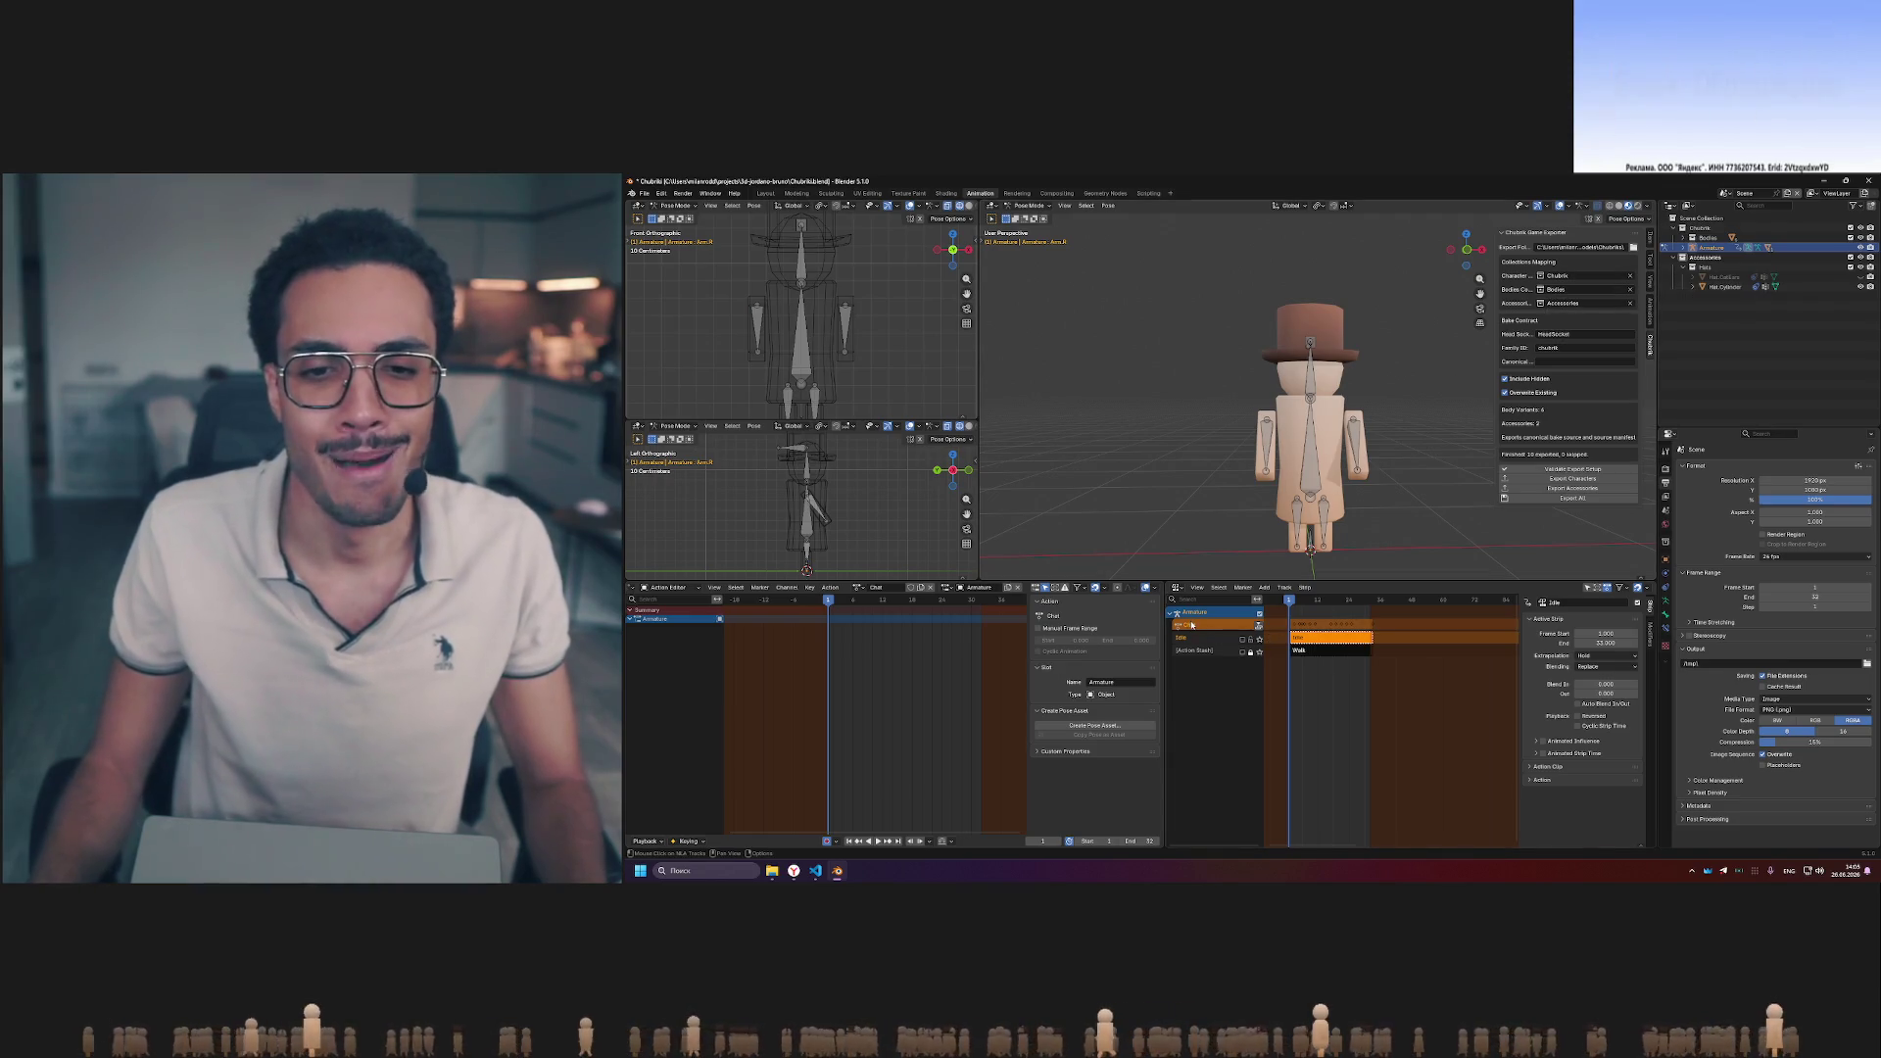
pyautogui.click(874, 587)
pyautogui.click(877, 614)
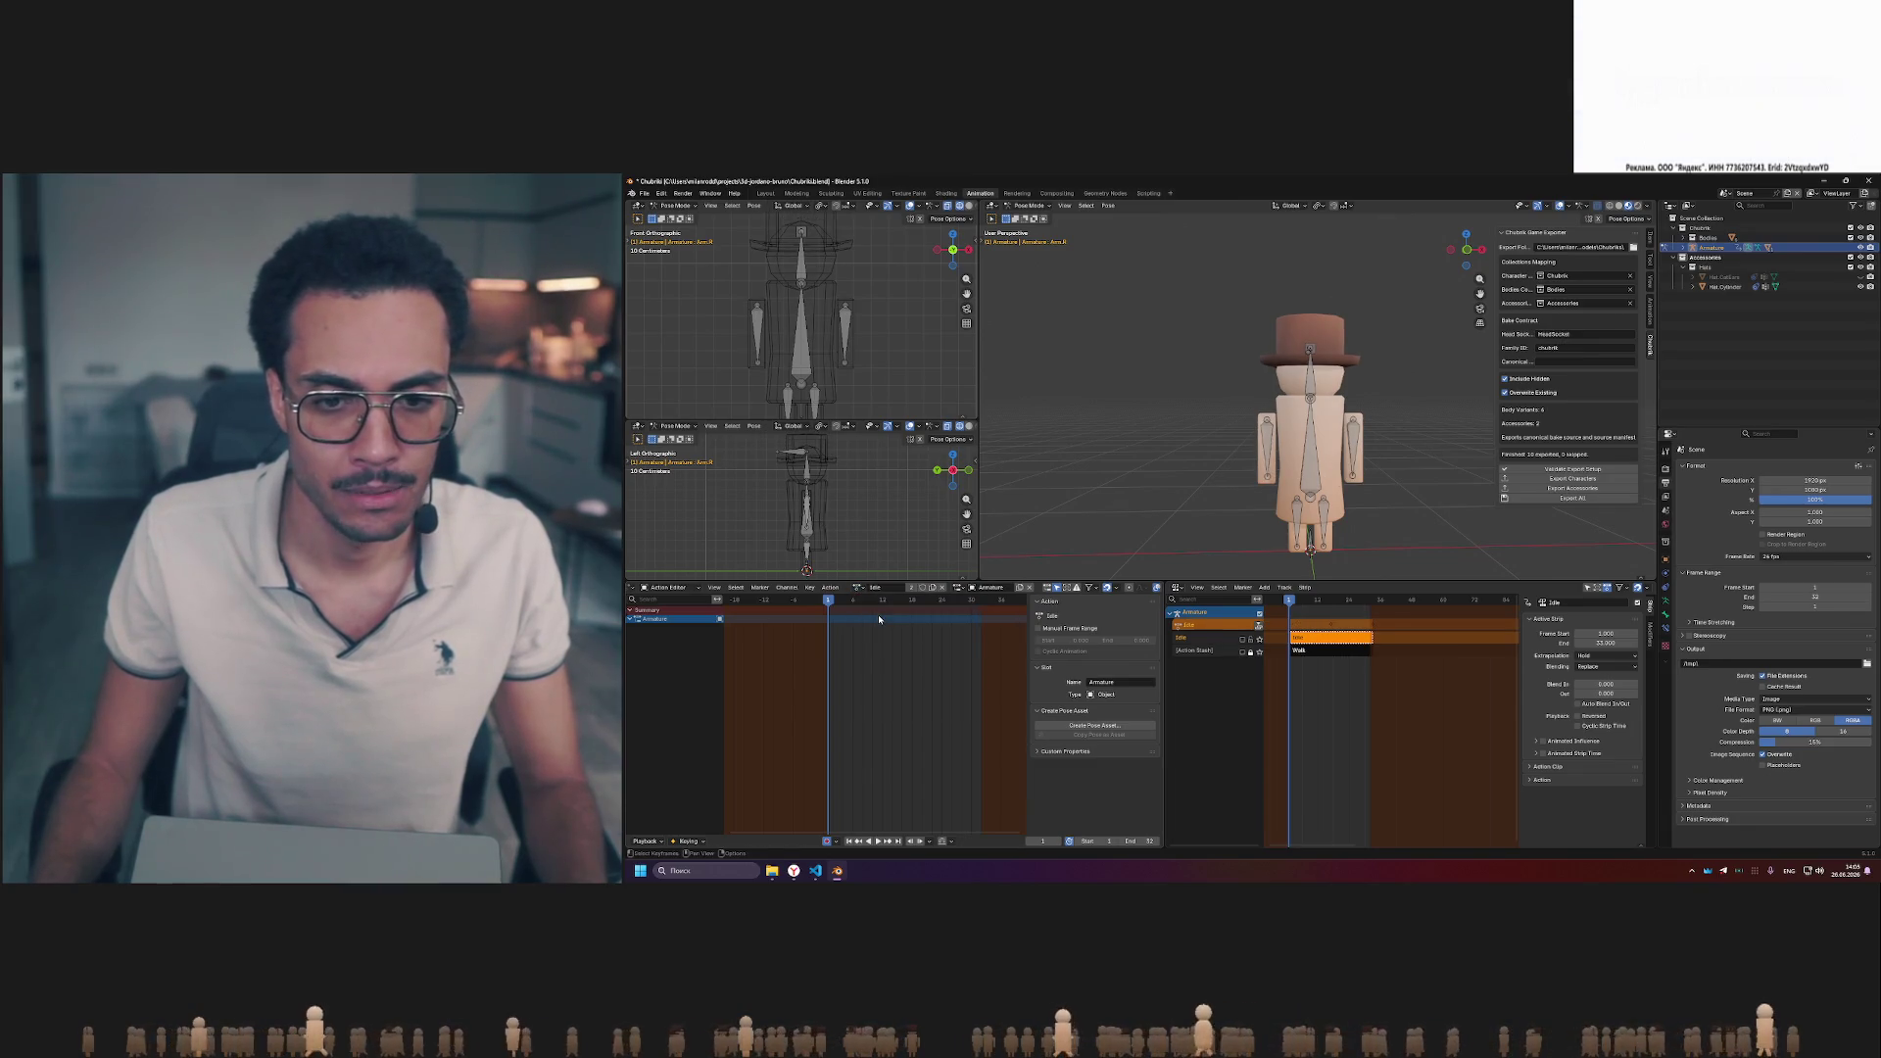
pyautogui.click(873, 588)
pyautogui.click(866, 628)
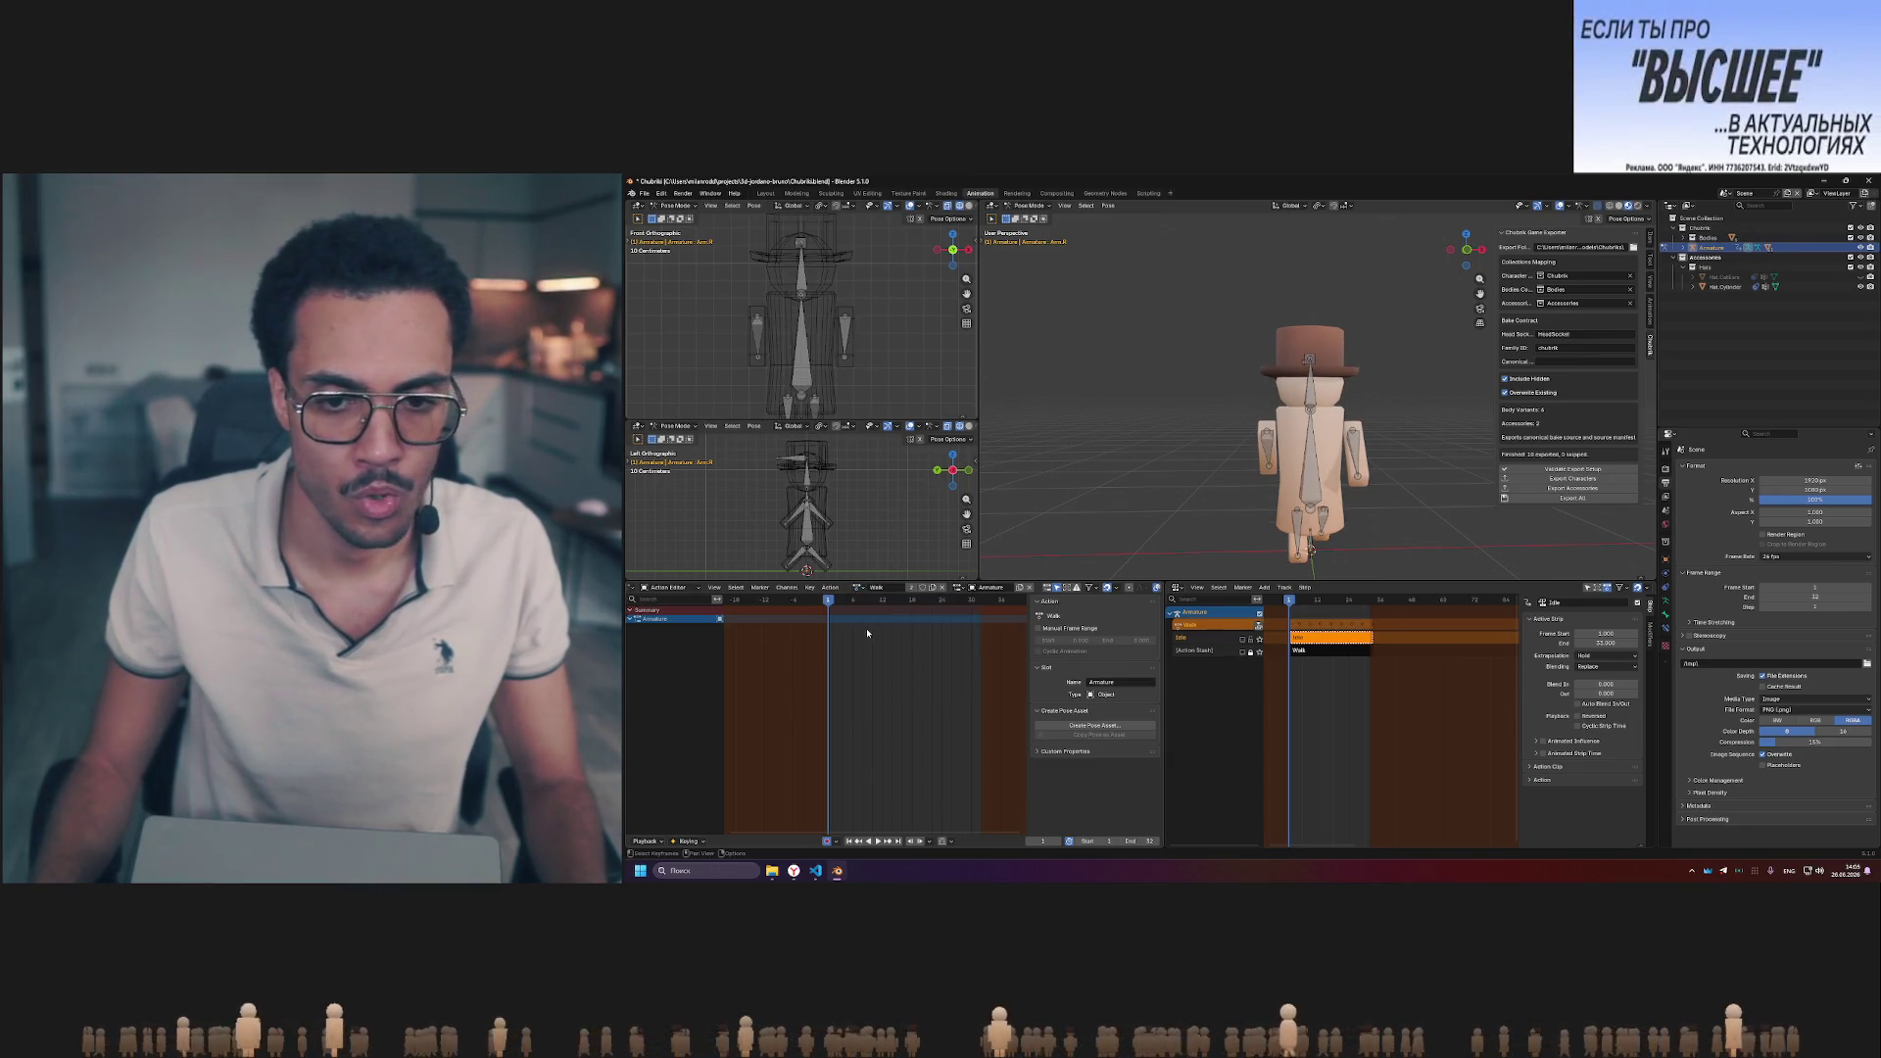
# - Switch the rig to the Chat action, toggle the Idle NLA track and play it
pyautogui.click(874, 587)
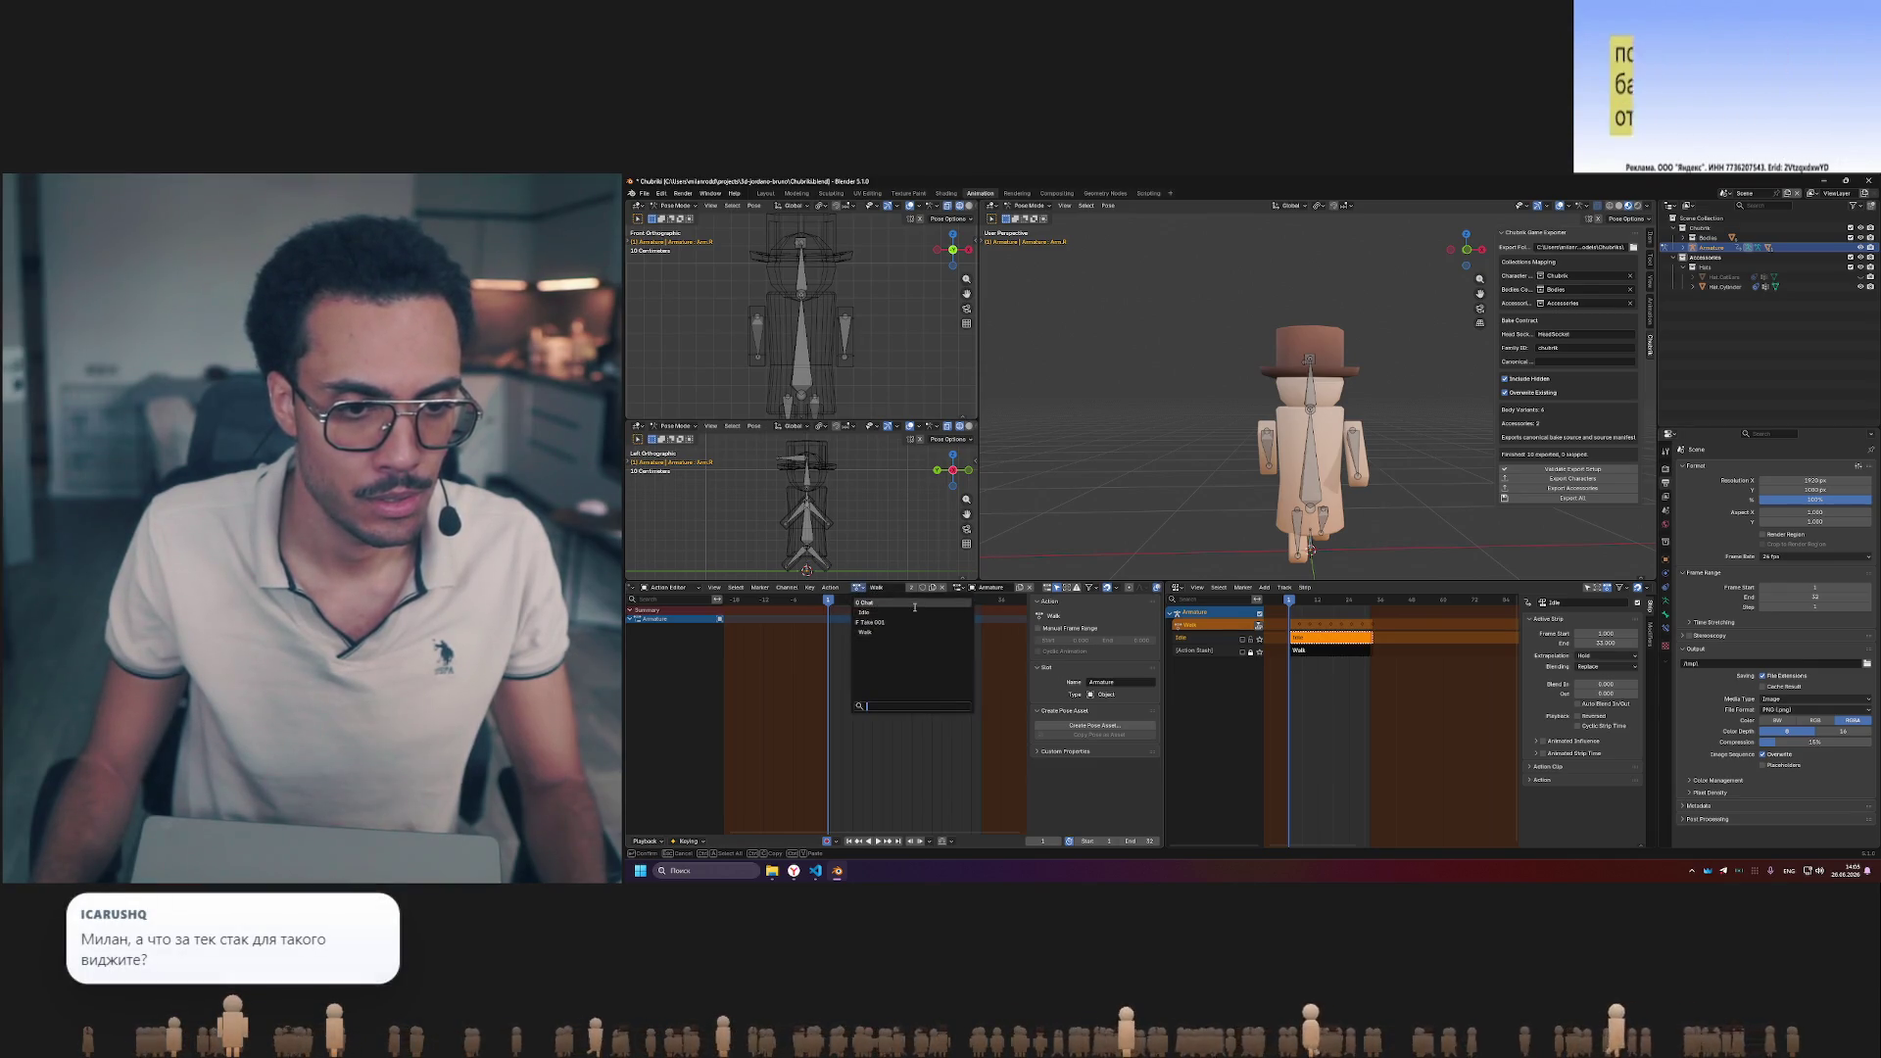
pyautogui.click(886, 606)
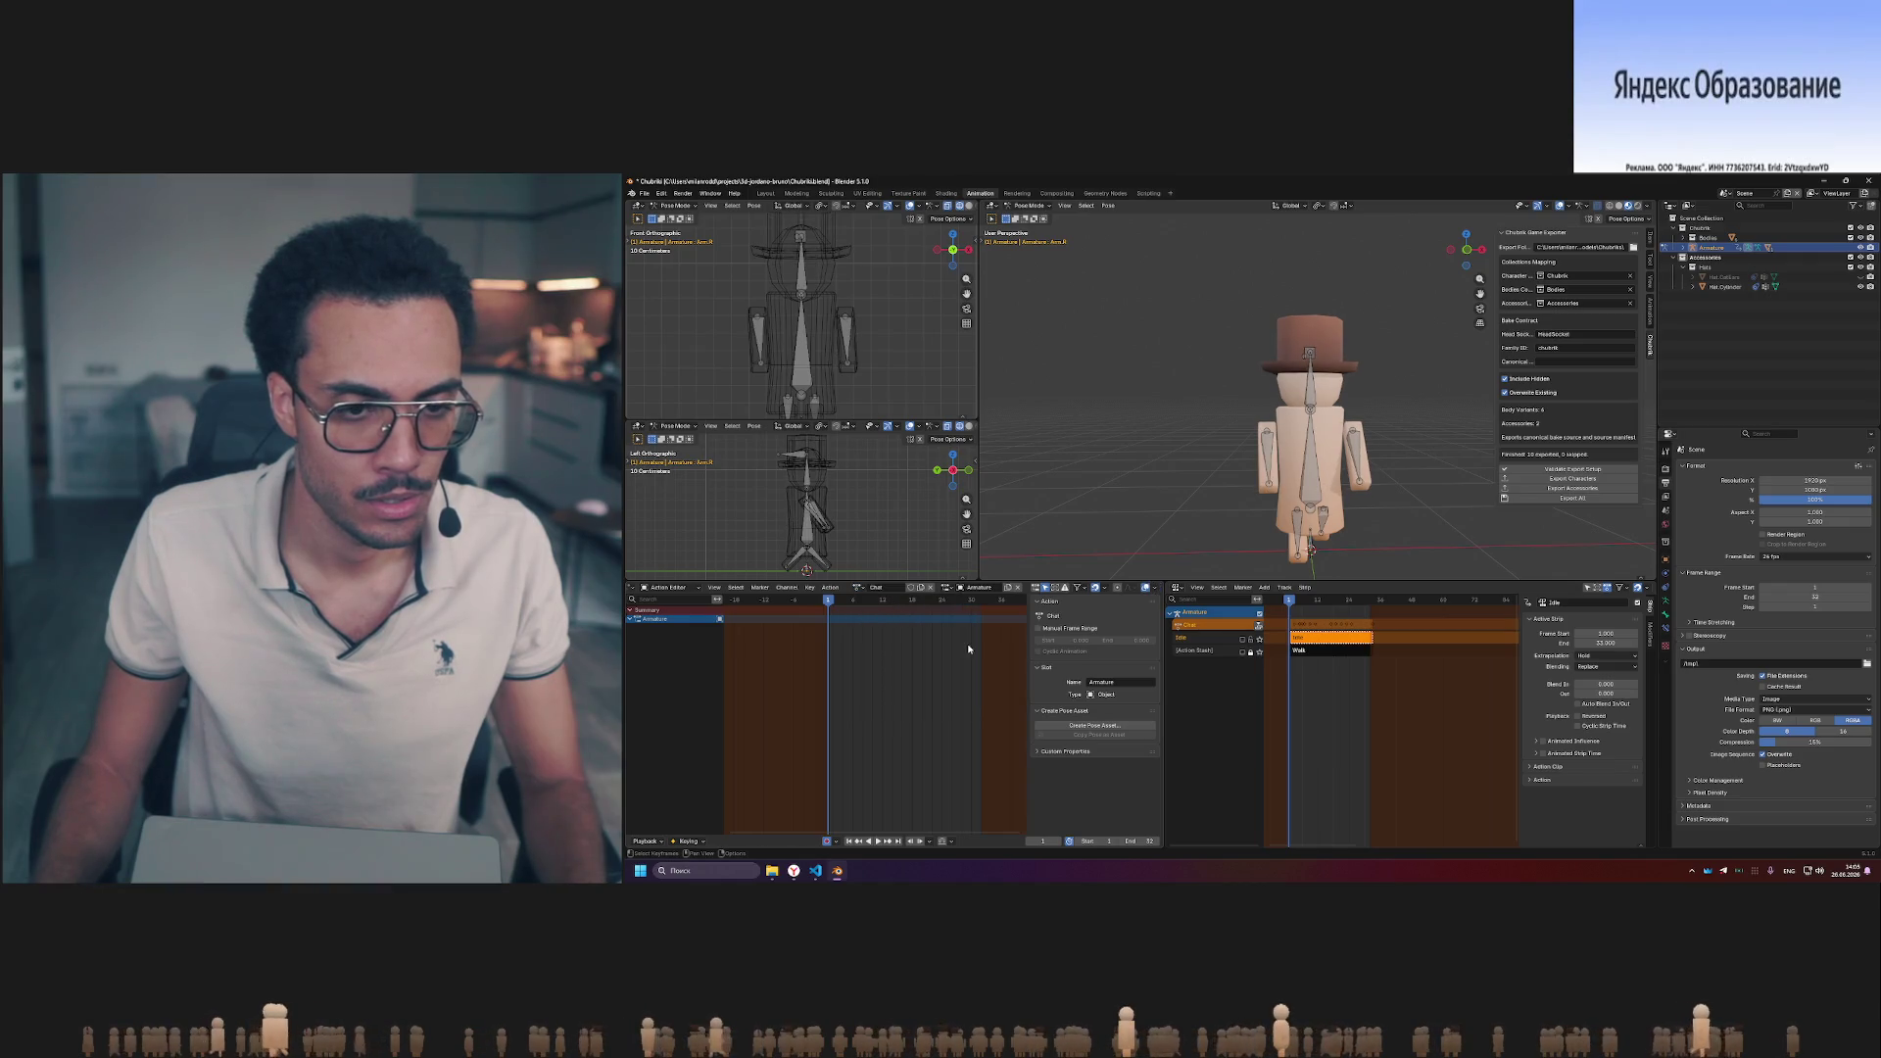
pyautogui.click(1243, 643)
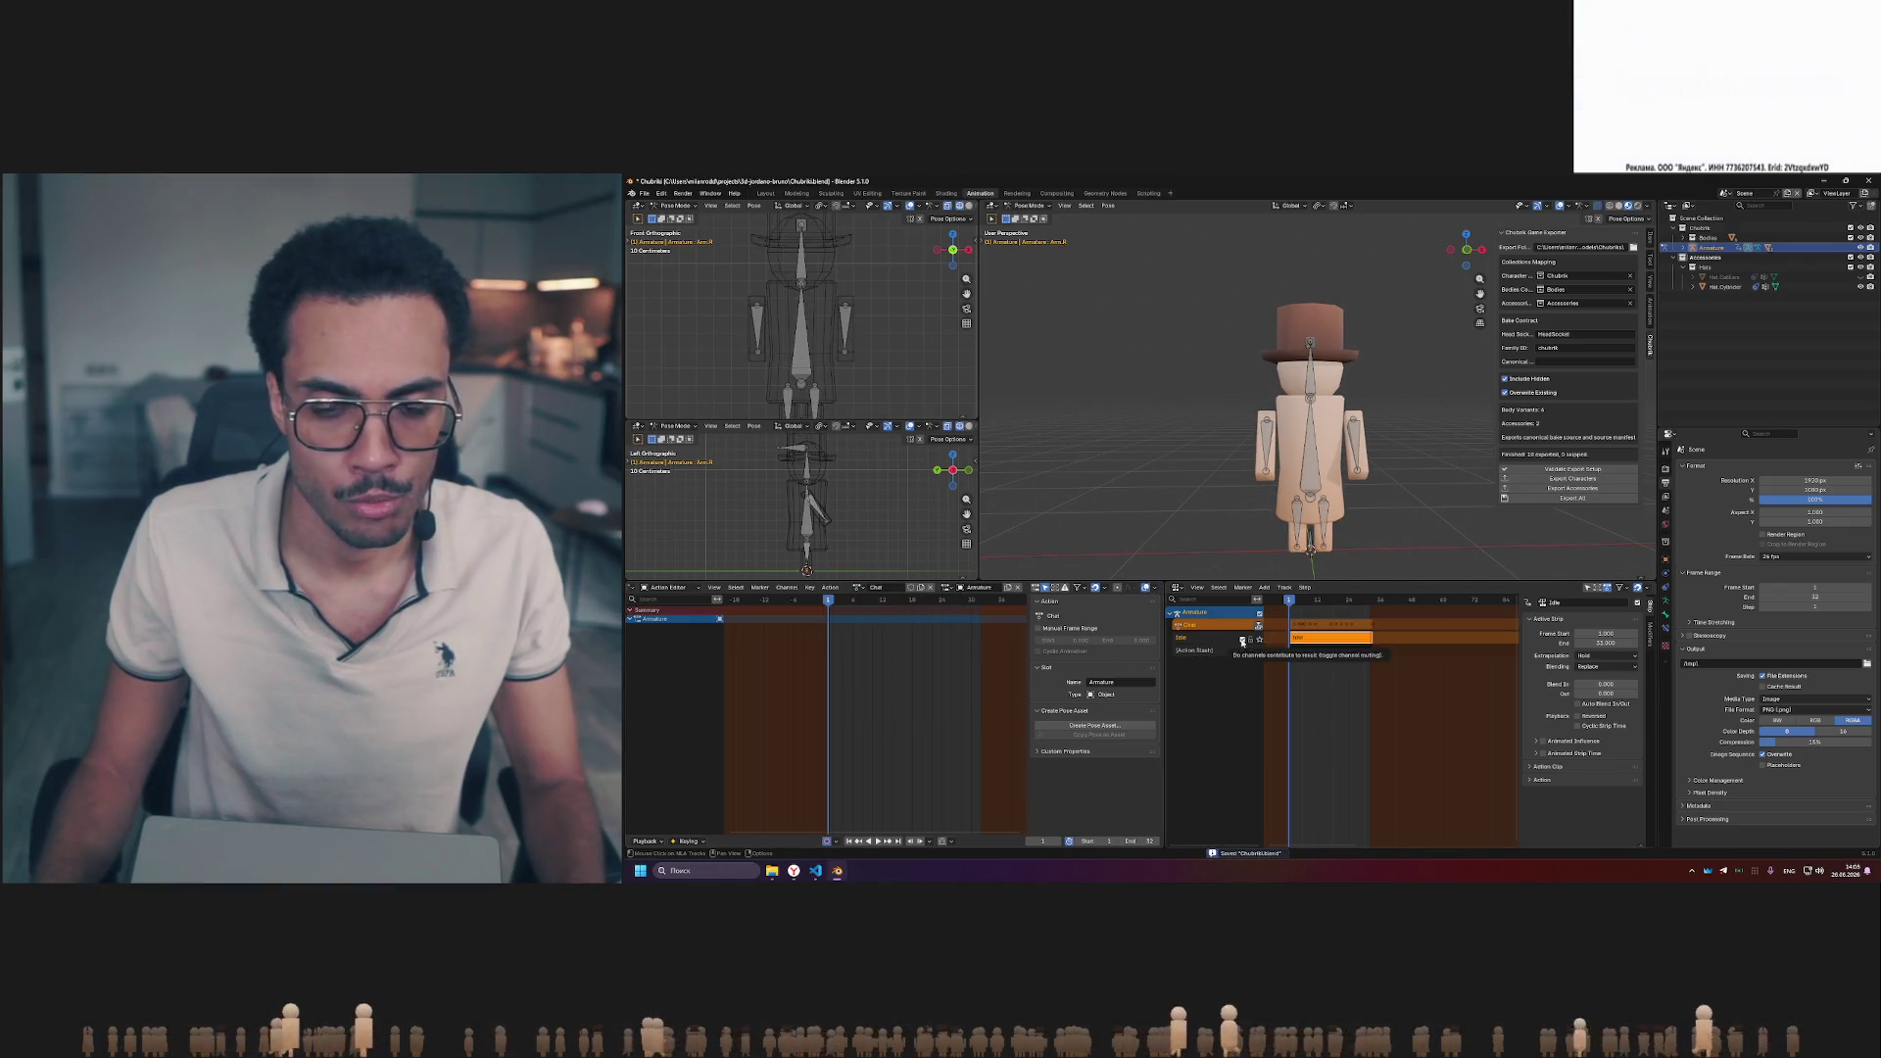
pyautogui.press('space')
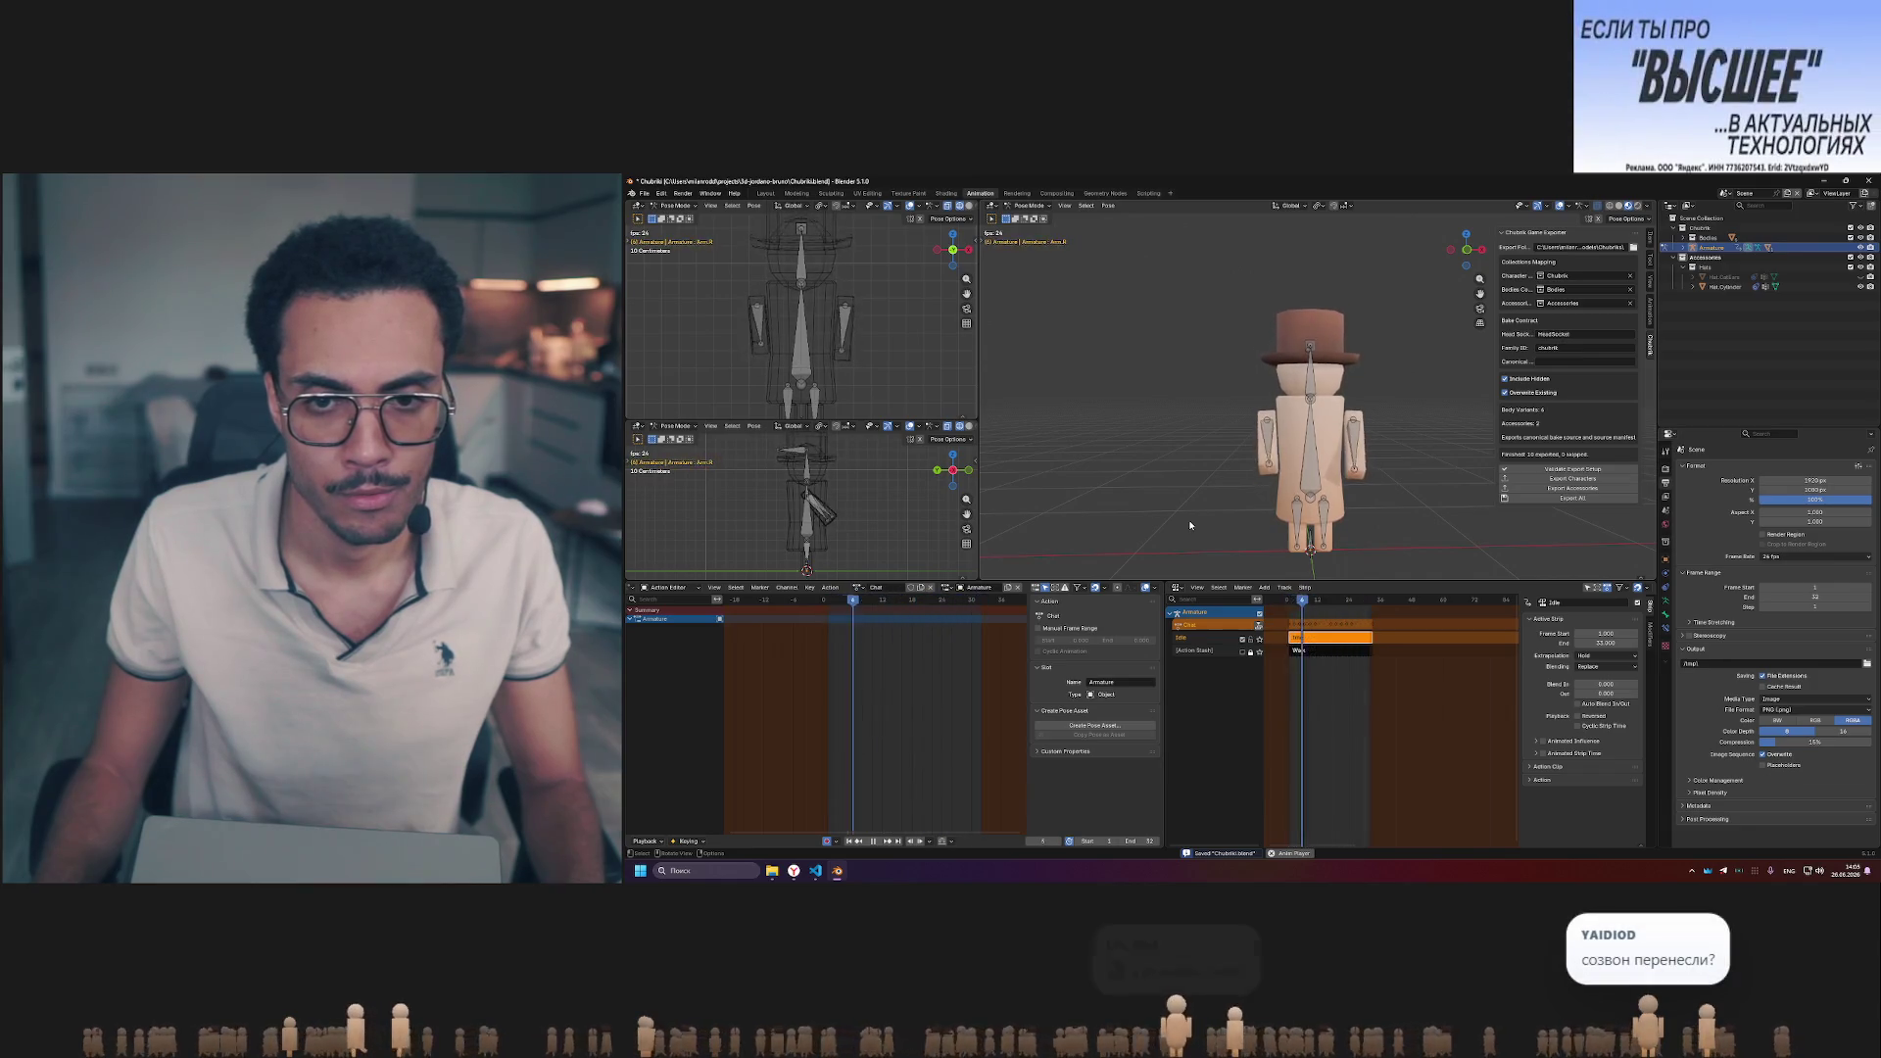
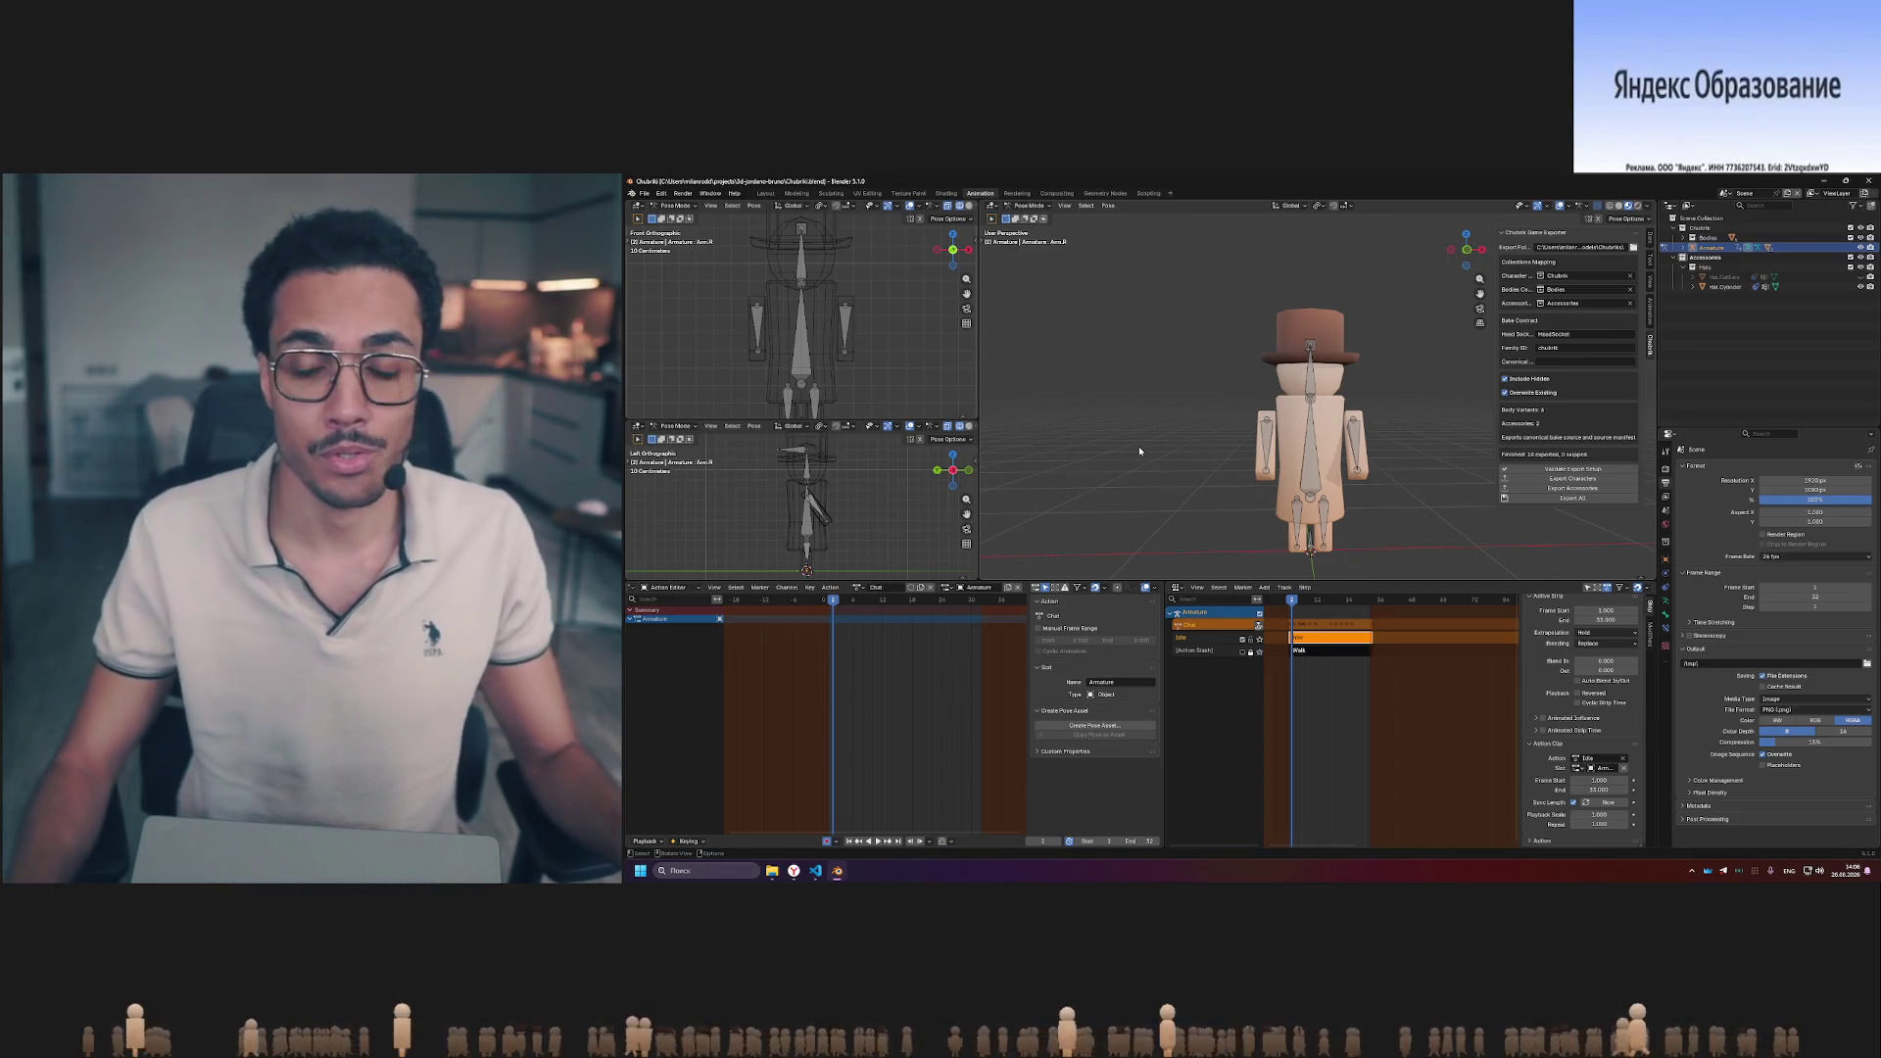
# - Run the Chubrik Game Exporter to write the six body-variant .glb files, then view the characters folder
pyautogui.moveTo(1294, 427)
pyautogui.mouseDown(button='middle')
pyautogui.moveTo(1355, 438)
pyautogui.moveTo(1328, 434)
pyautogui.moveTo(1346, 406)
pyautogui.mouseUp(button='middle')
pyautogui.click(1534, 500)
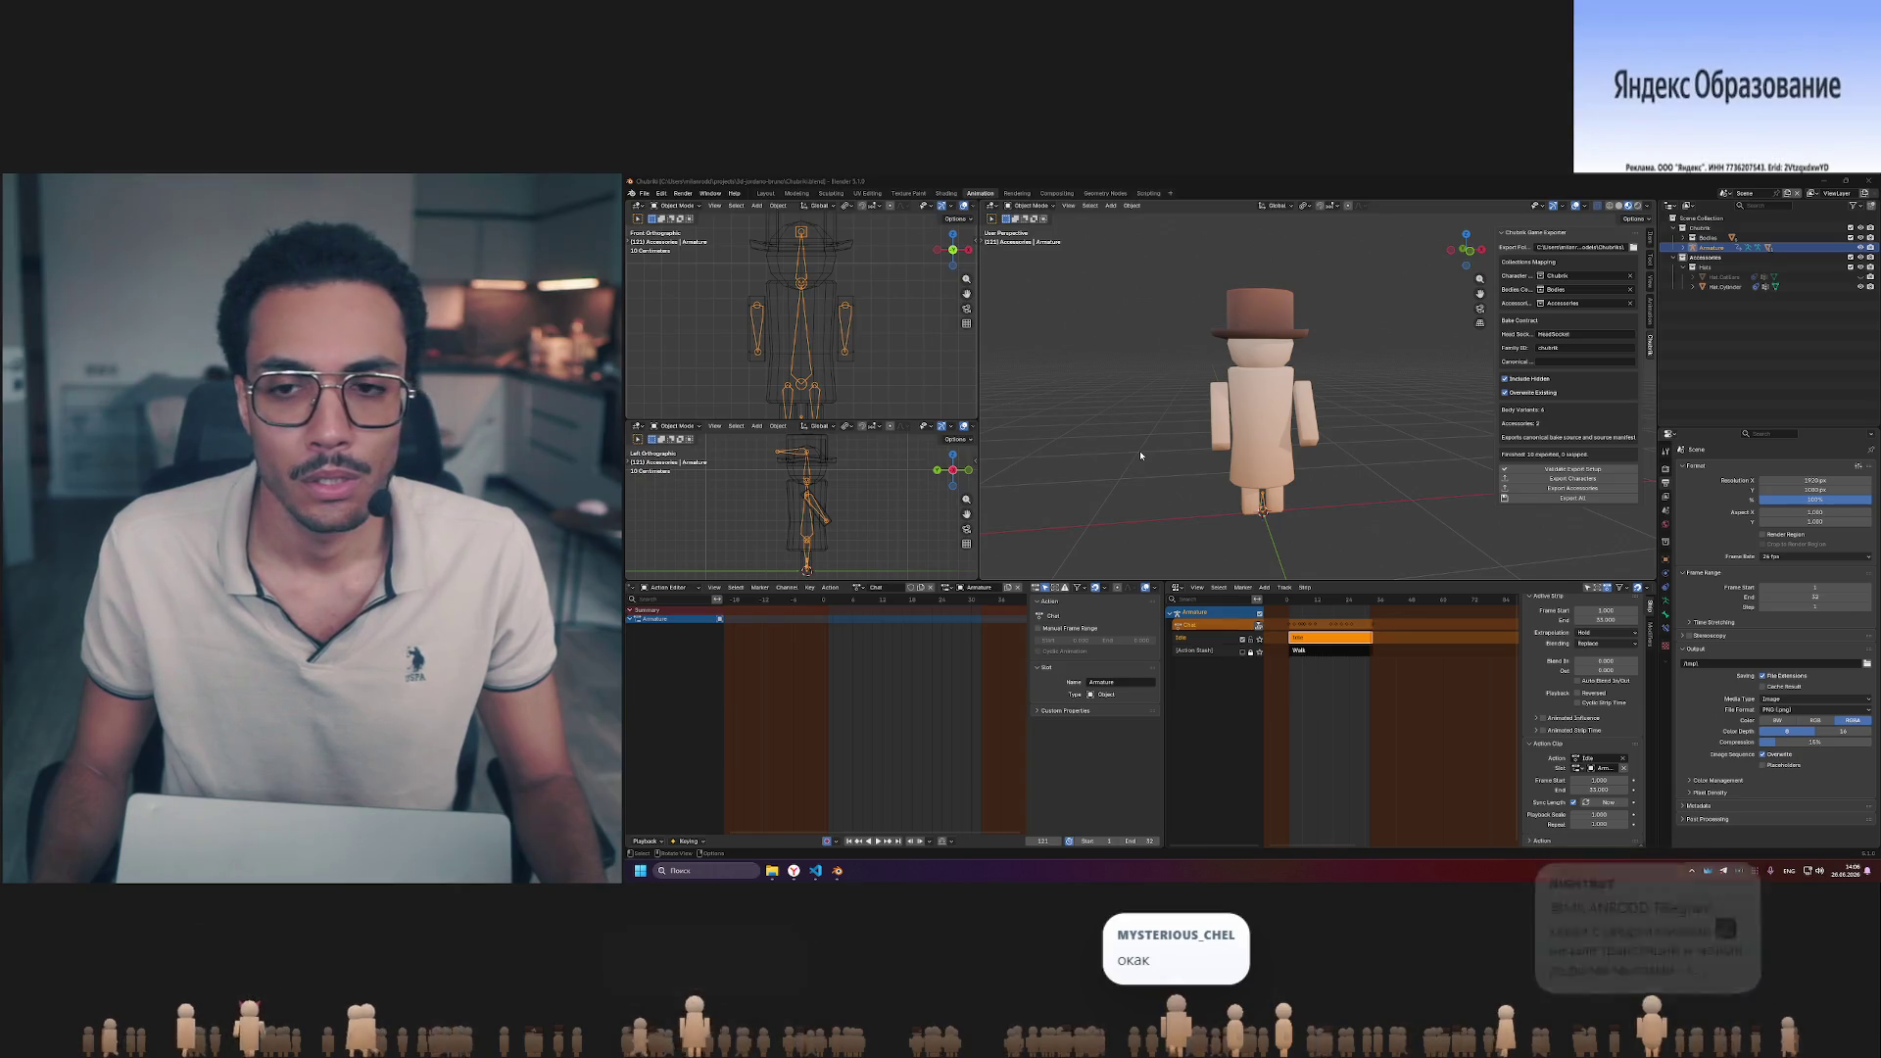
pyautogui.click(772, 870)
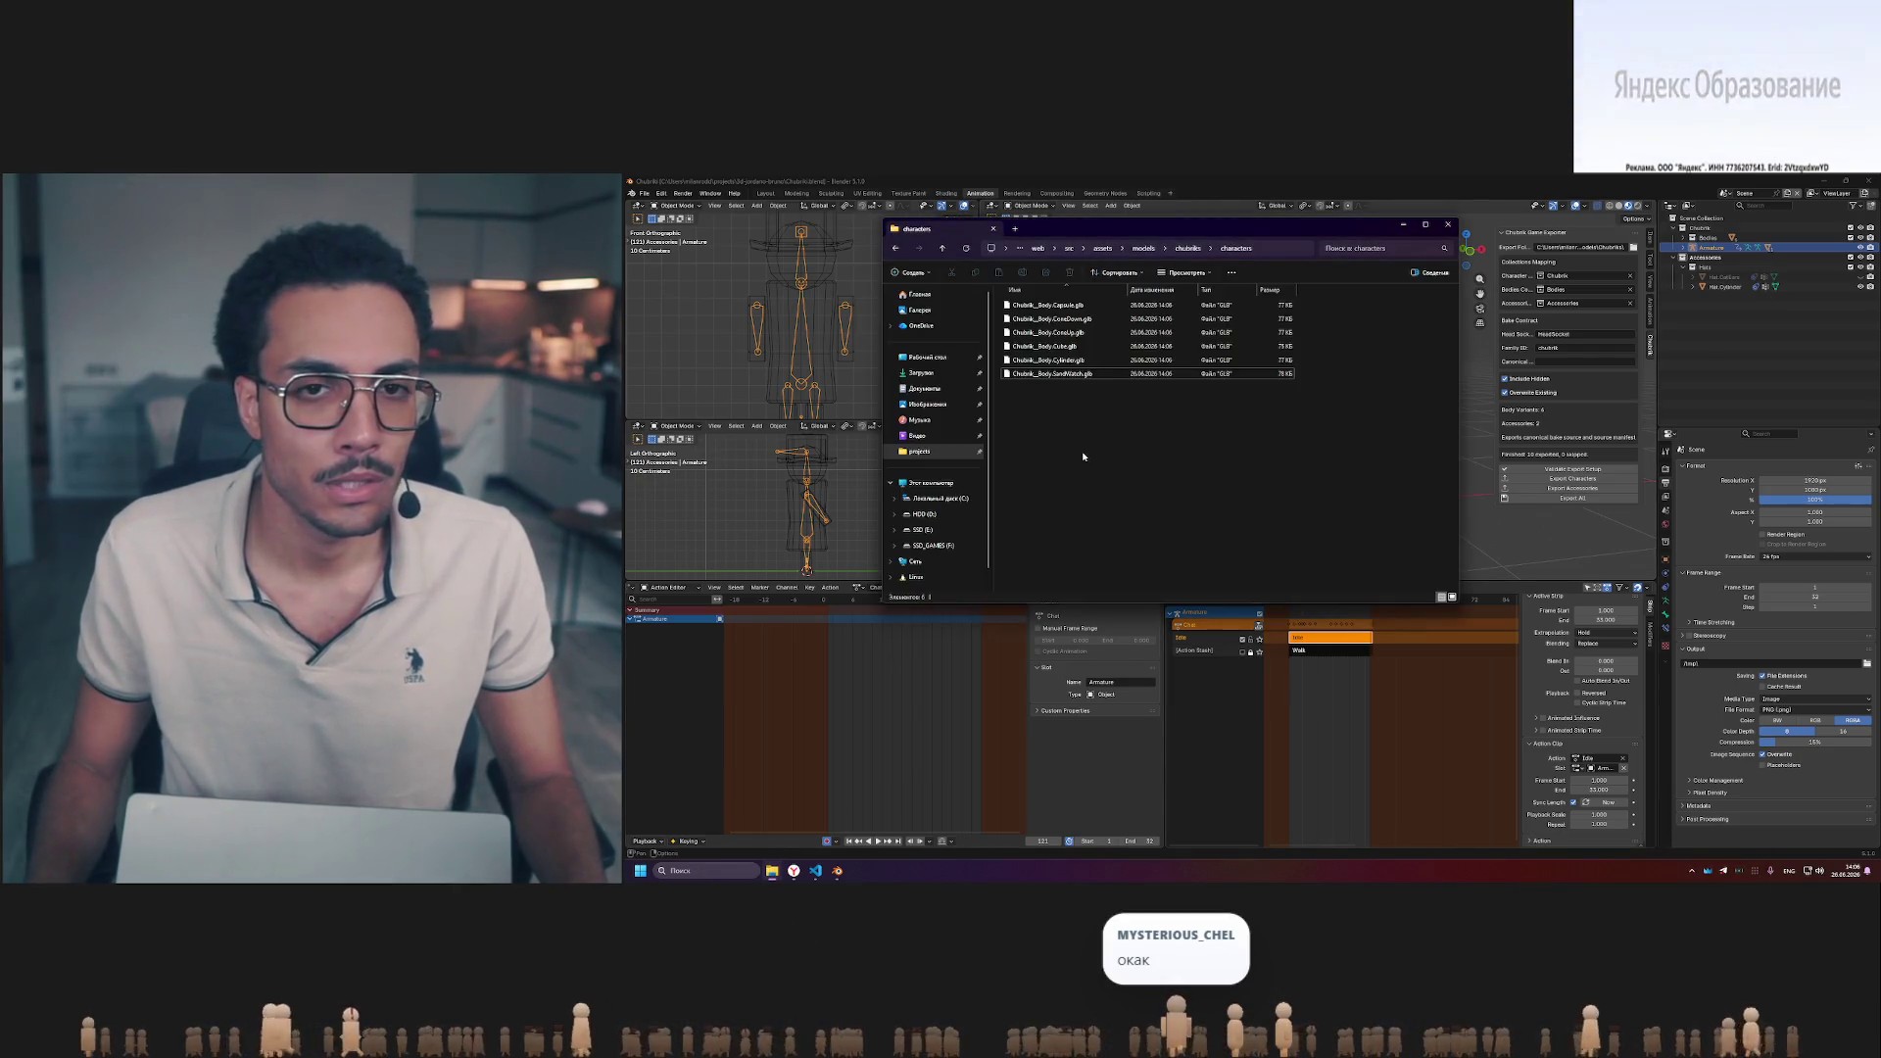
# - Review the regenerated source manifest diff in VS Code Source Control, then return to Blender
pyautogui.click(817, 872)
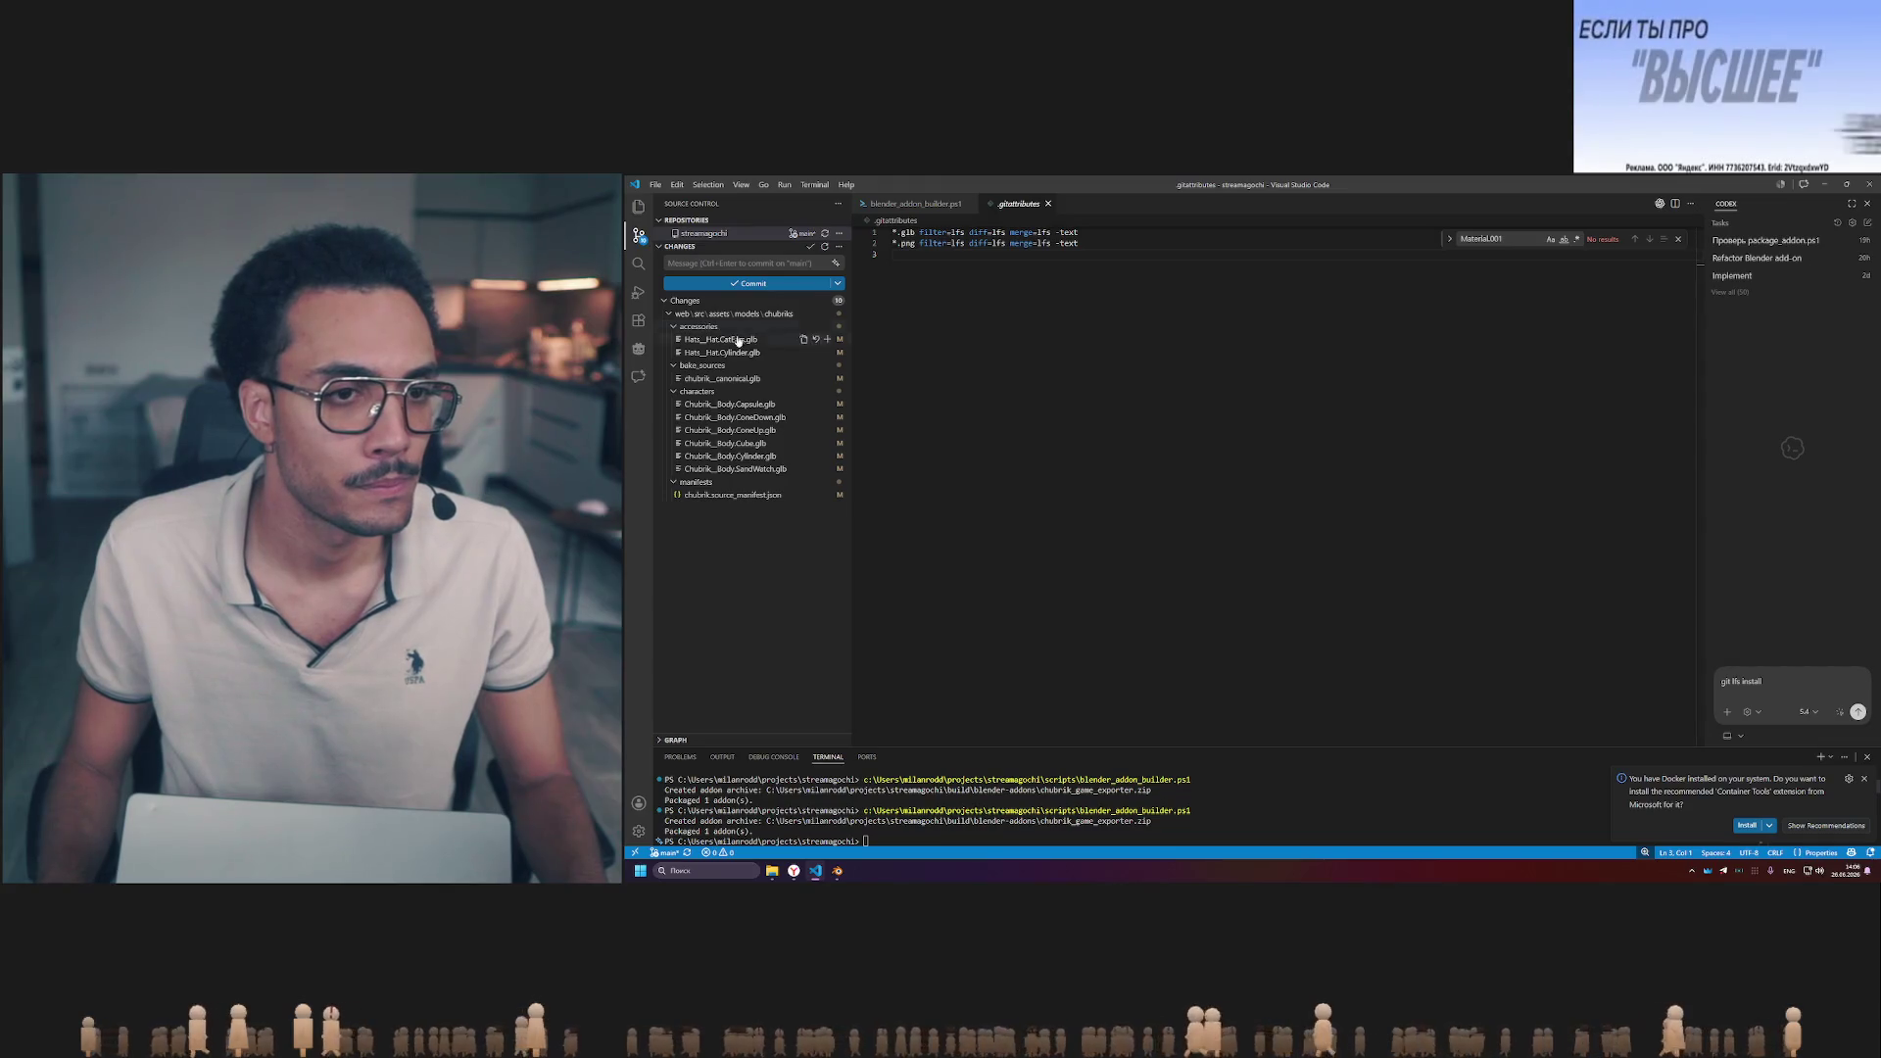
pyautogui.moveTo(850, 368); pyautogui.dragTo(851, 370)
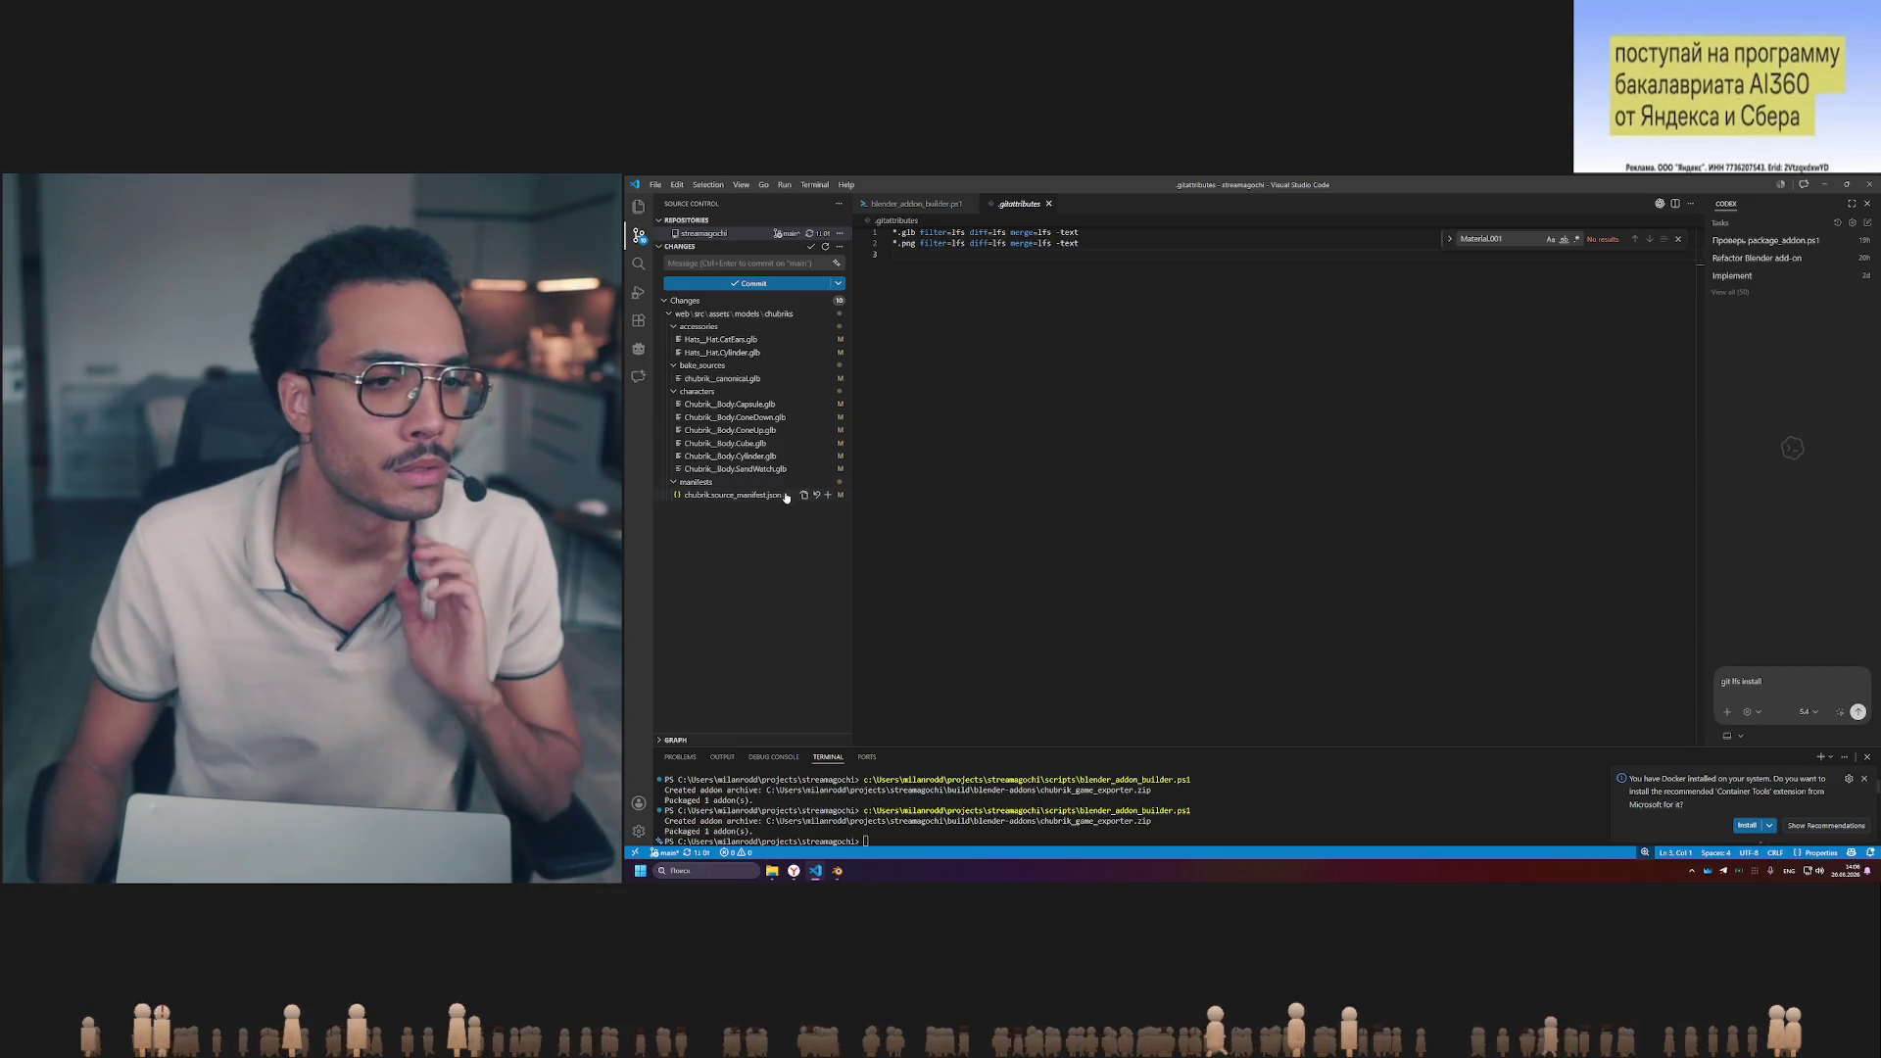
pyautogui.click(733, 496)
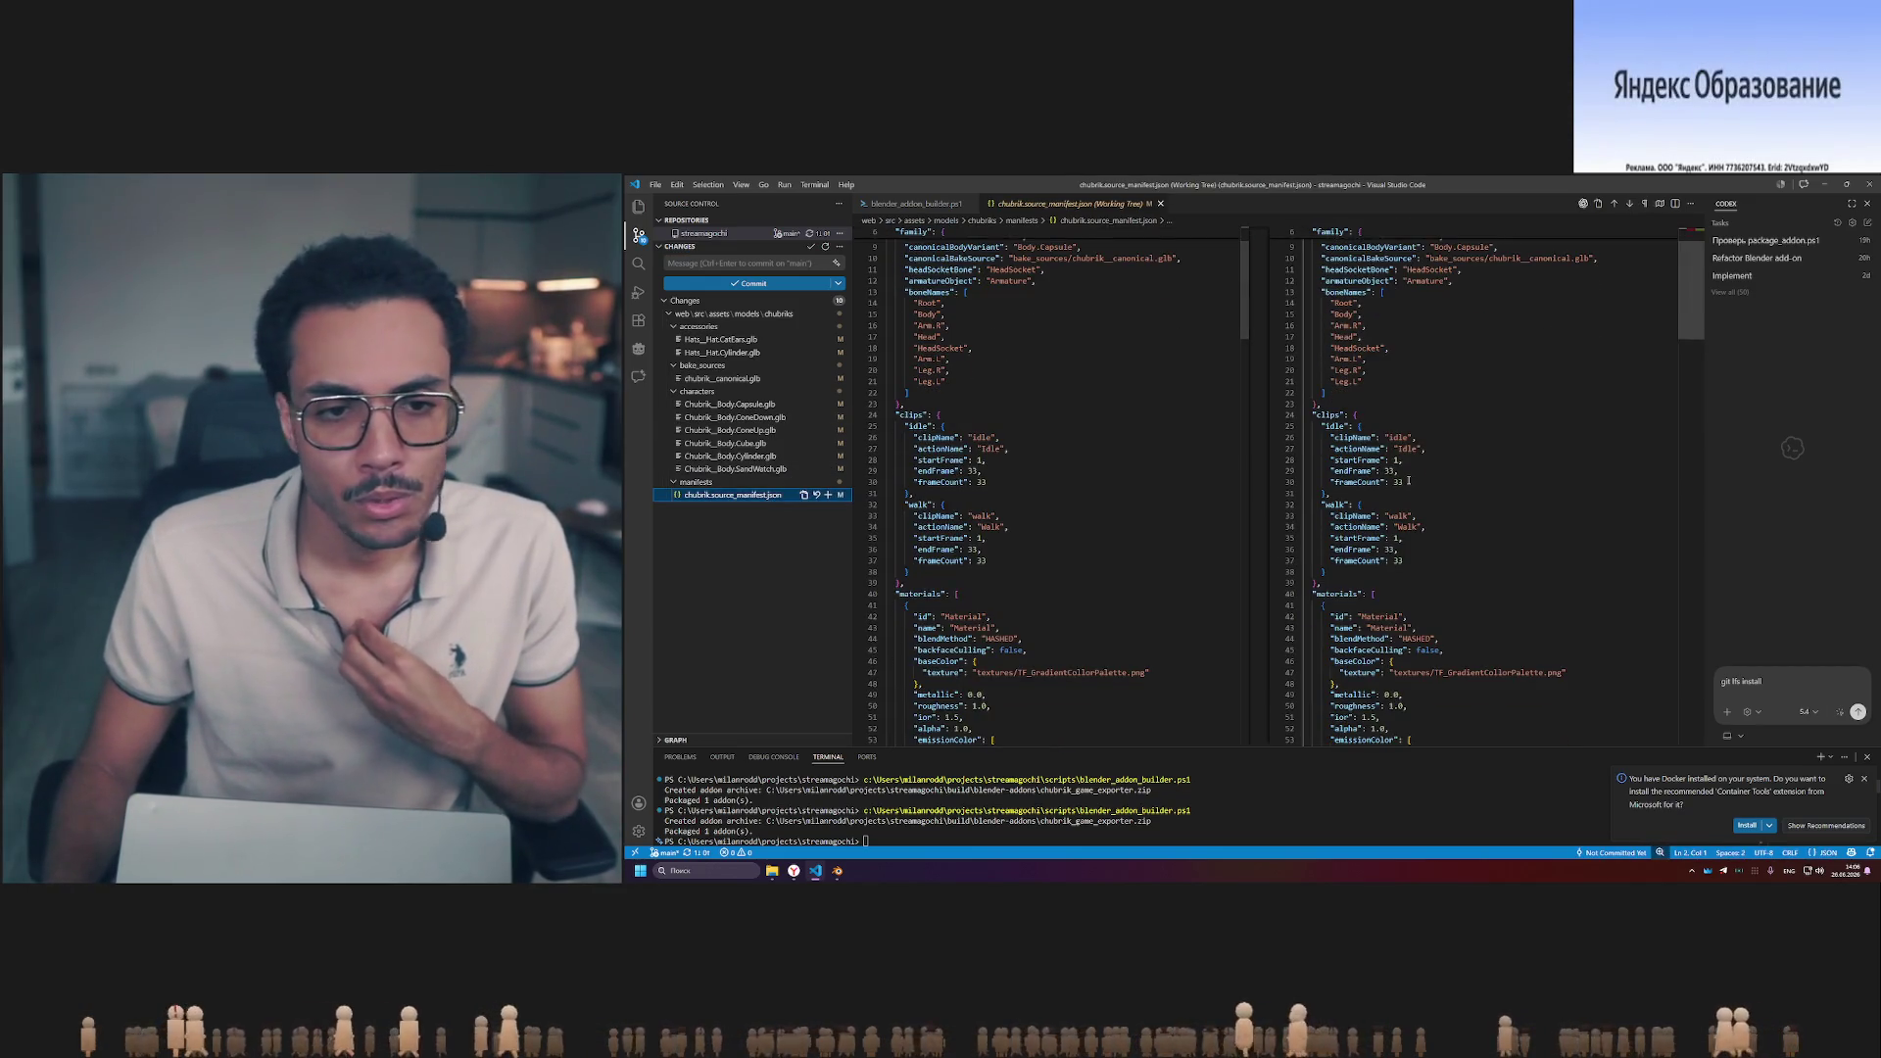
pyautogui.scroll(3, 1407, 478)
pyautogui.scroll(-10, 1407, 478)
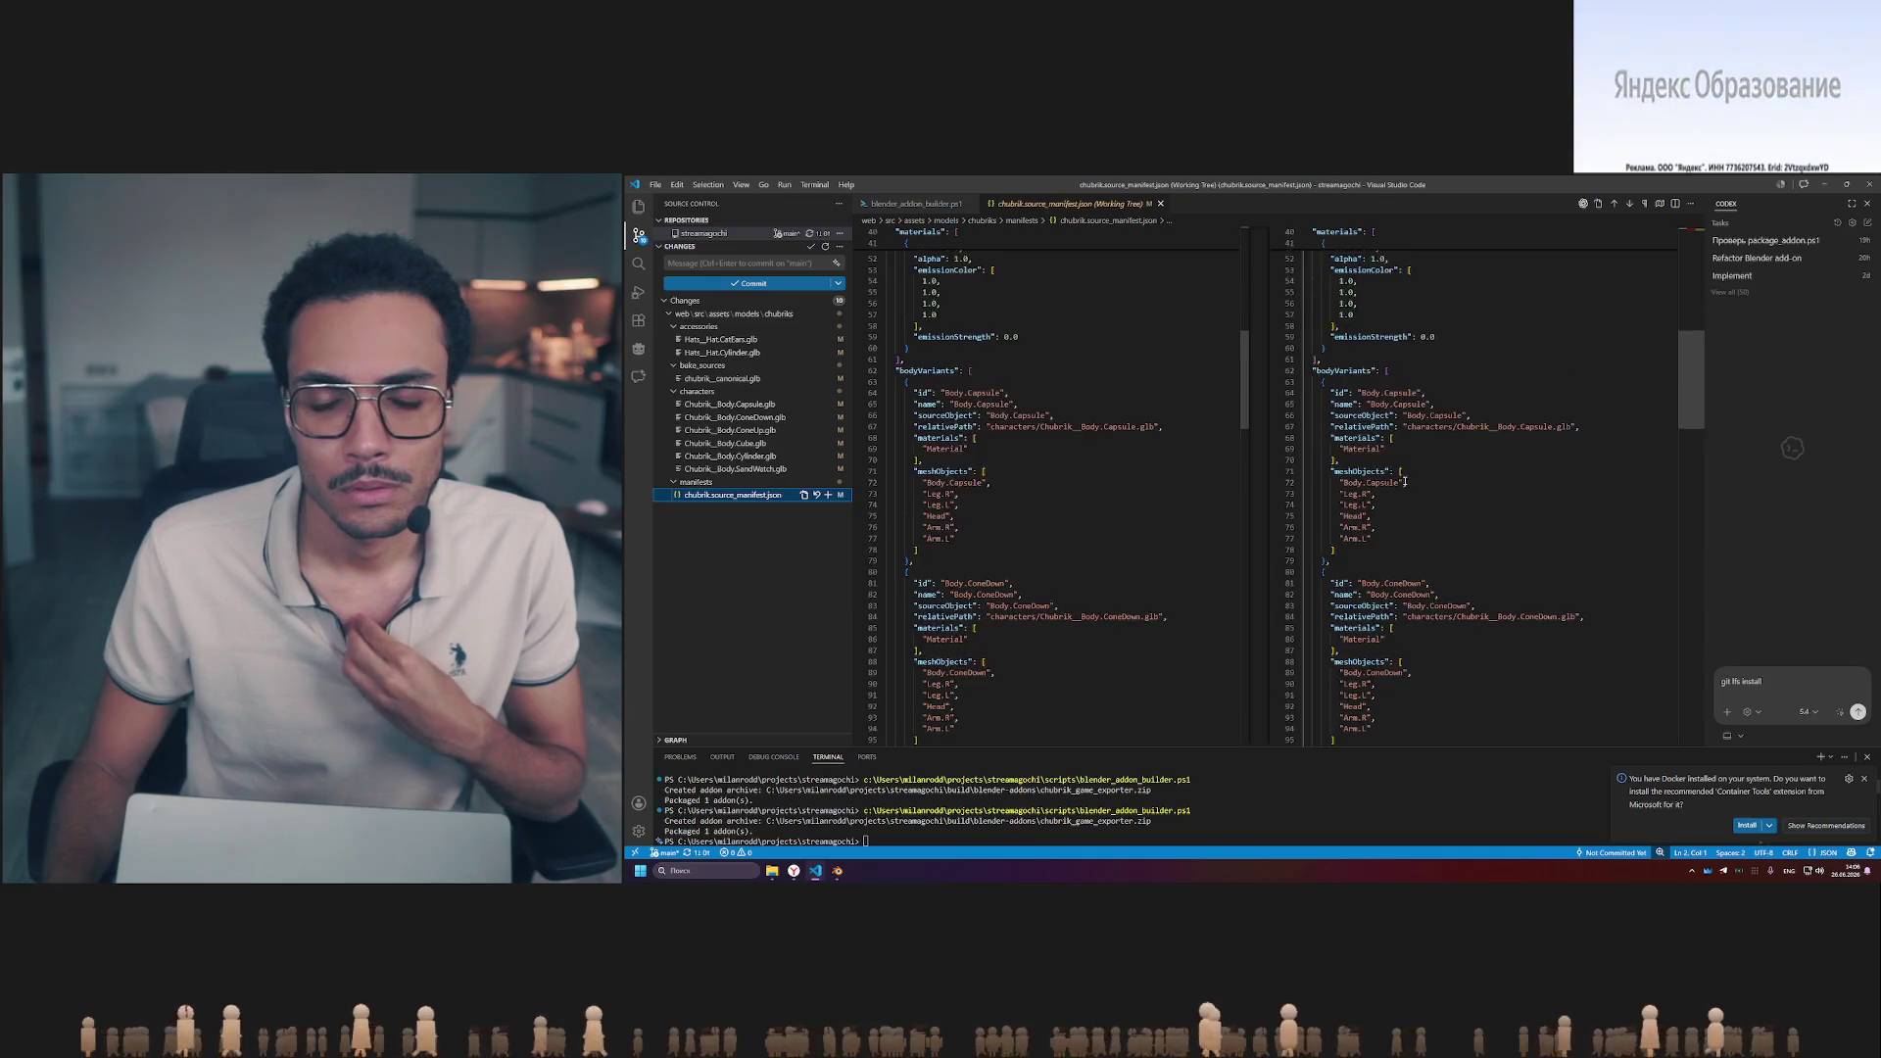
pyautogui.scroll(-10, 1407, 478)
pyautogui.scroll(-5, 1400, 482)
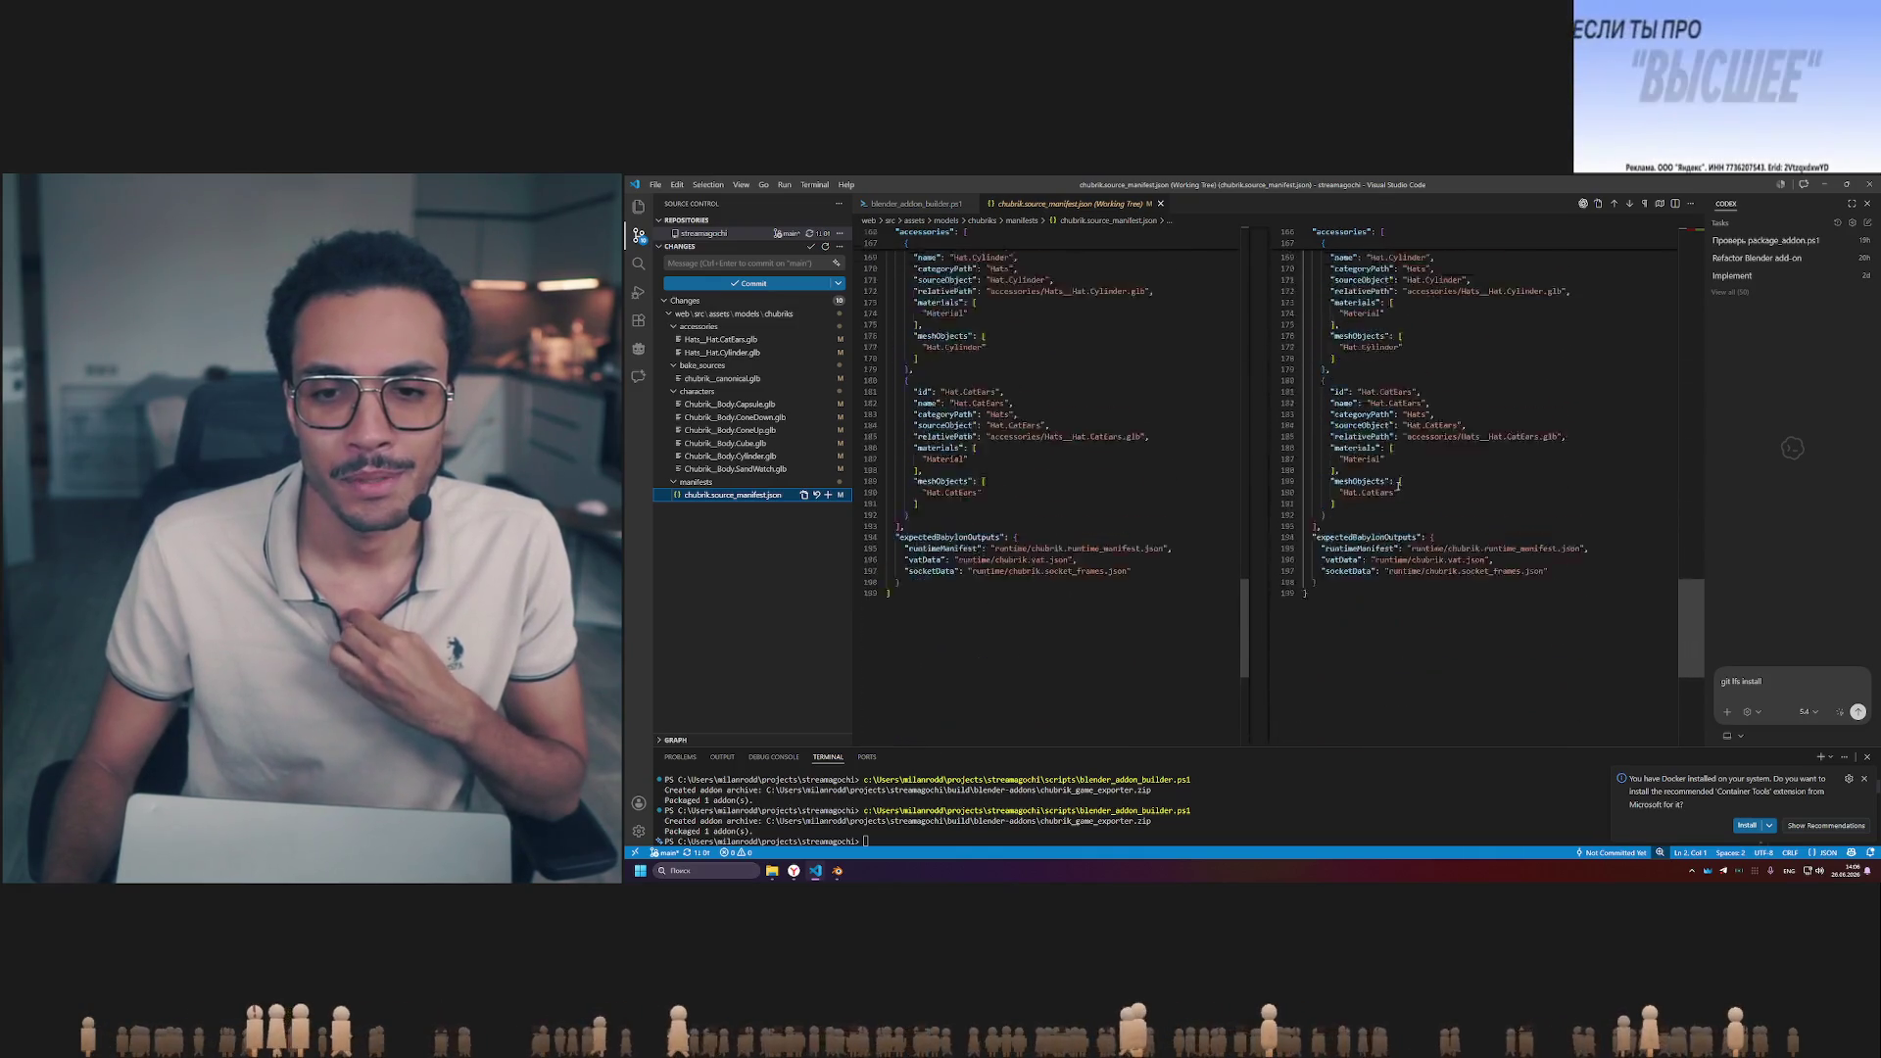
pyautogui.scroll(-5, 1400, 482)
pyautogui.scroll(10, 1386, 480)
pyautogui.scroll(10, 1386, 479)
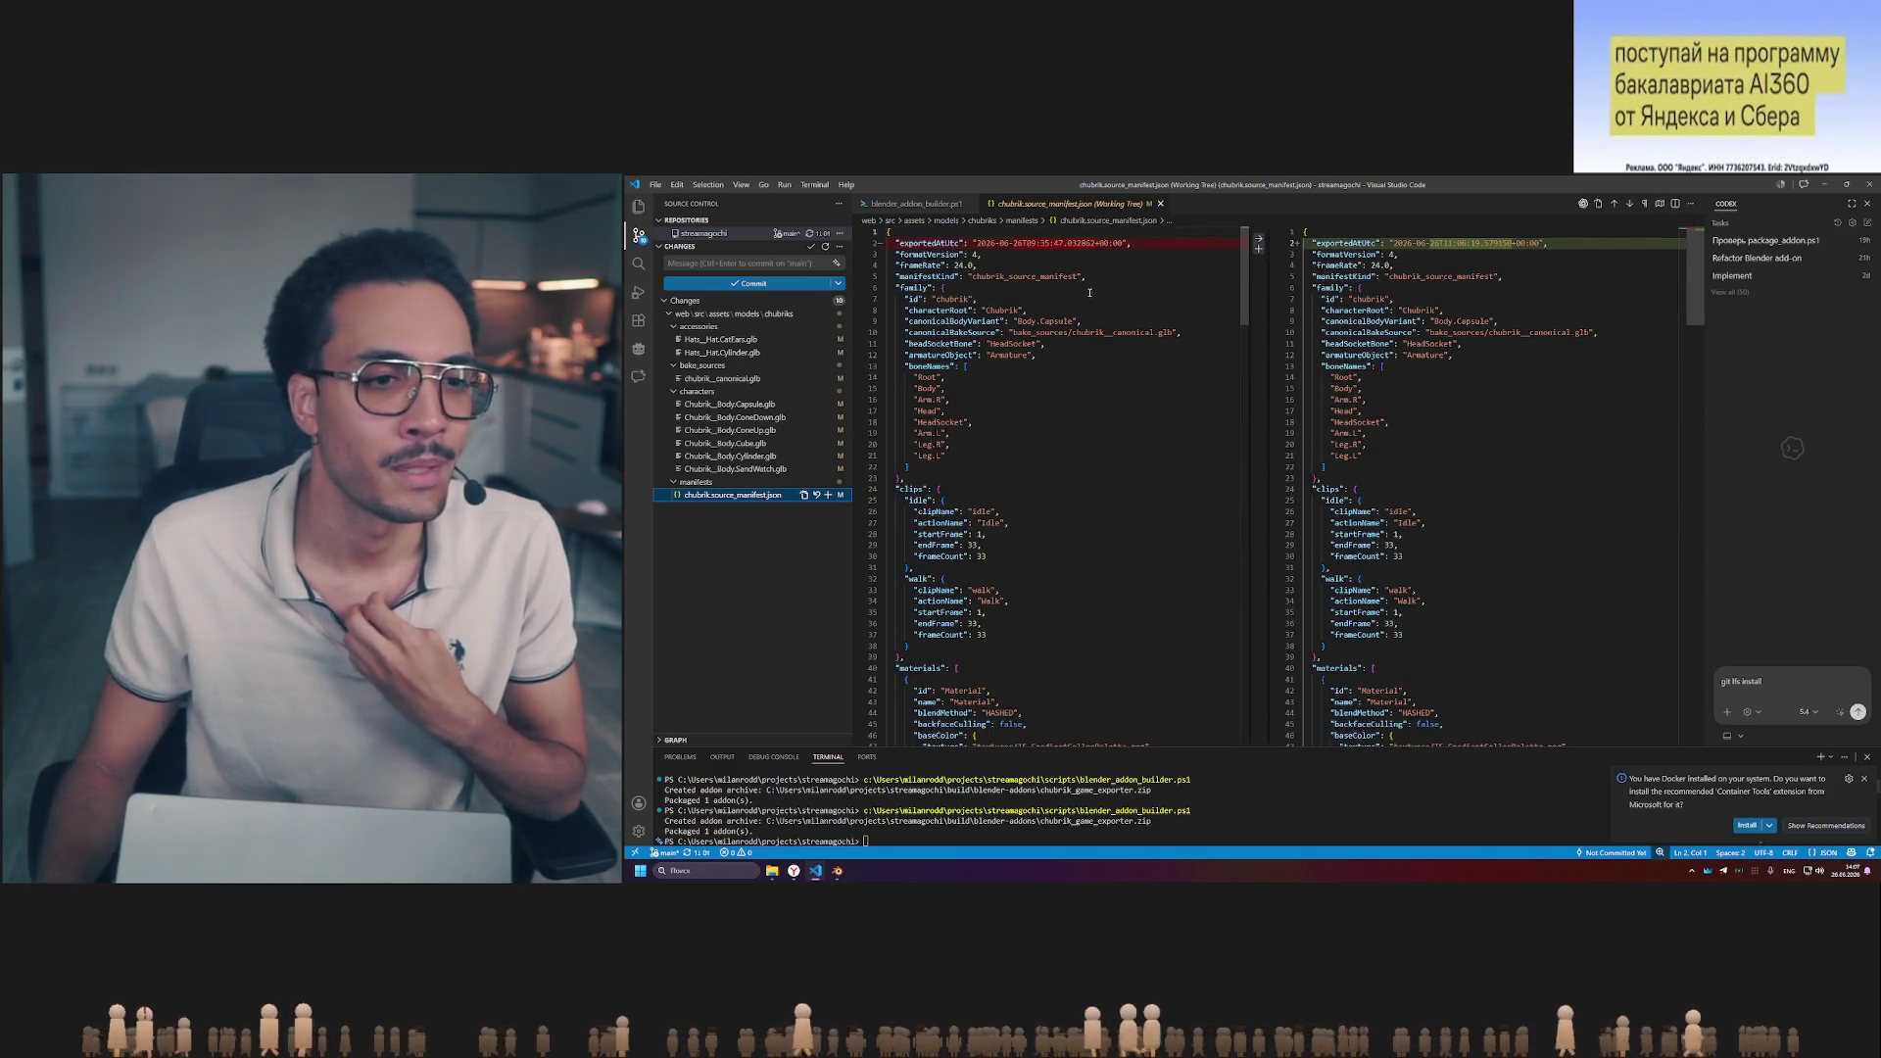
pyautogui.hotkey('alt', 'Tab')
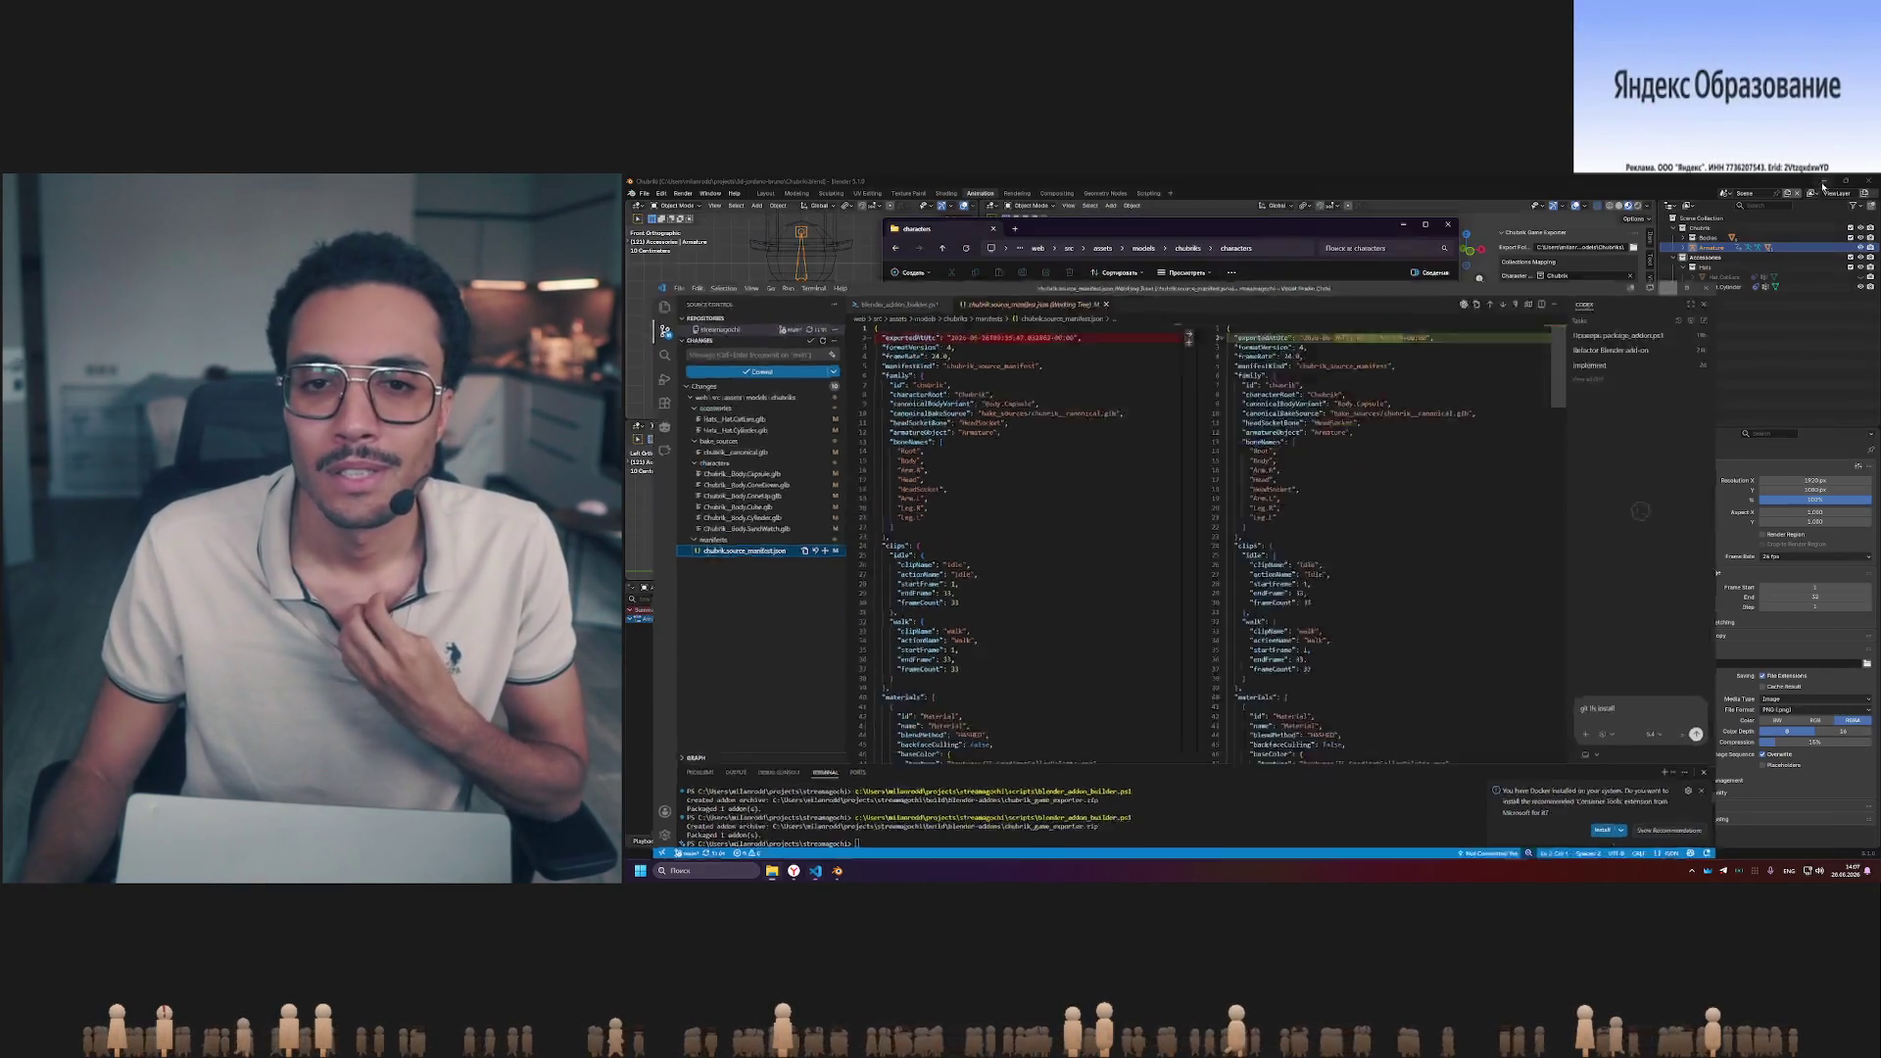
pyautogui.click(1400, 228)
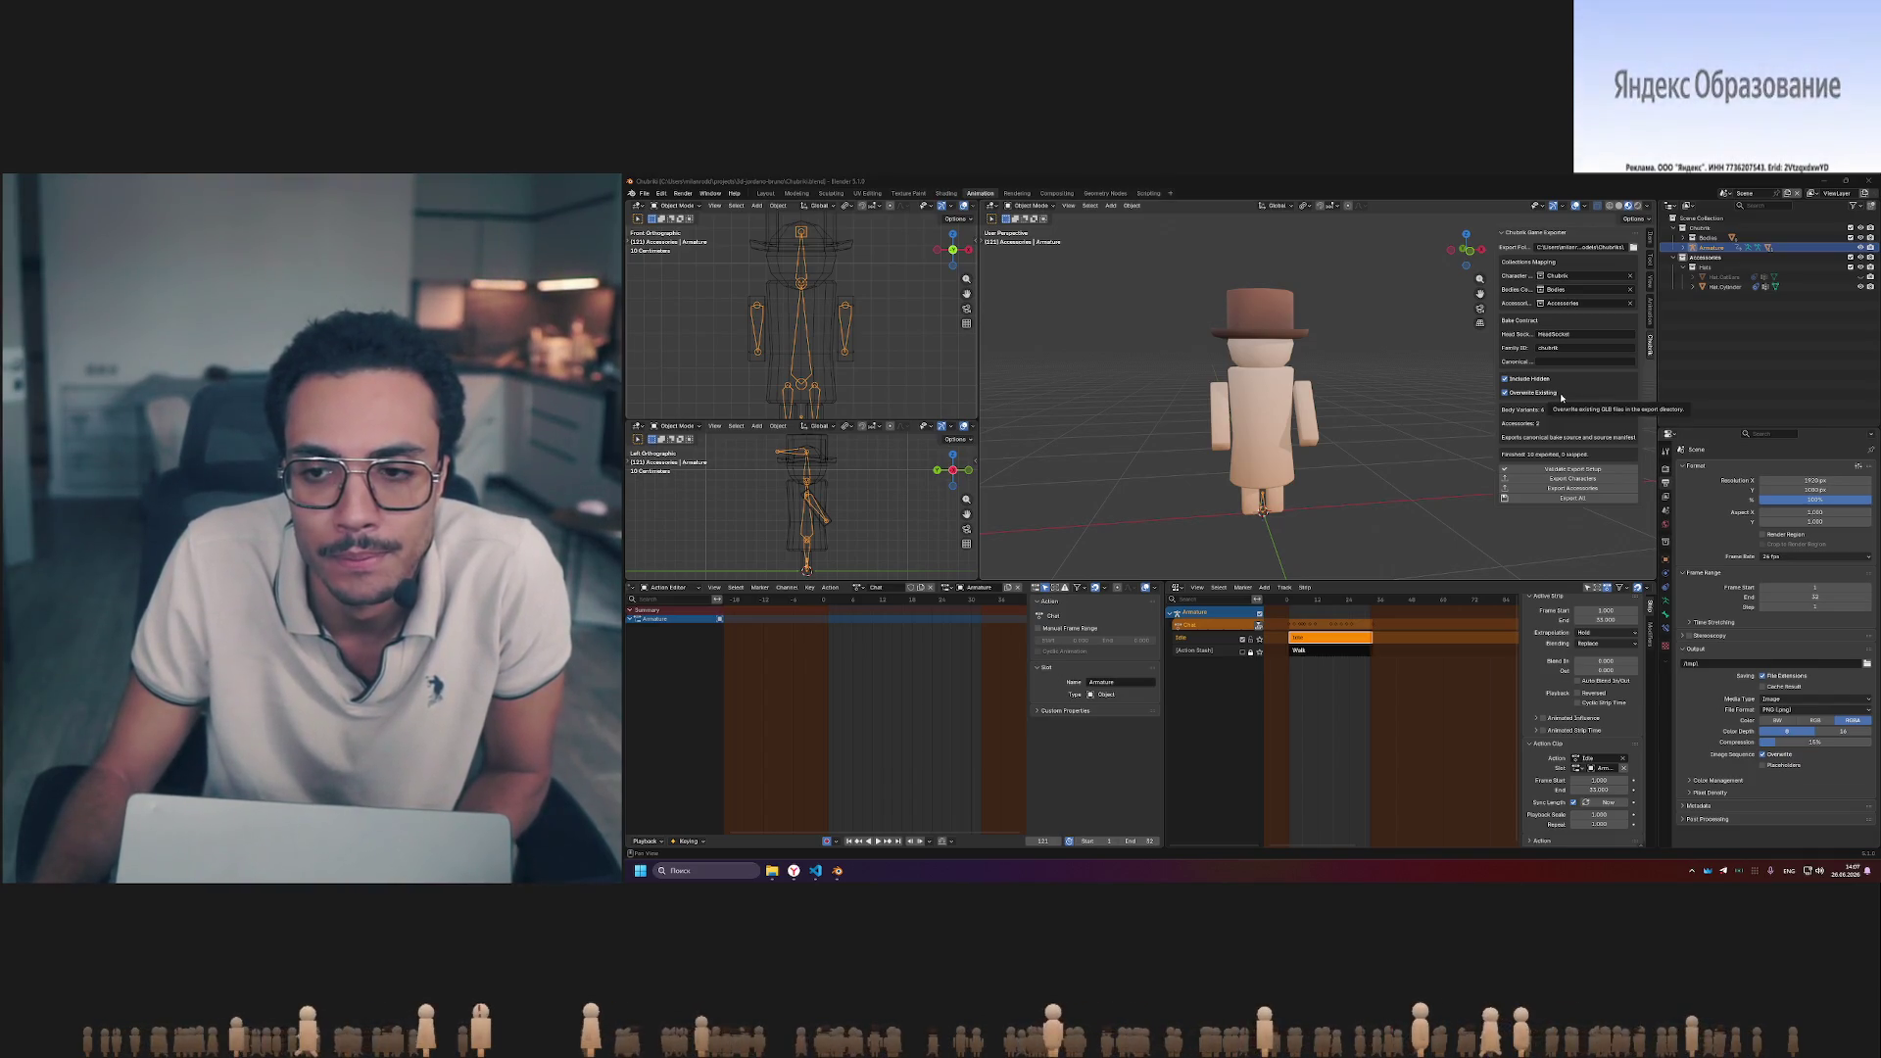
# - Check the animation action list, save Chubrik.blend and minimize Blender to the desktop
pyautogui.click(875, 587)
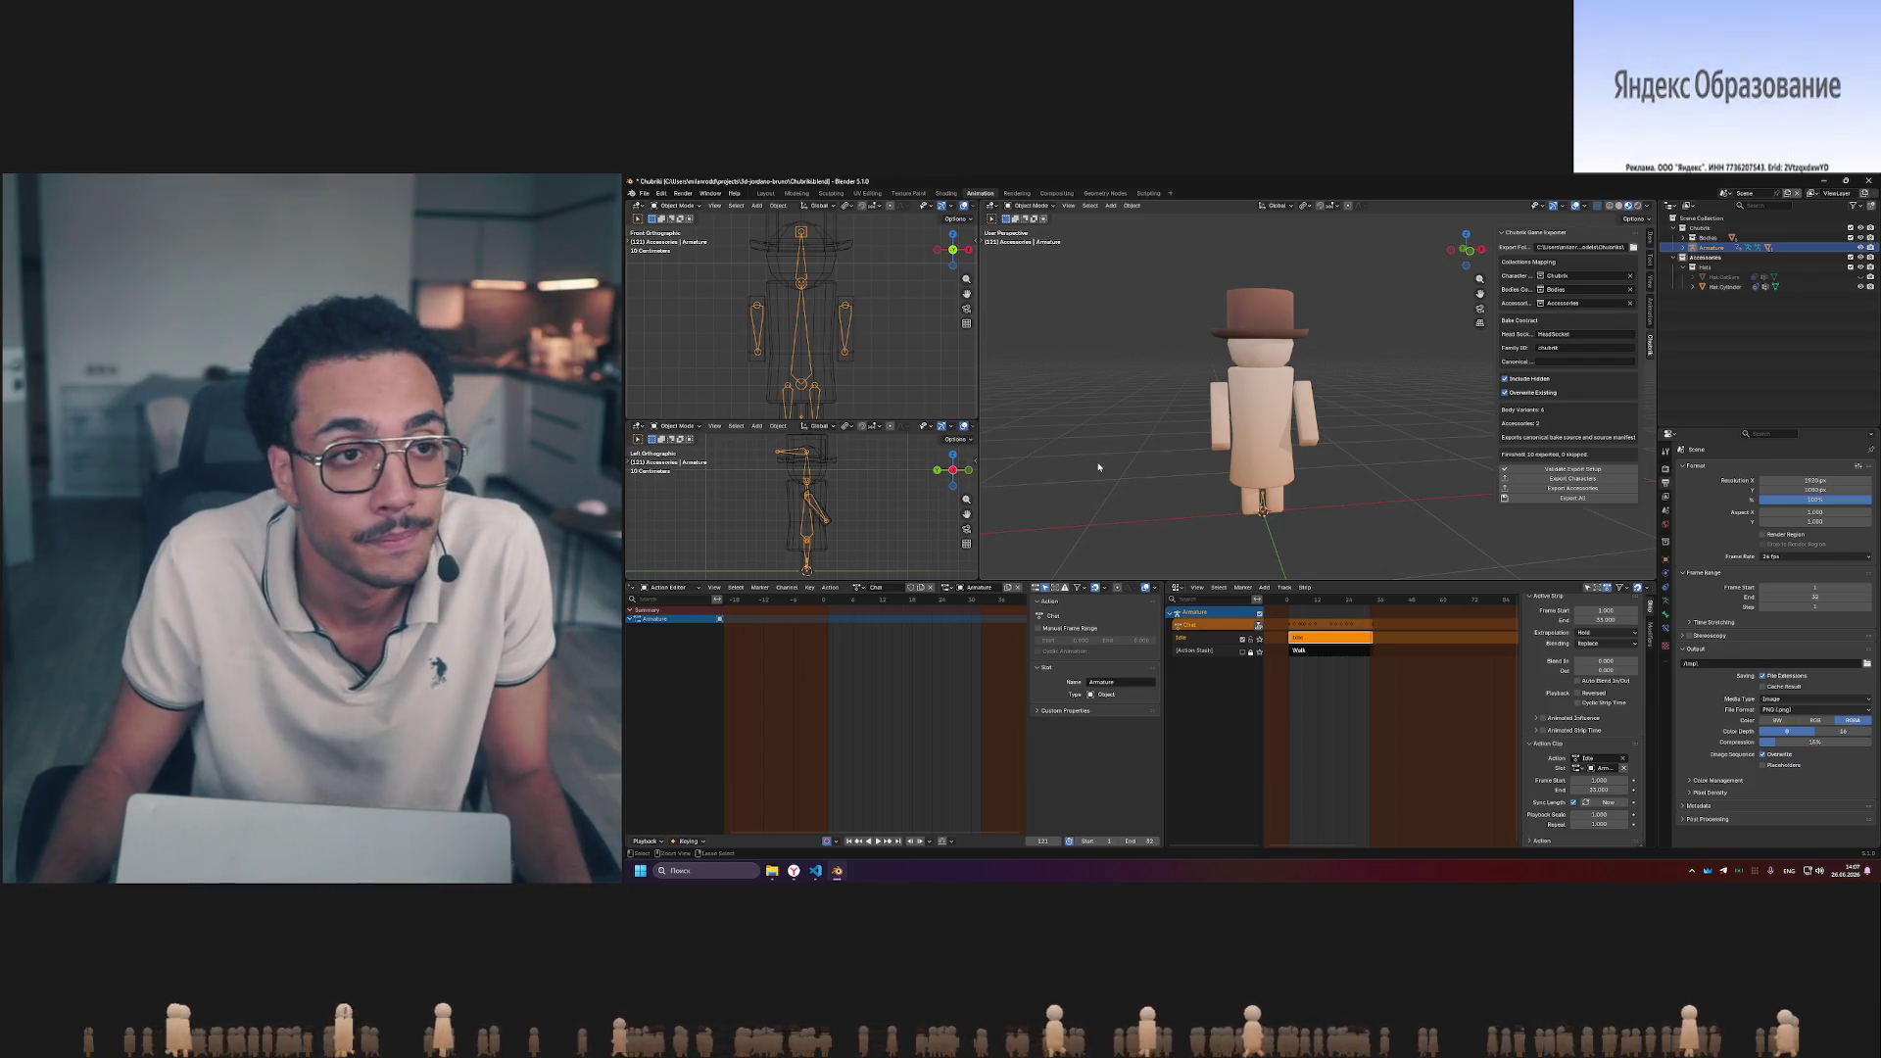
pyautogui.hotkey('ctrl', 's')
pyautogui.click(1868, 180)
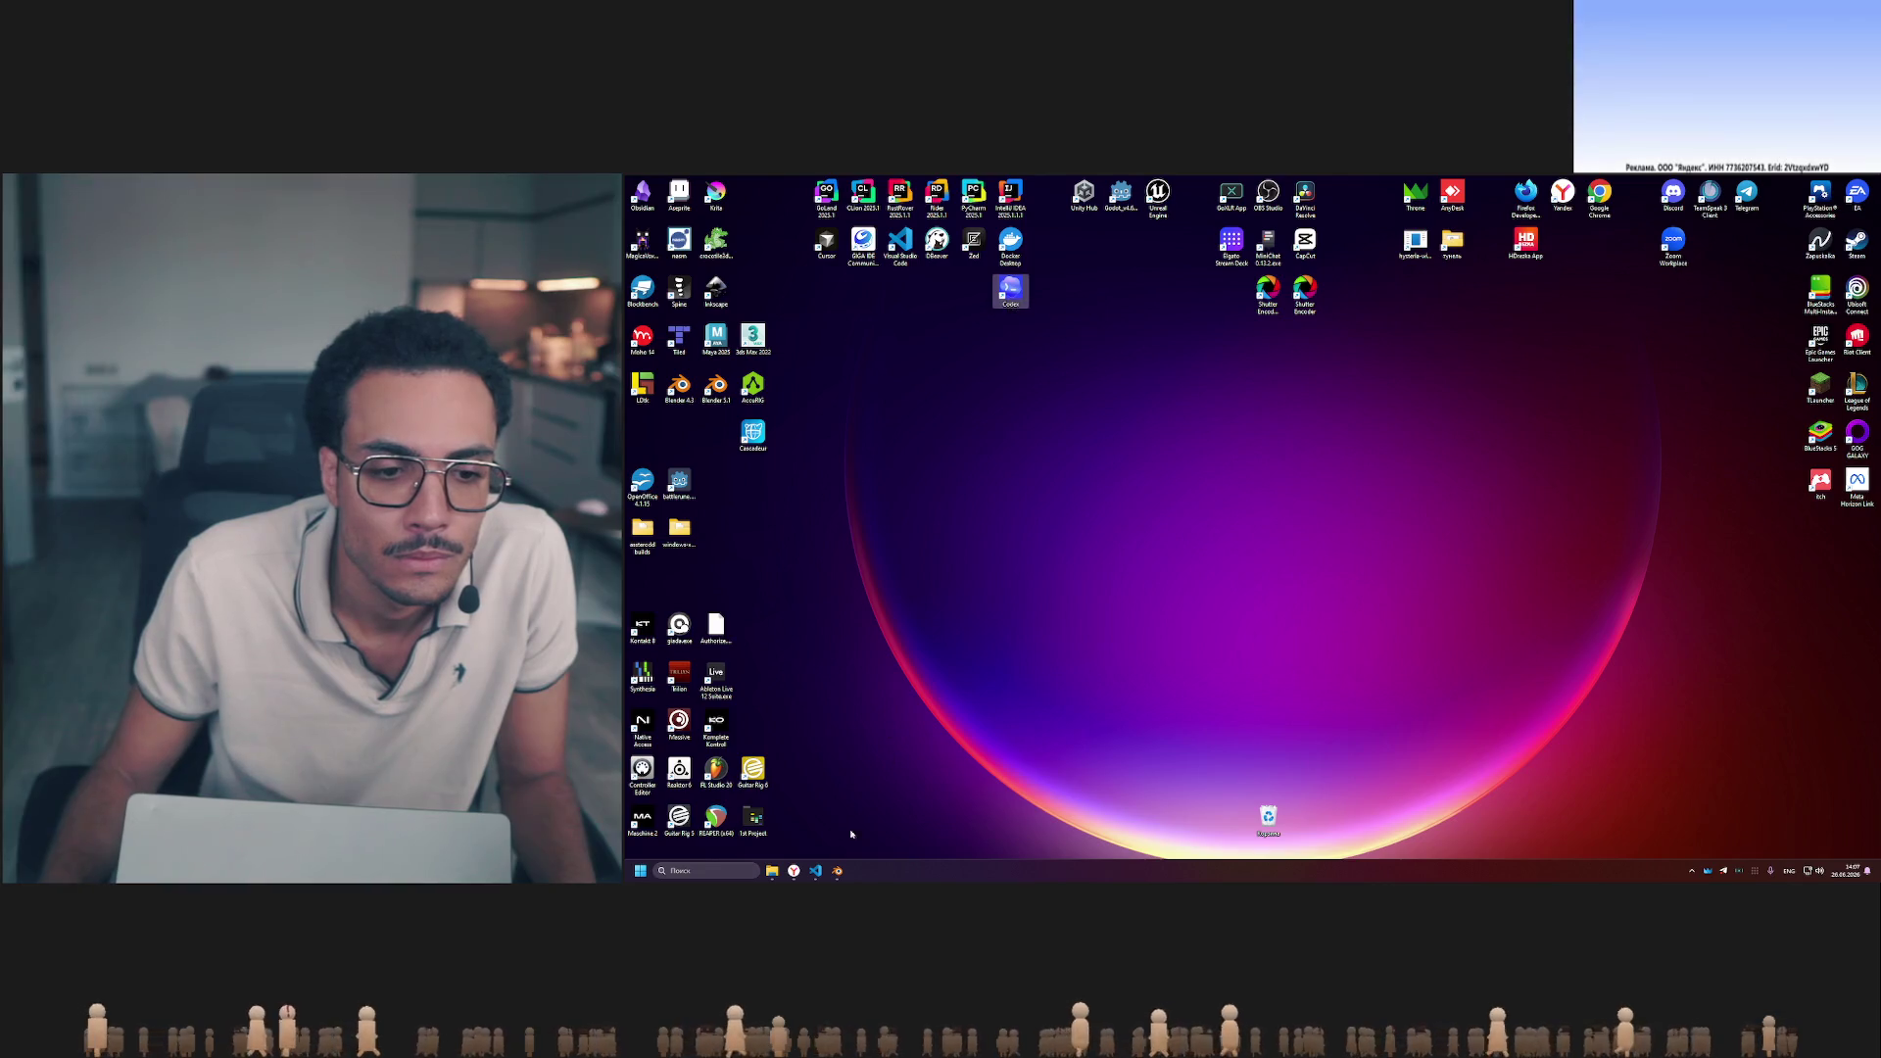
# - Launch Codex maximized, start dictating a new streamagochi request, and bring the manifest diff back up
pyautogui.click(839, 870)
pyautogui.click(858, 871)
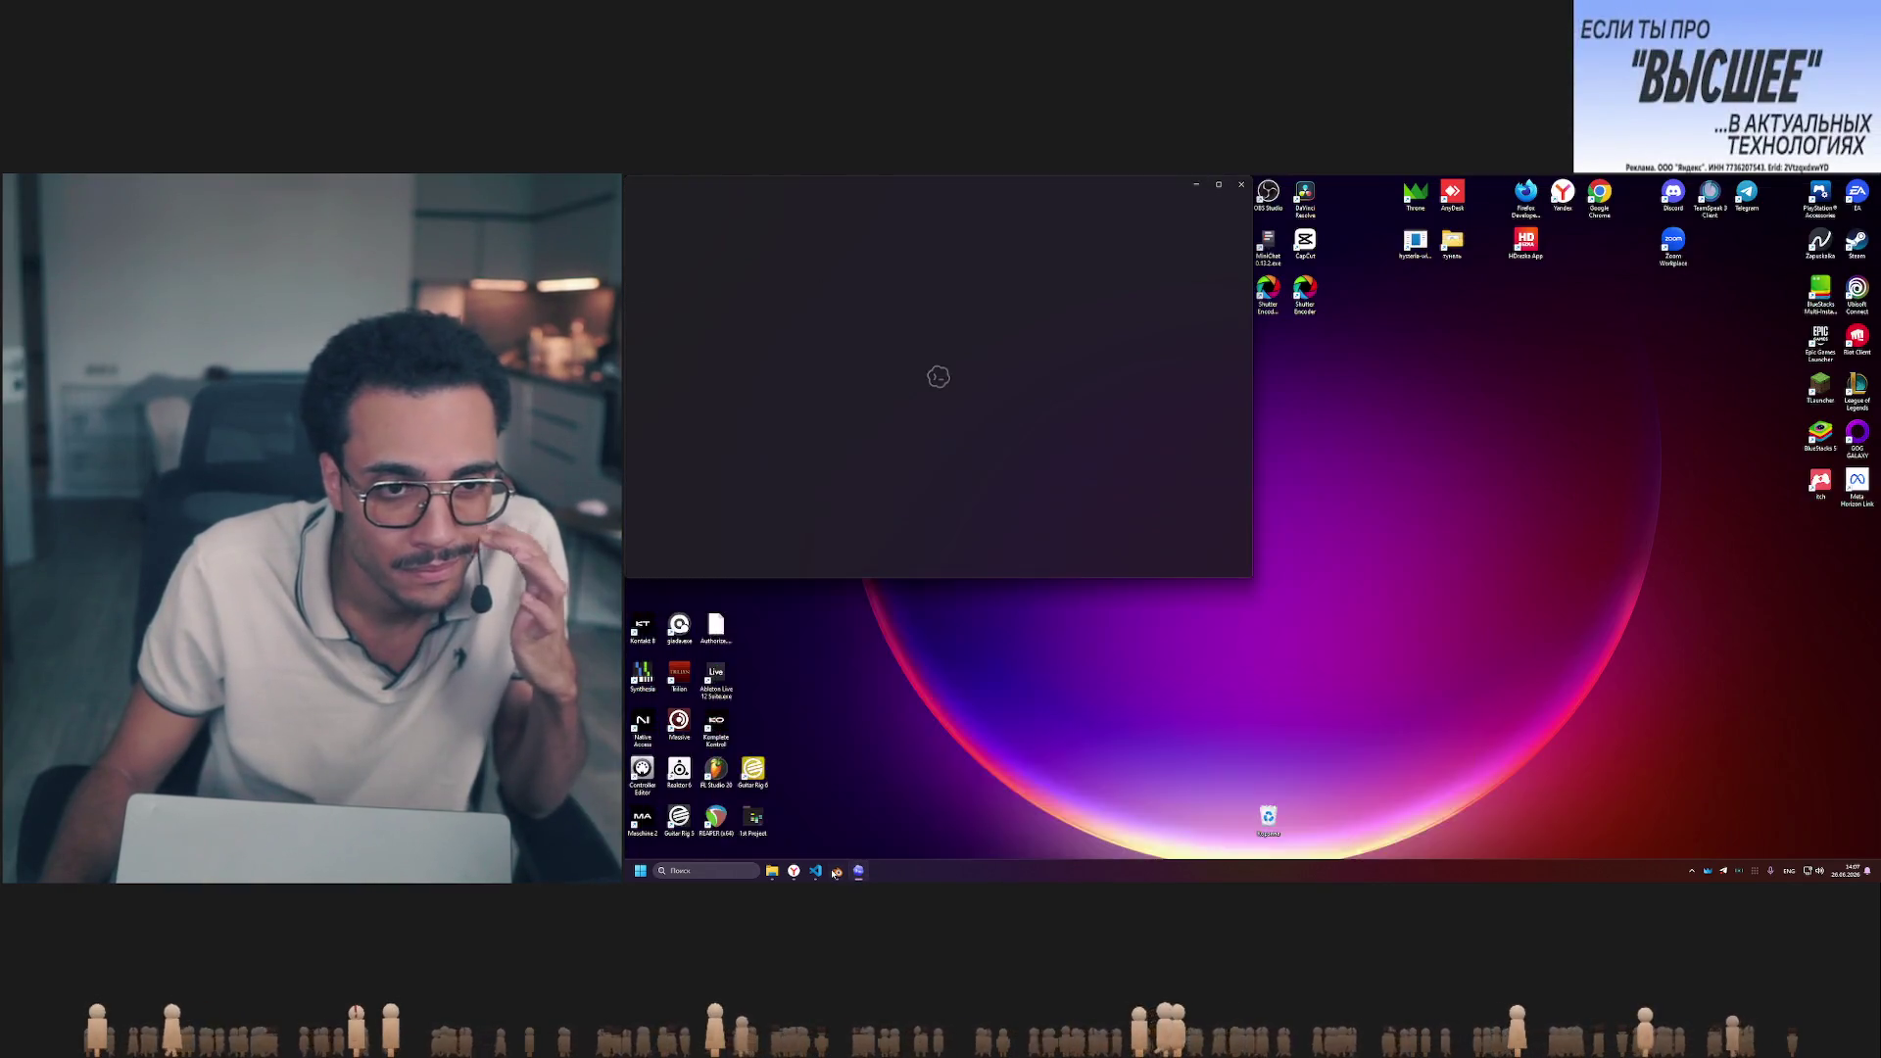
pyautogui.click(1219, 187)
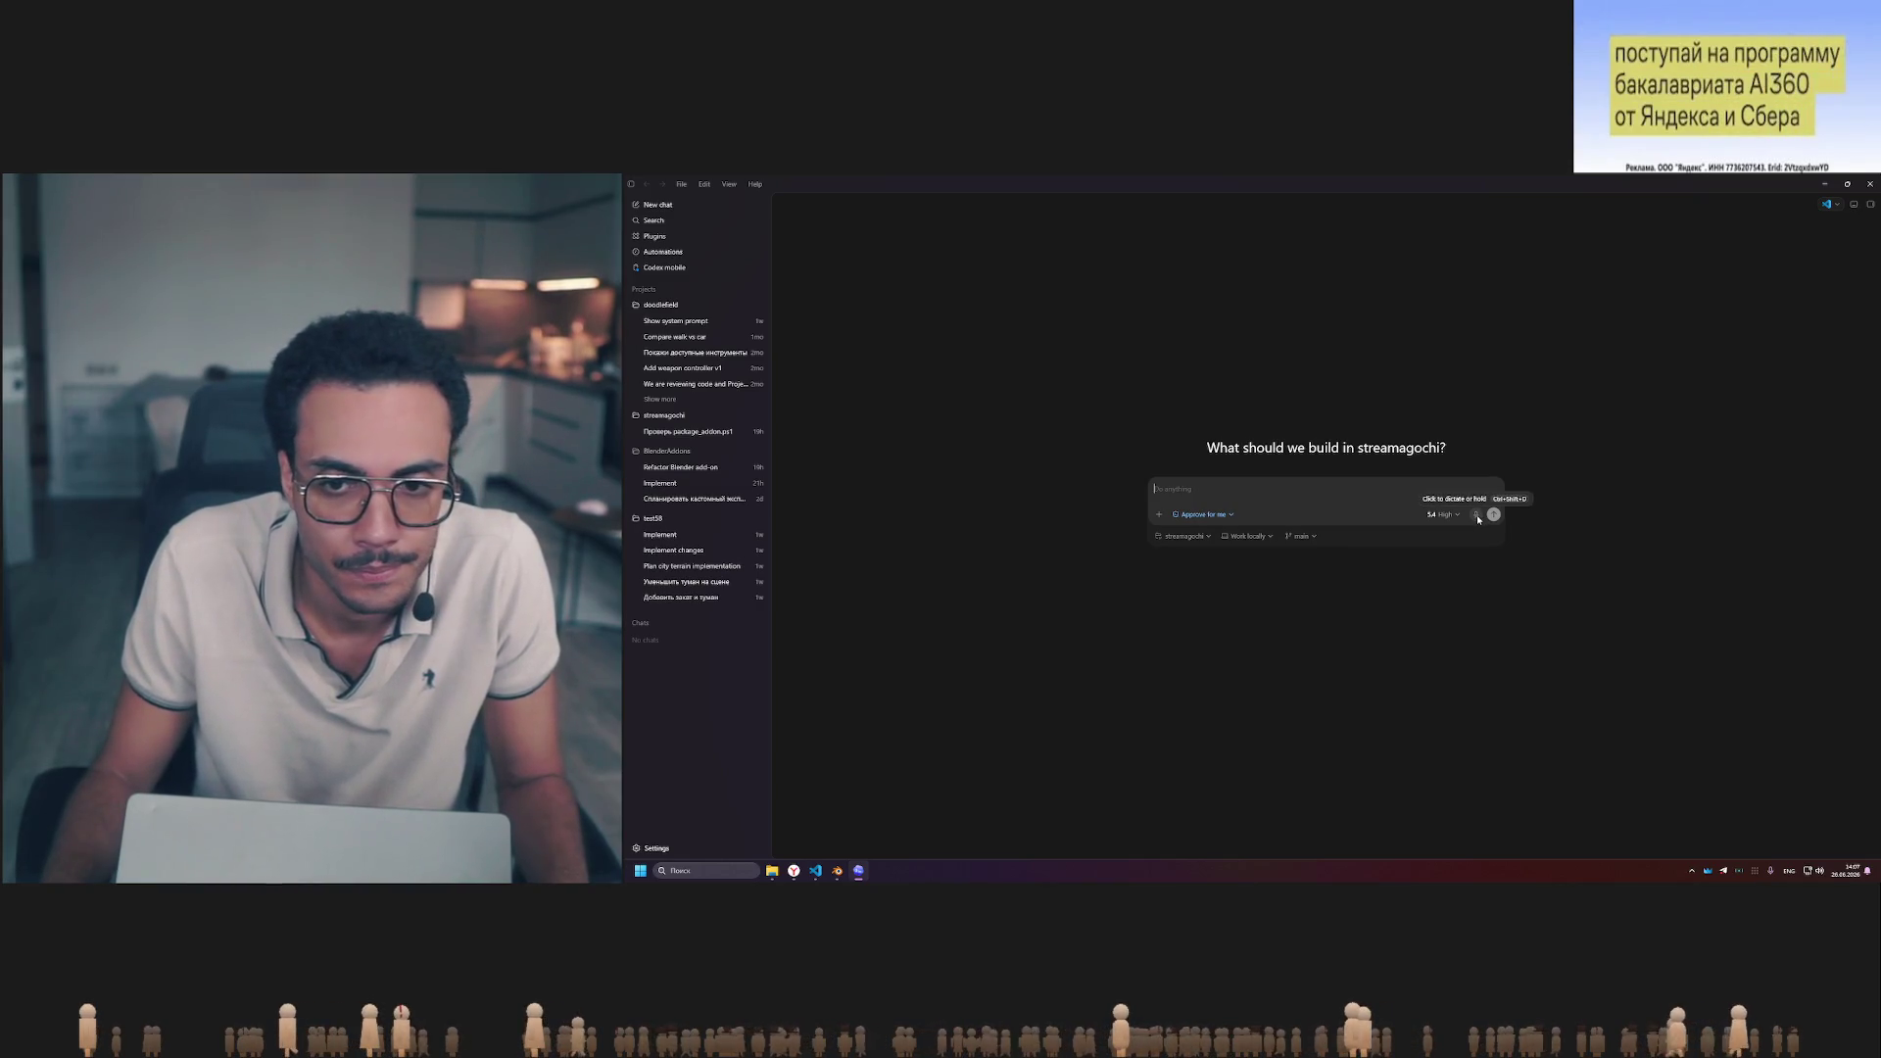
pyautogui.click(839, 870)
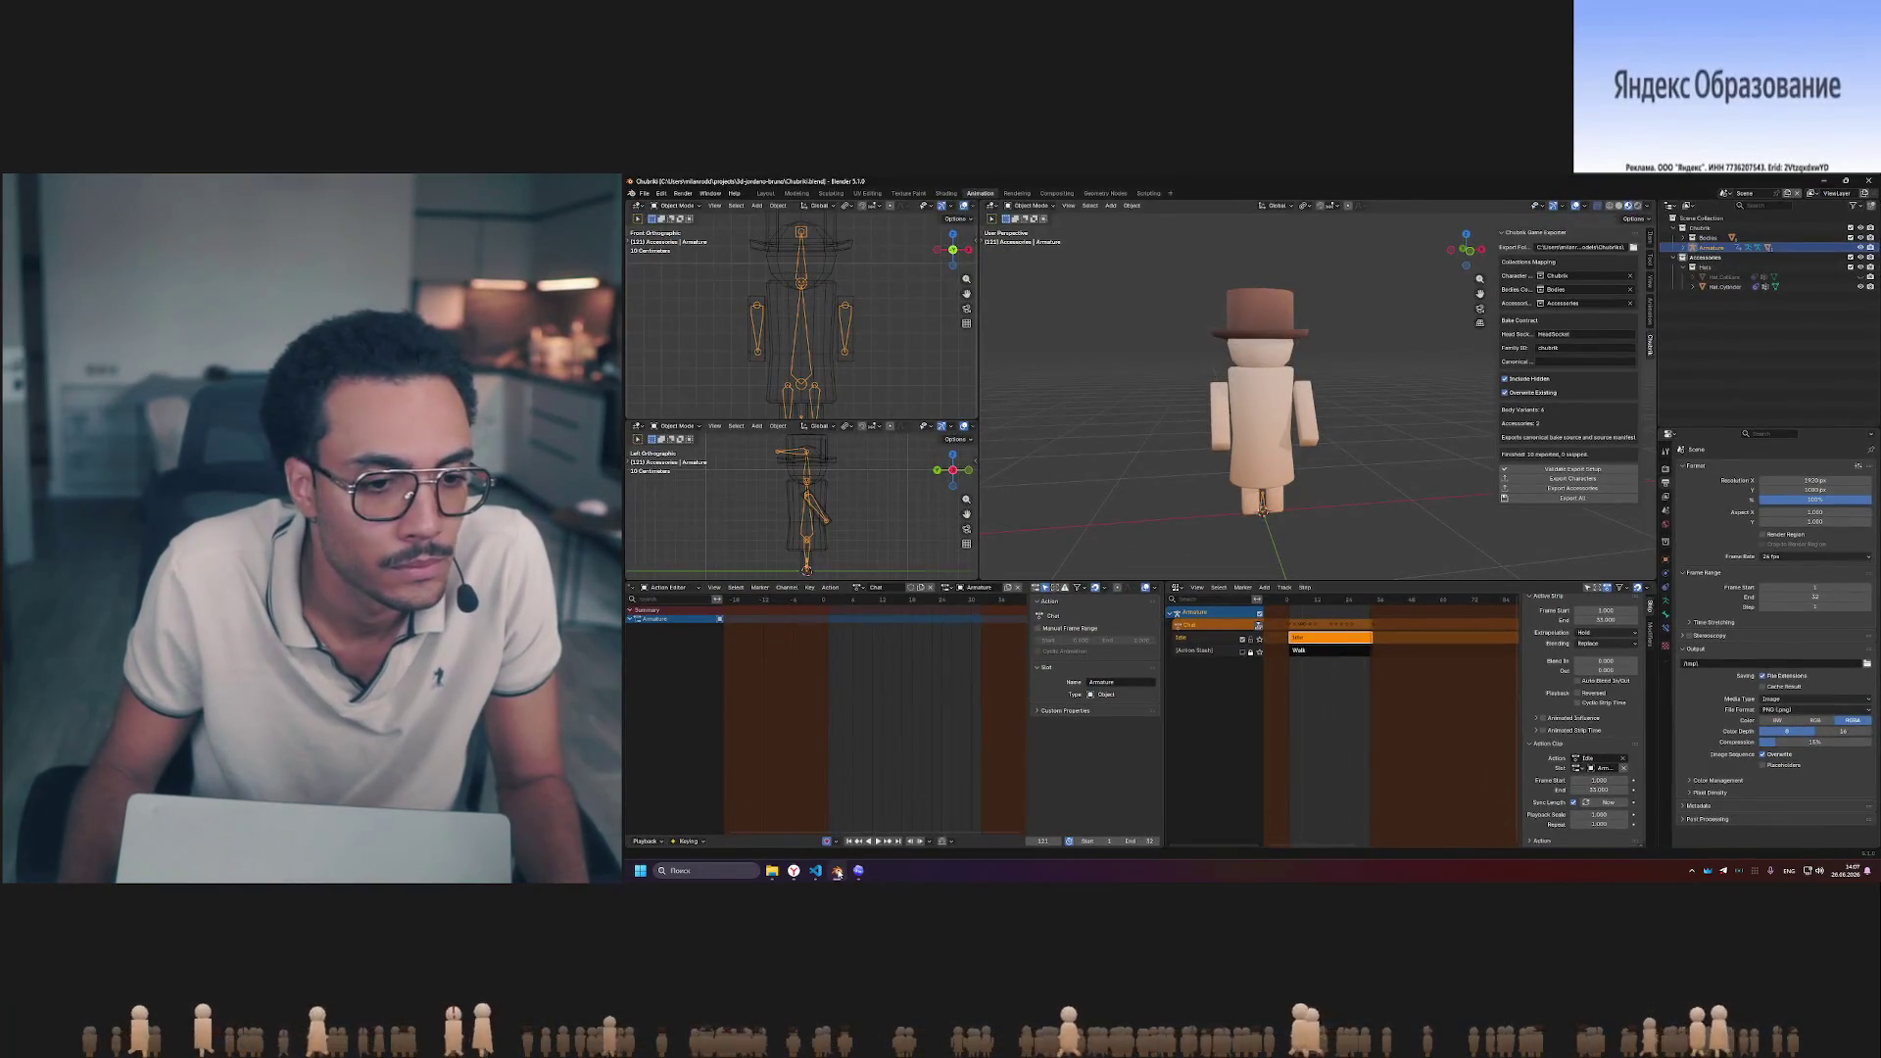
pyautogui.click(838, 870)
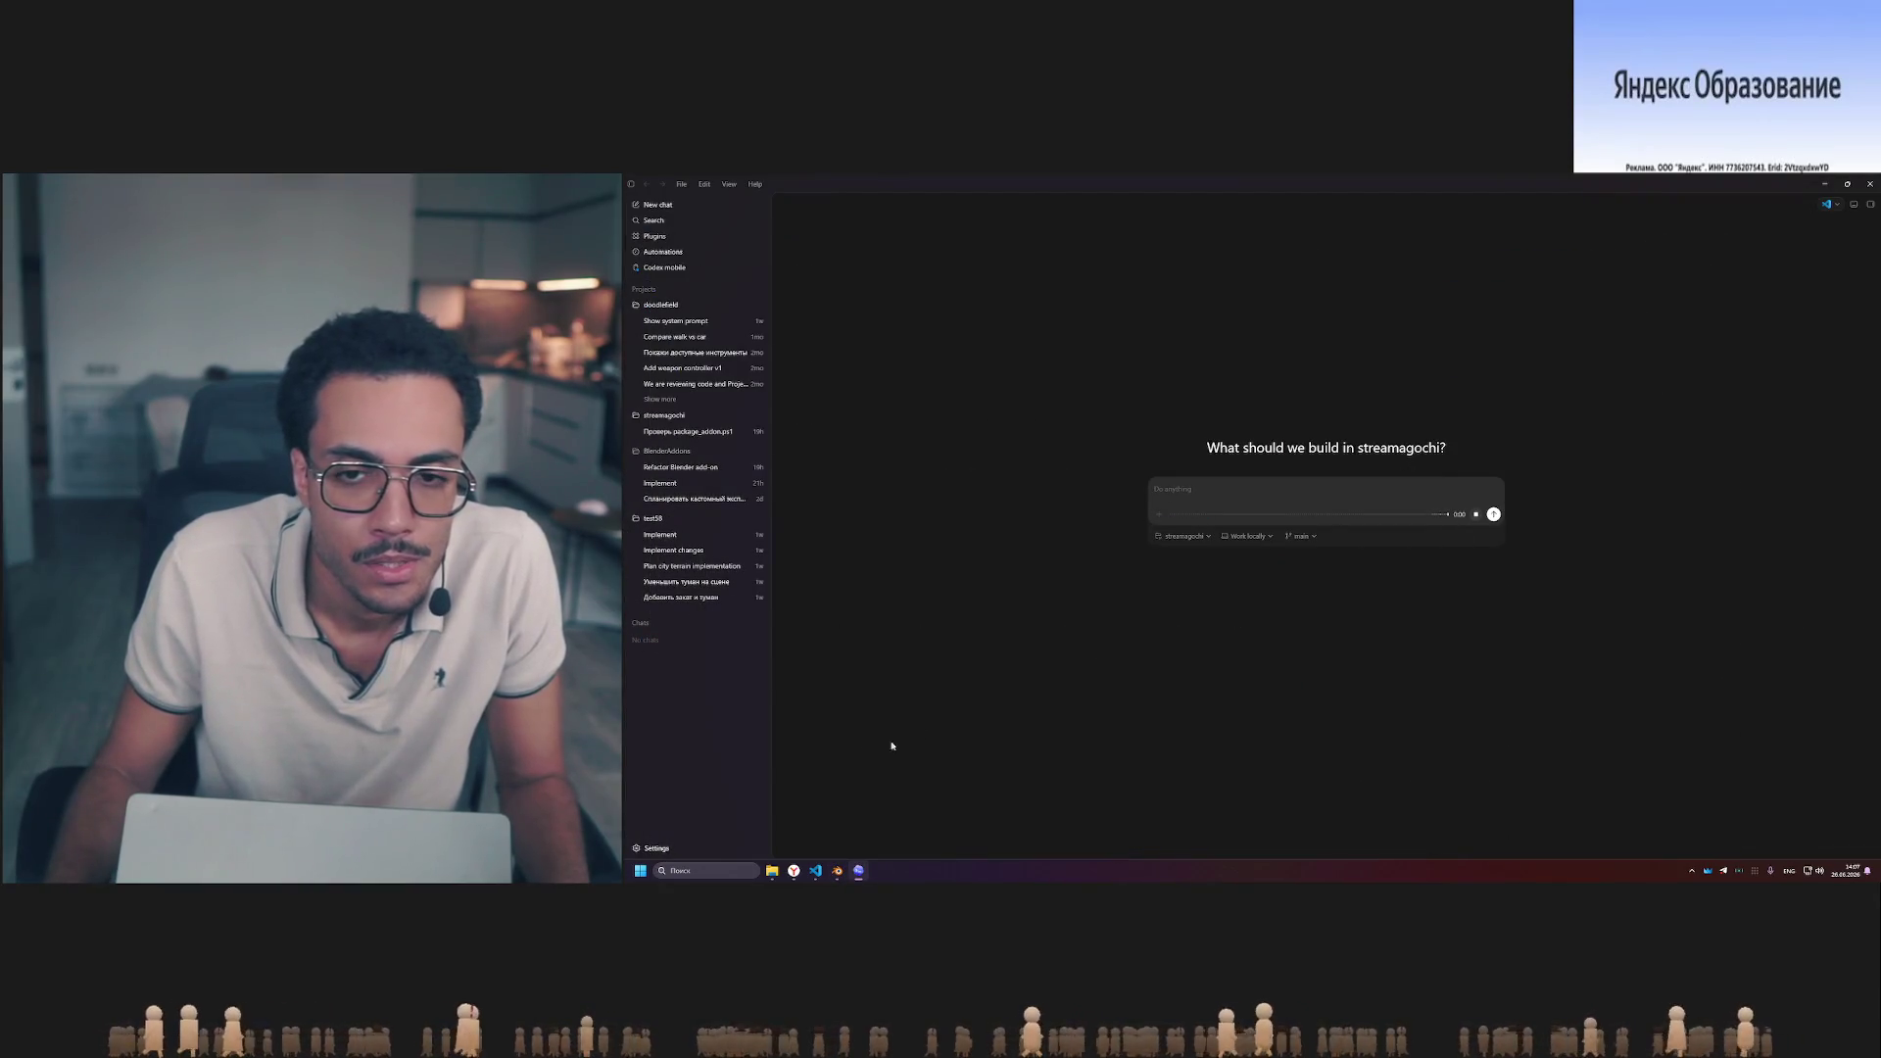
pyautogui.moveTo(837, 871)
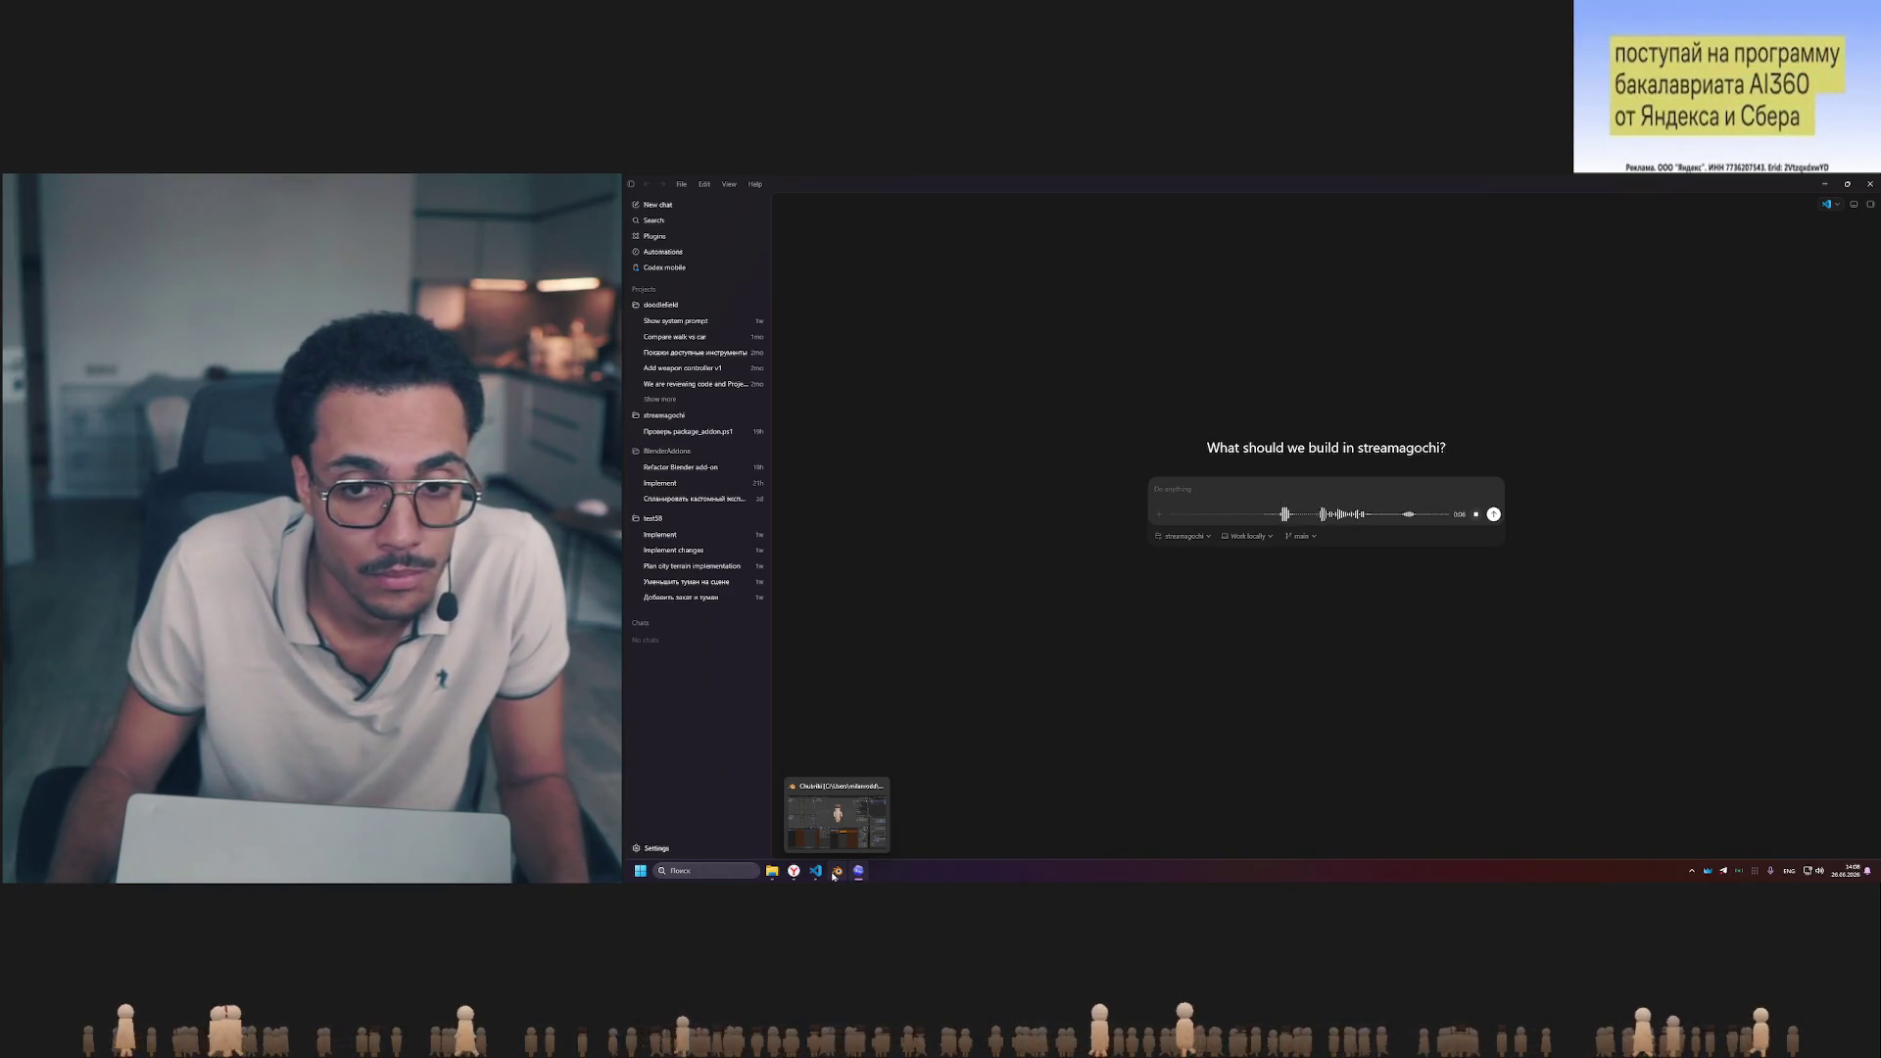
pyautogui.click(837, 872)
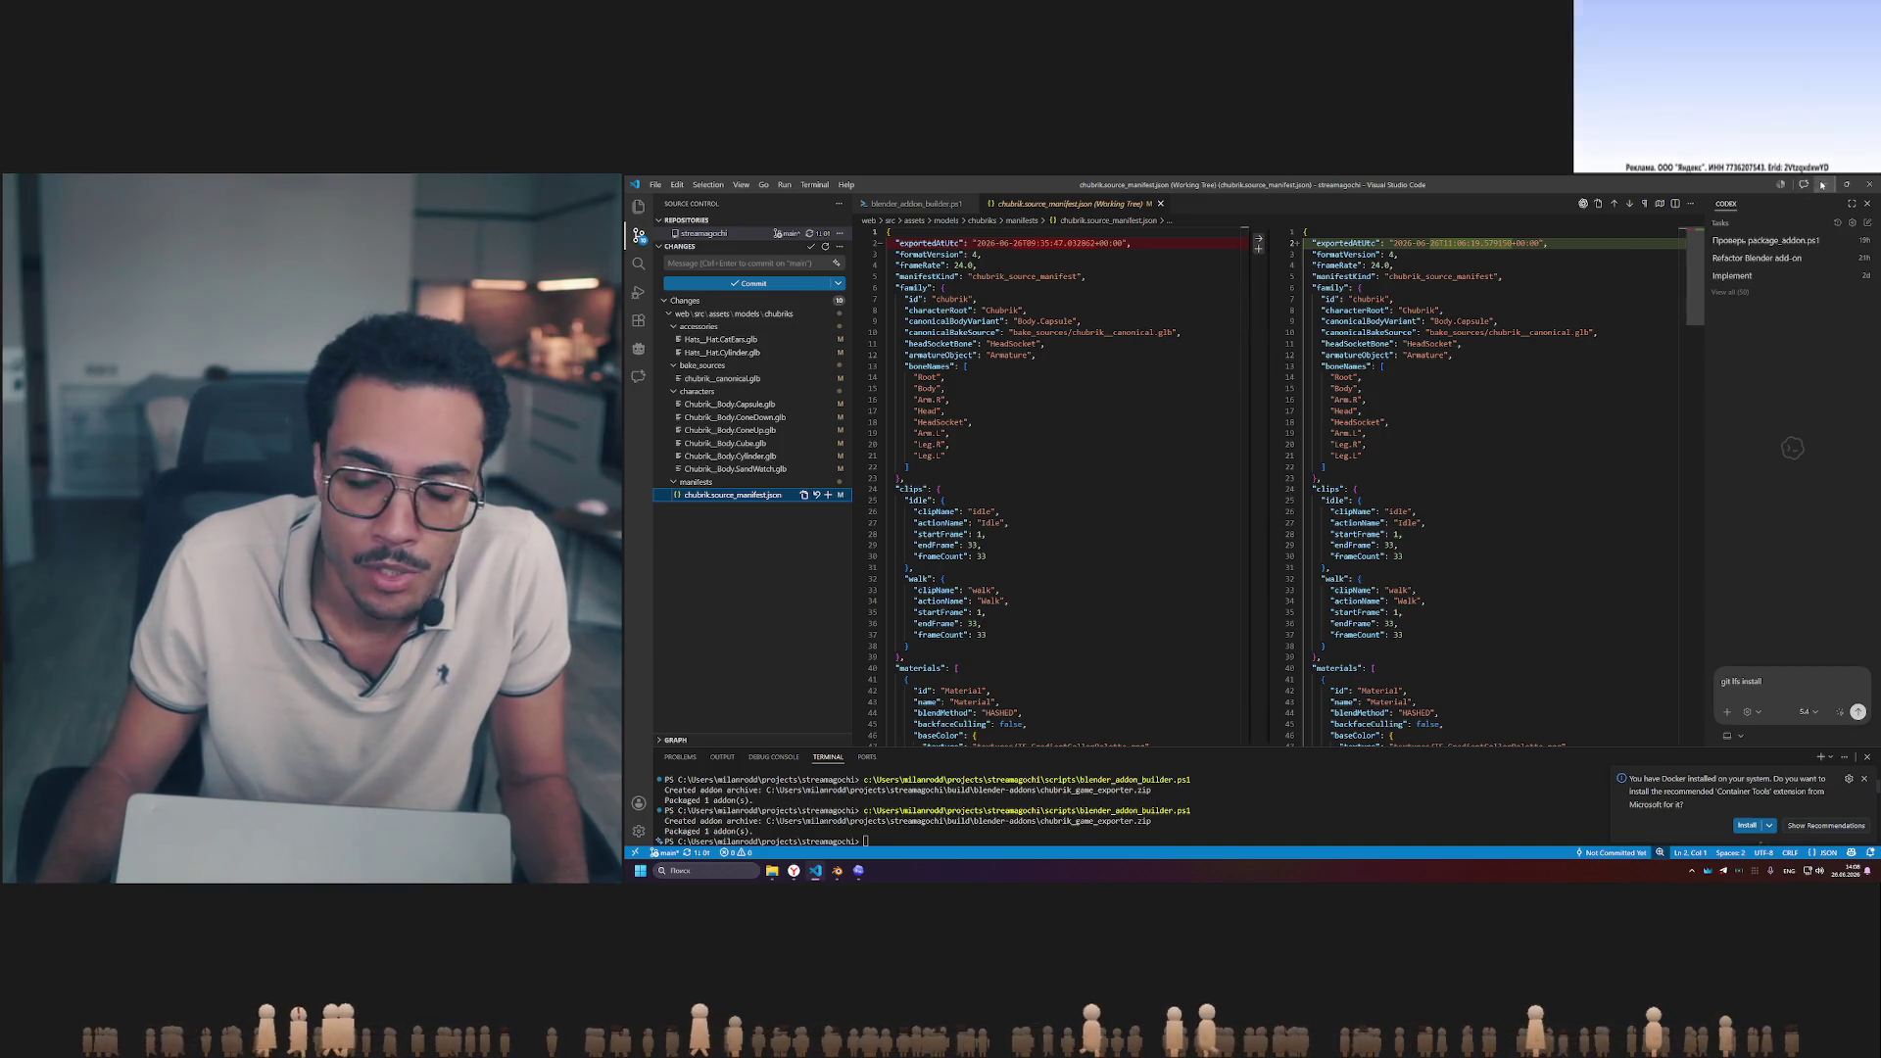
# - Switch from the manifest diff to the Blender scene
pyautogui.hotkey('alt', 'Tab')
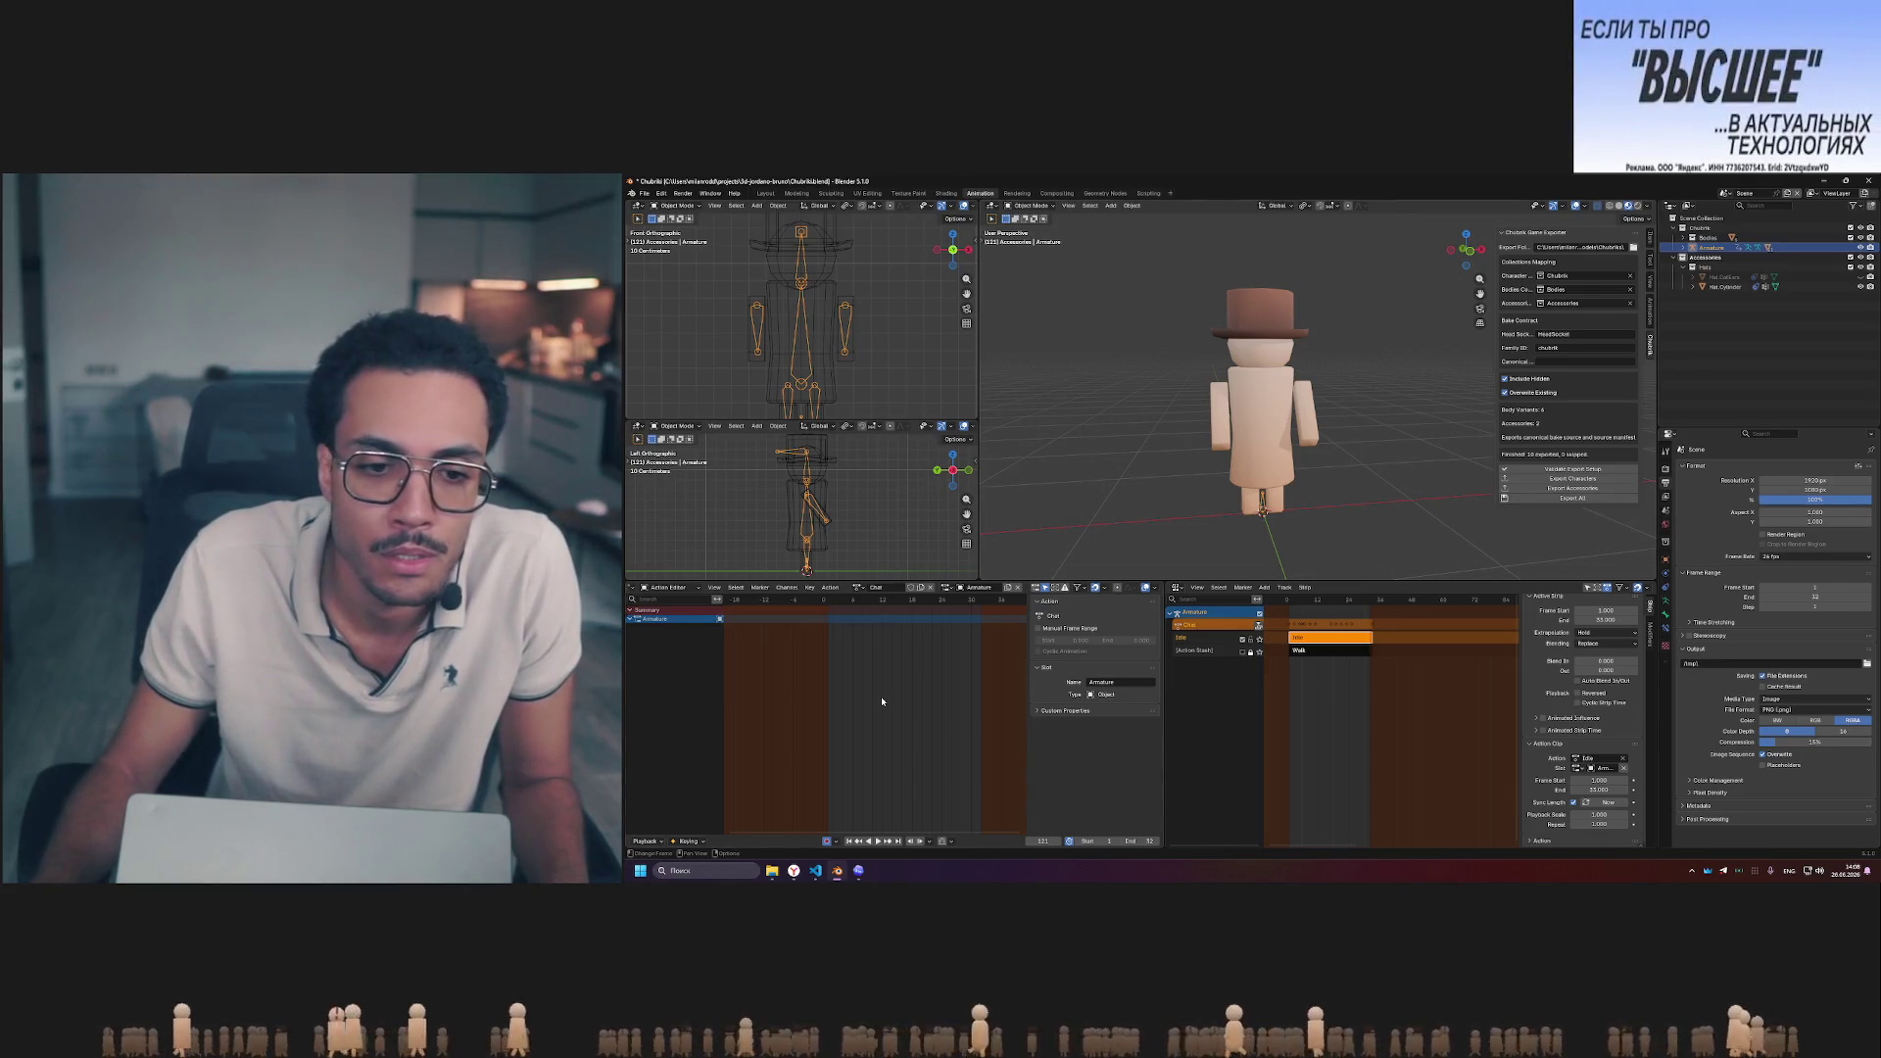
# - Return to VS Code and discard all pending changes in the streamagochi repository
pyautogui.click(816, 870)
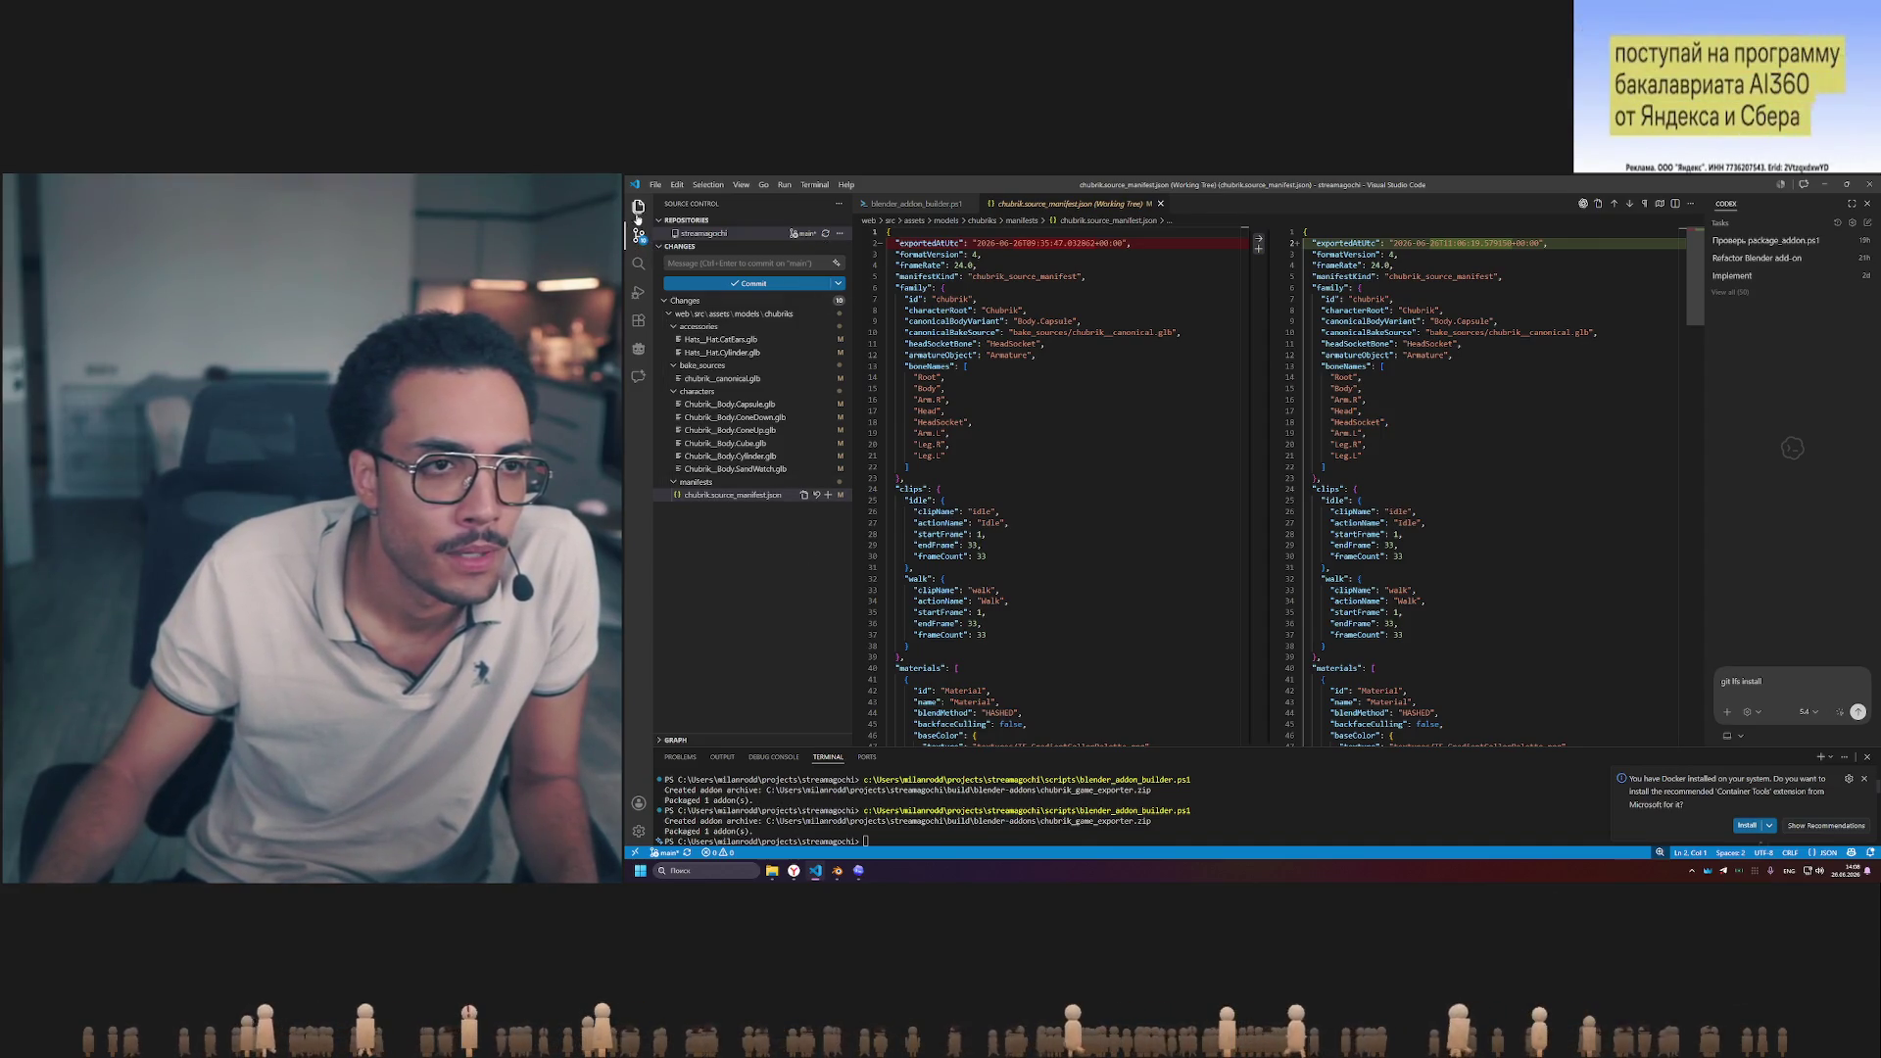
pyautogui.click(809, 302)
# - Confirm discarding the changes, close the manifest diff, and return to the Codex dictation
pyautogui.press('Return')
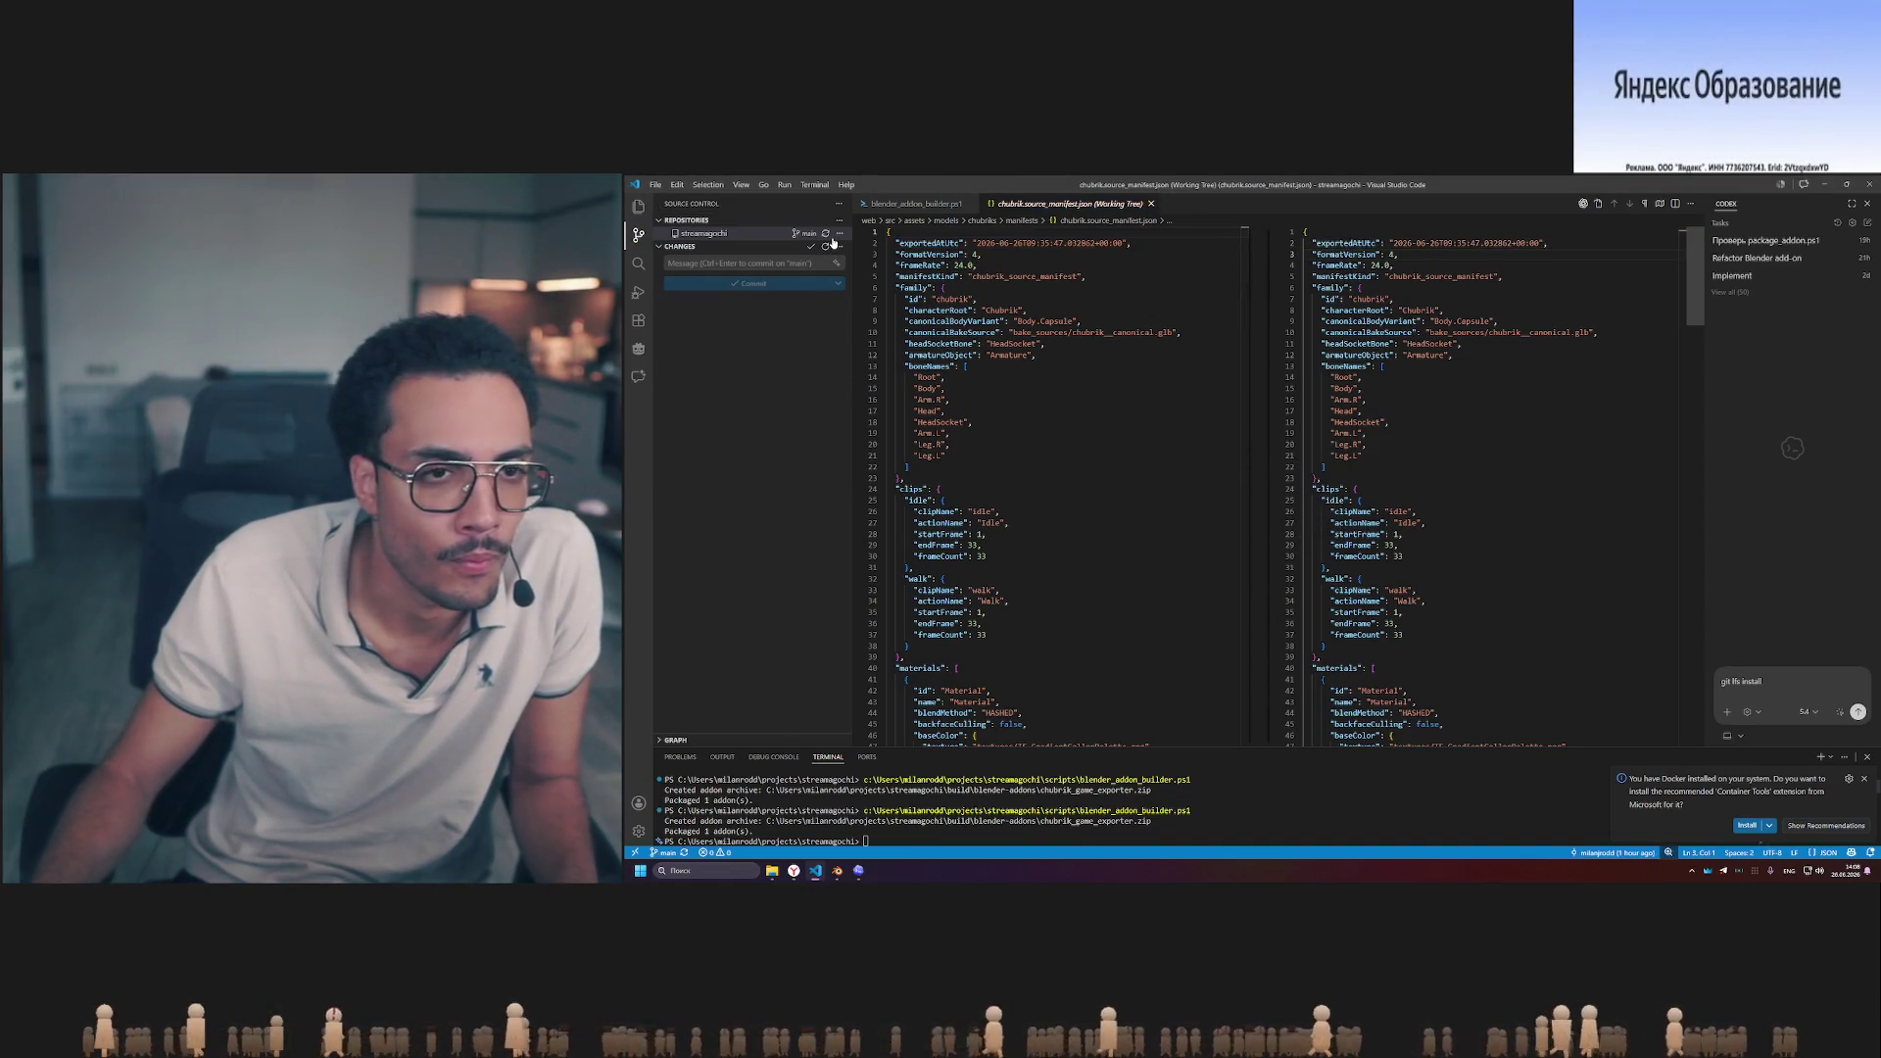
pyautogui.scroll(-5, 1156, 595)
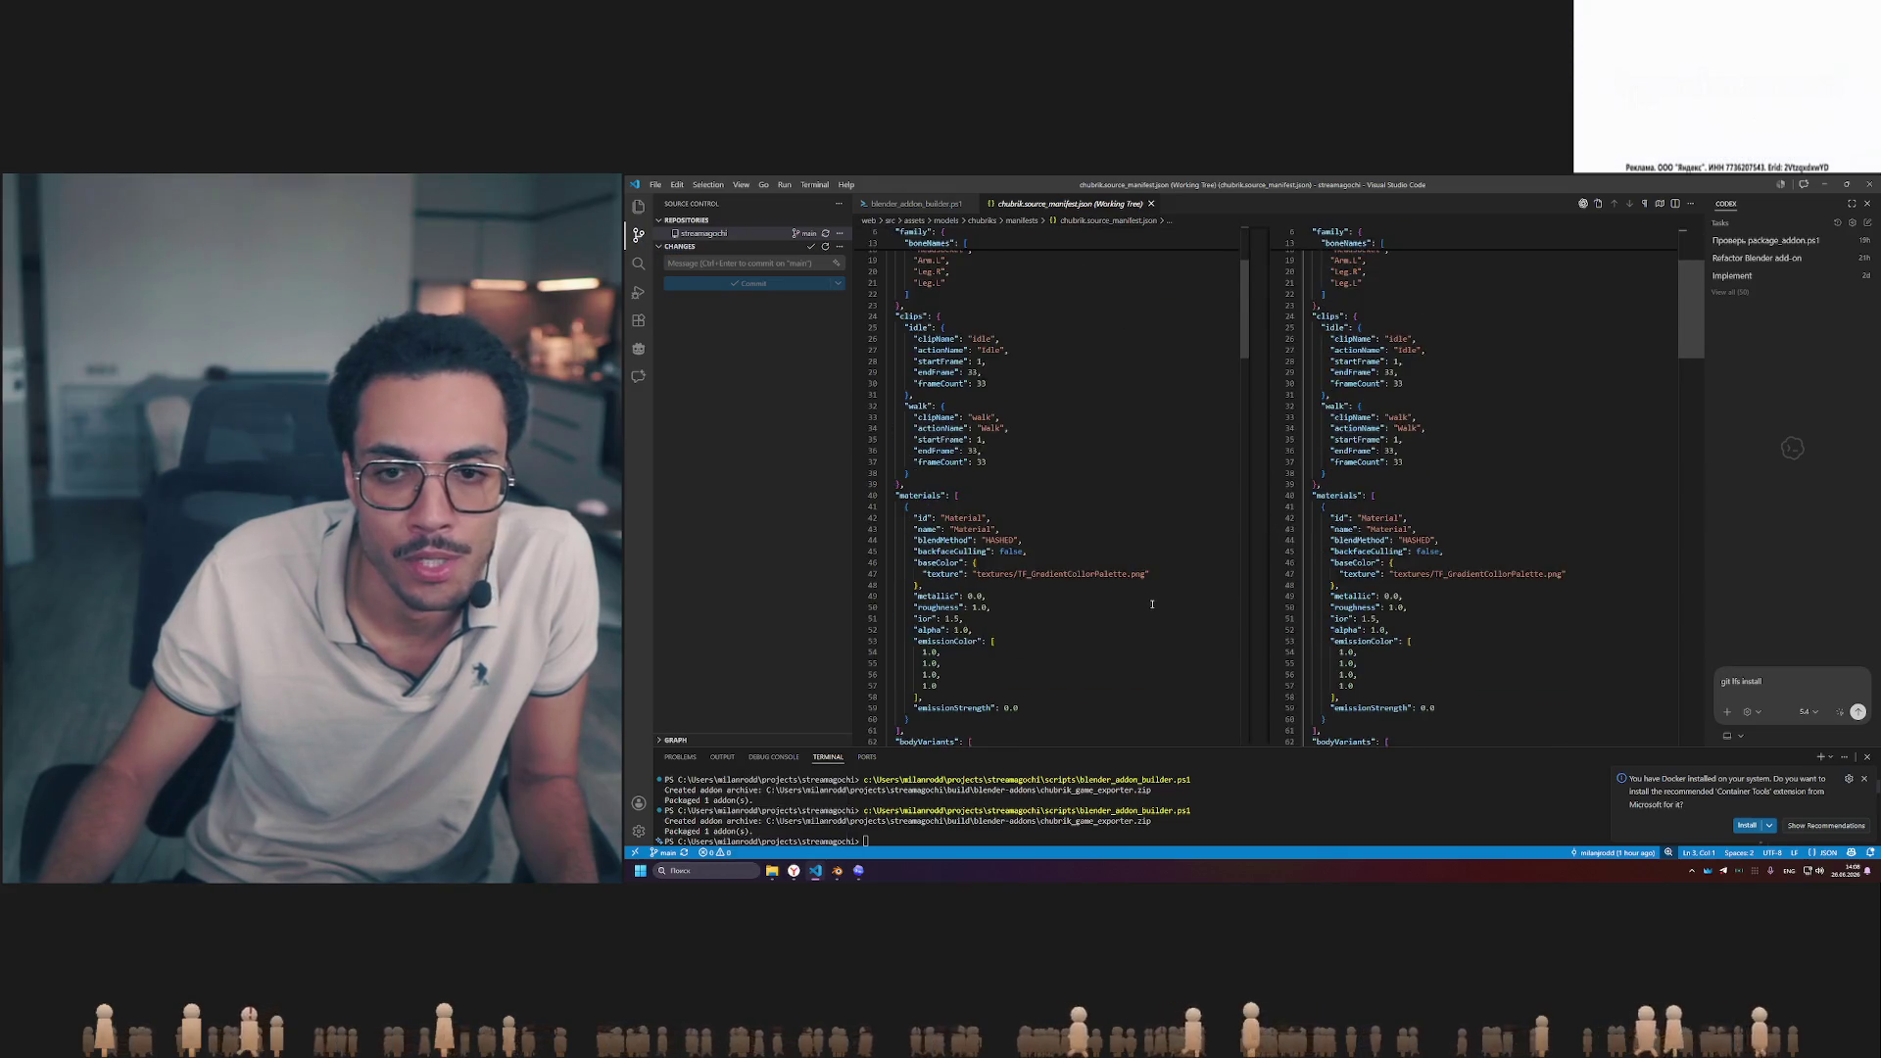
pyautogui.scroll(-5, 1156, 595)
pyautogui.scroll(-5, 1157, 594)
pyautogui.scroll(-5, 1157, 596)
pyautogui.moveTo(1696, 425)
pyautogui.mouseDown()
pyautogui.moveTo(1674, 592)
pyautogui.moveTo(1691, 243)
pyautogui.mouseUp()
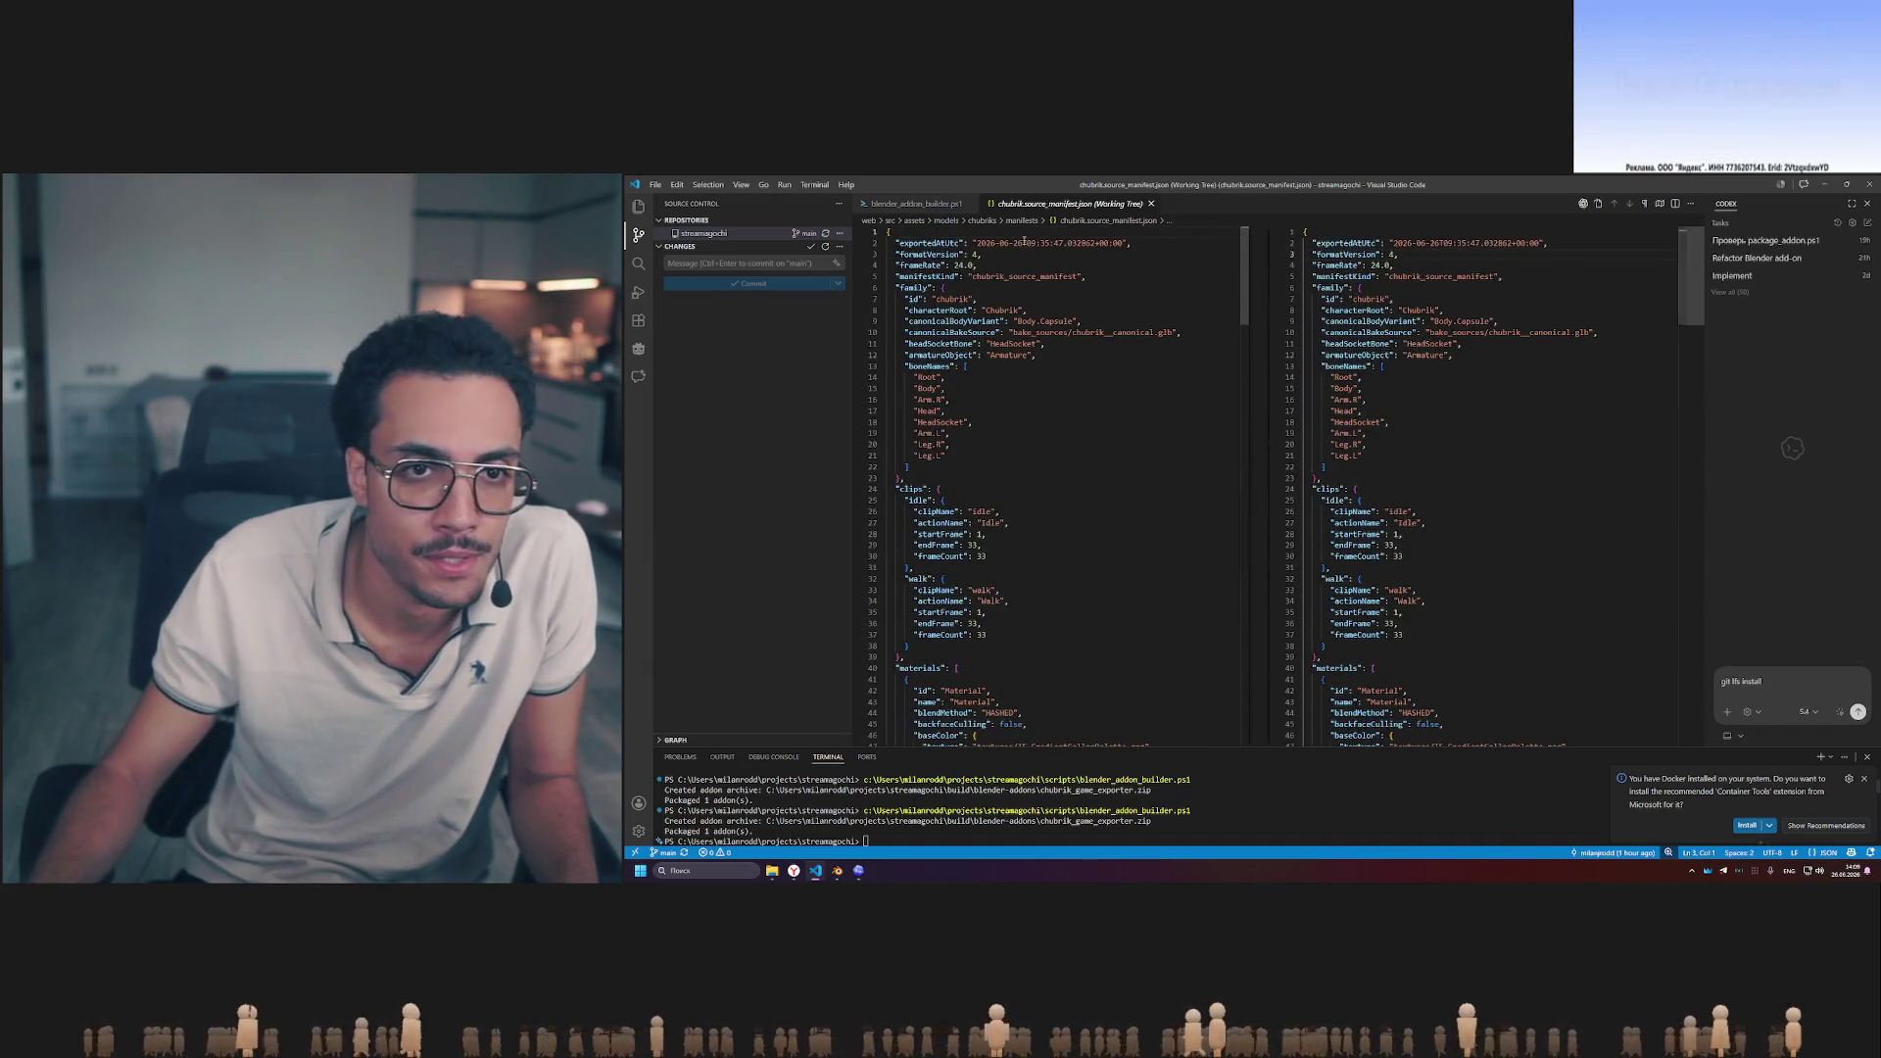
pyautogui.middleClick(1091, 205)
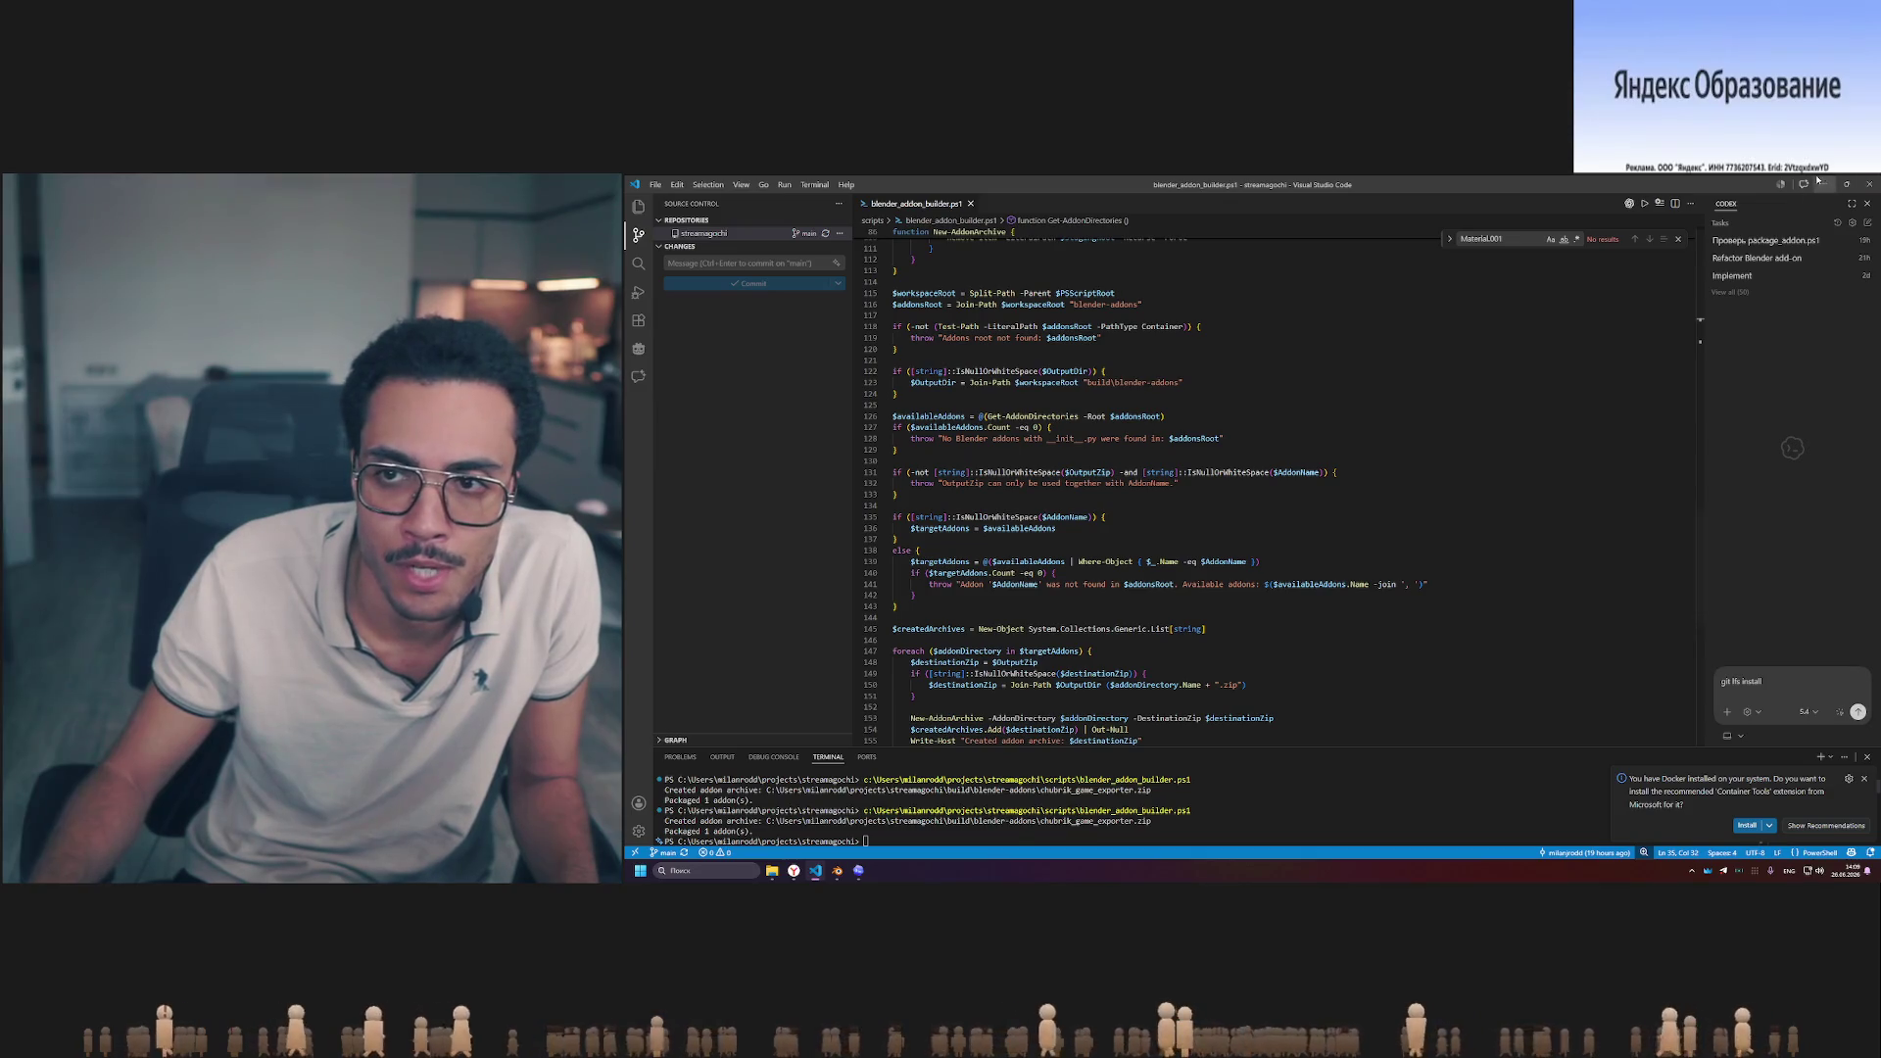
pyautogui.click(1825, 185)
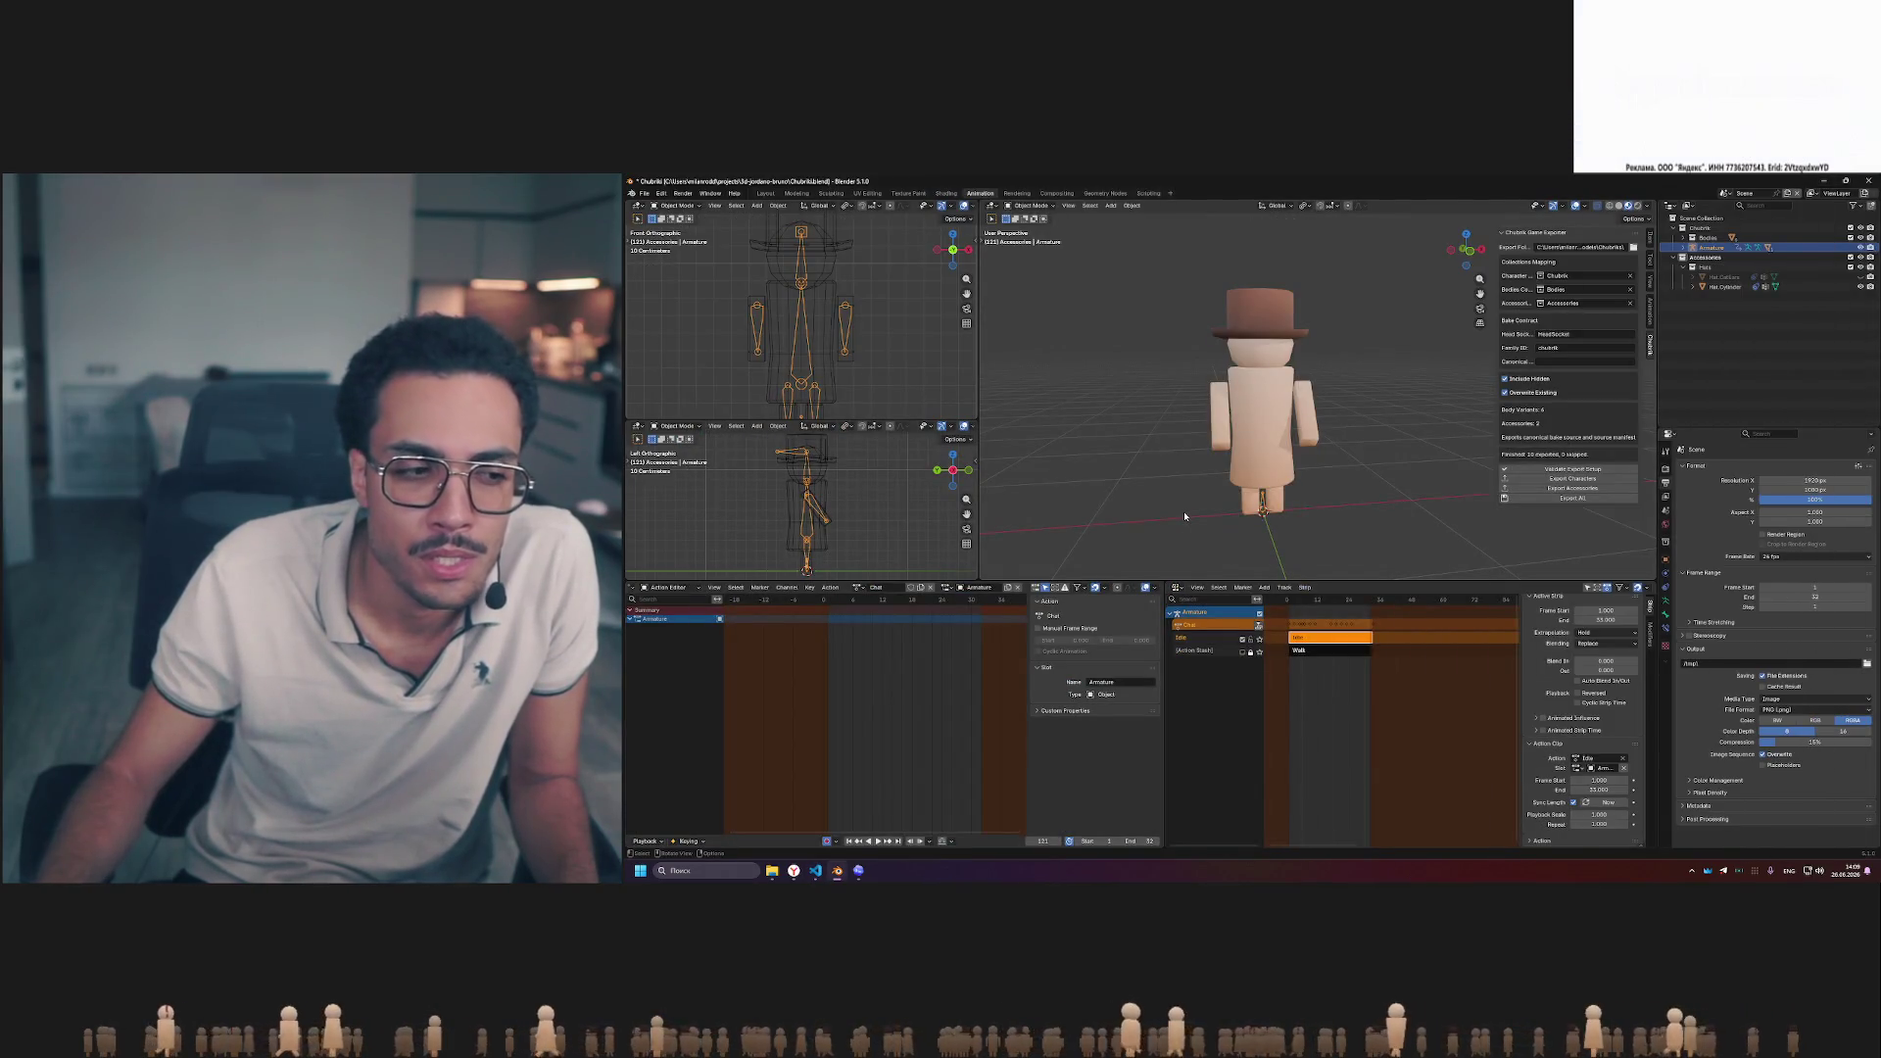
pyautogui.hotkey('alt', 'Tab')
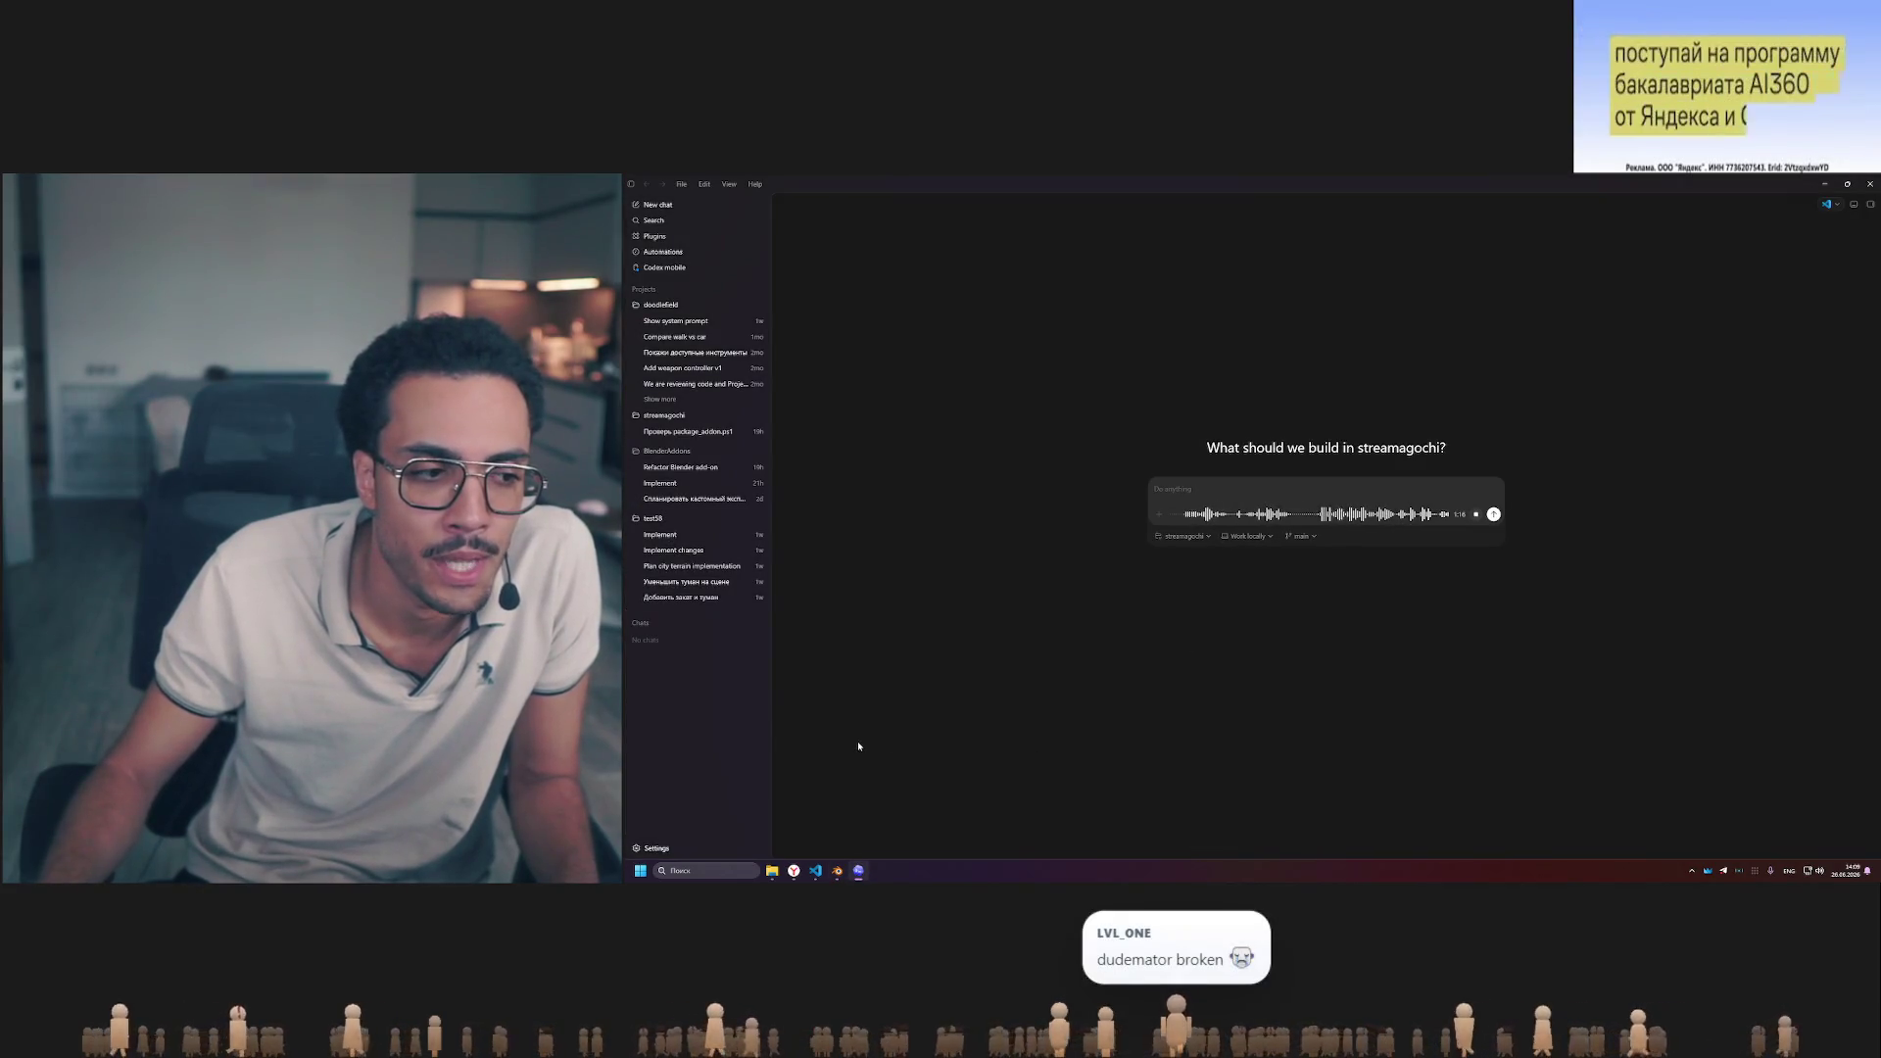
pyautogui.moveTo(816, 870)
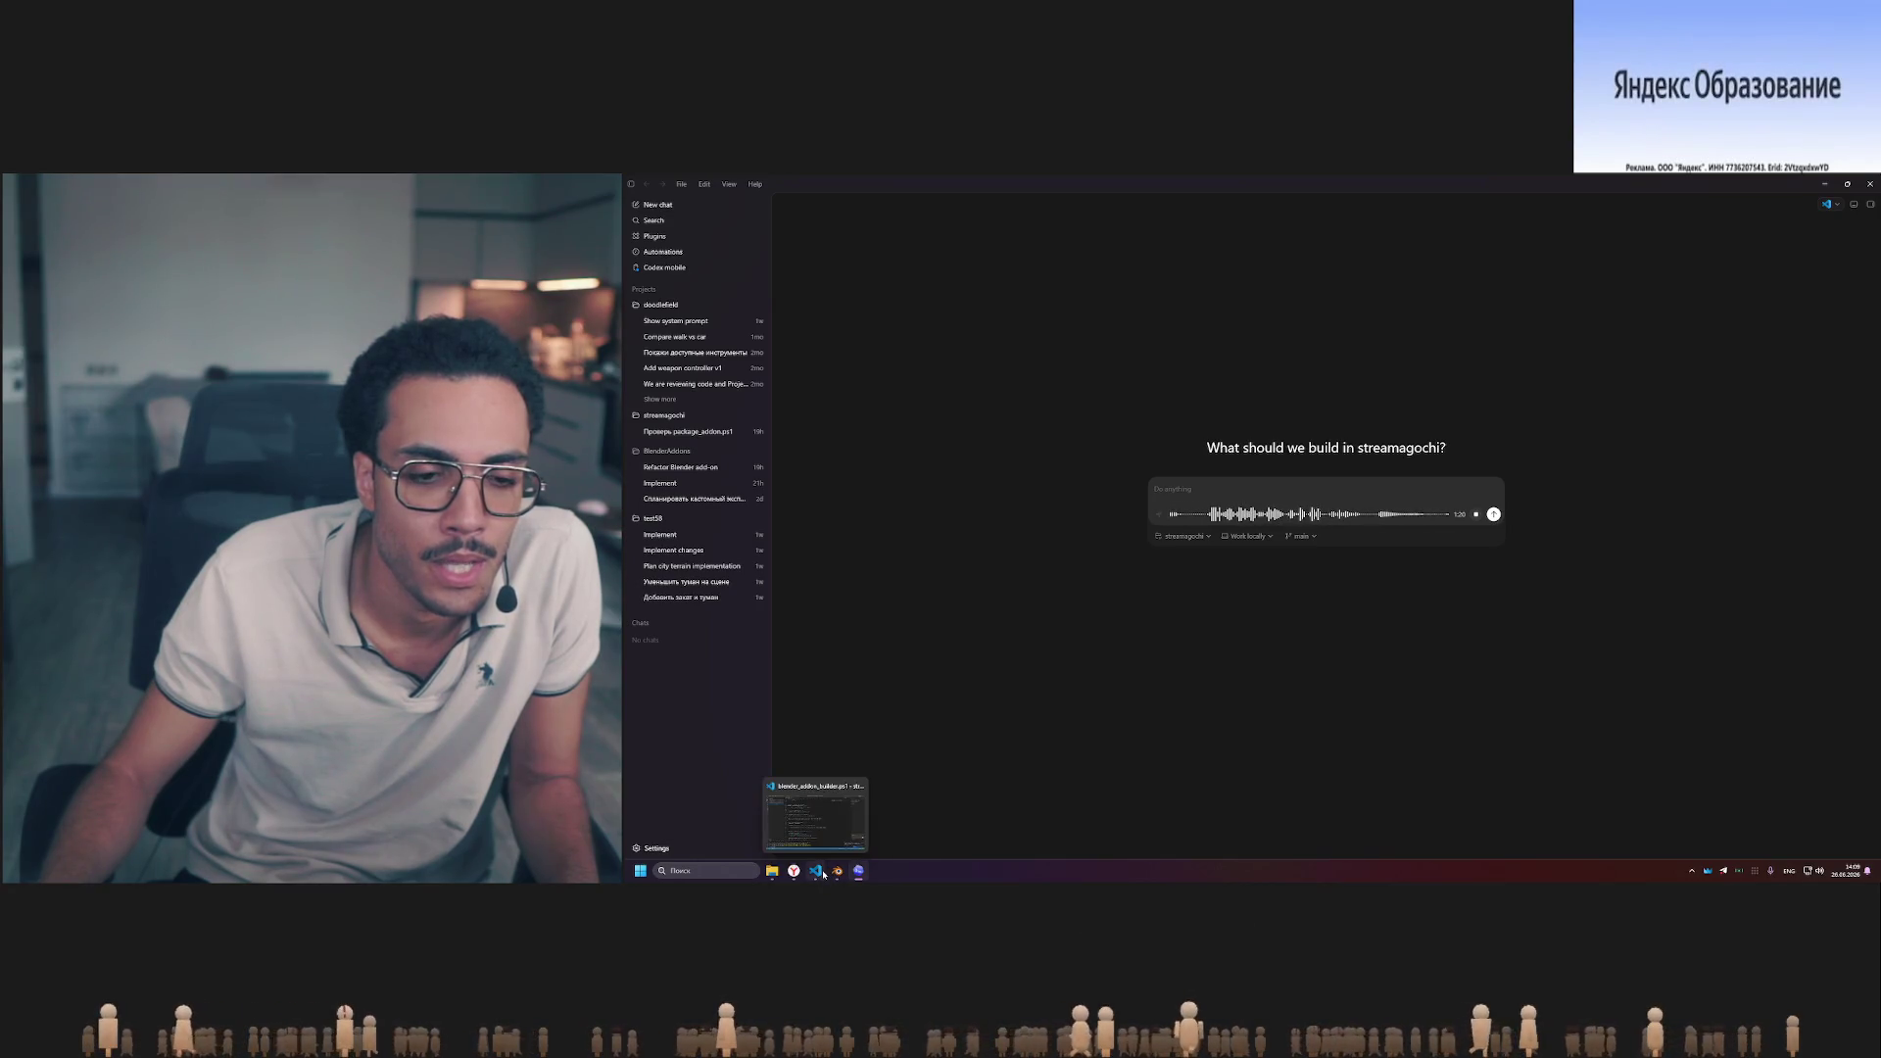
# - While dictating, glance at the add-on builder script, the Codex chat and Blender's animation action list
pyautogui.click(817, 870)
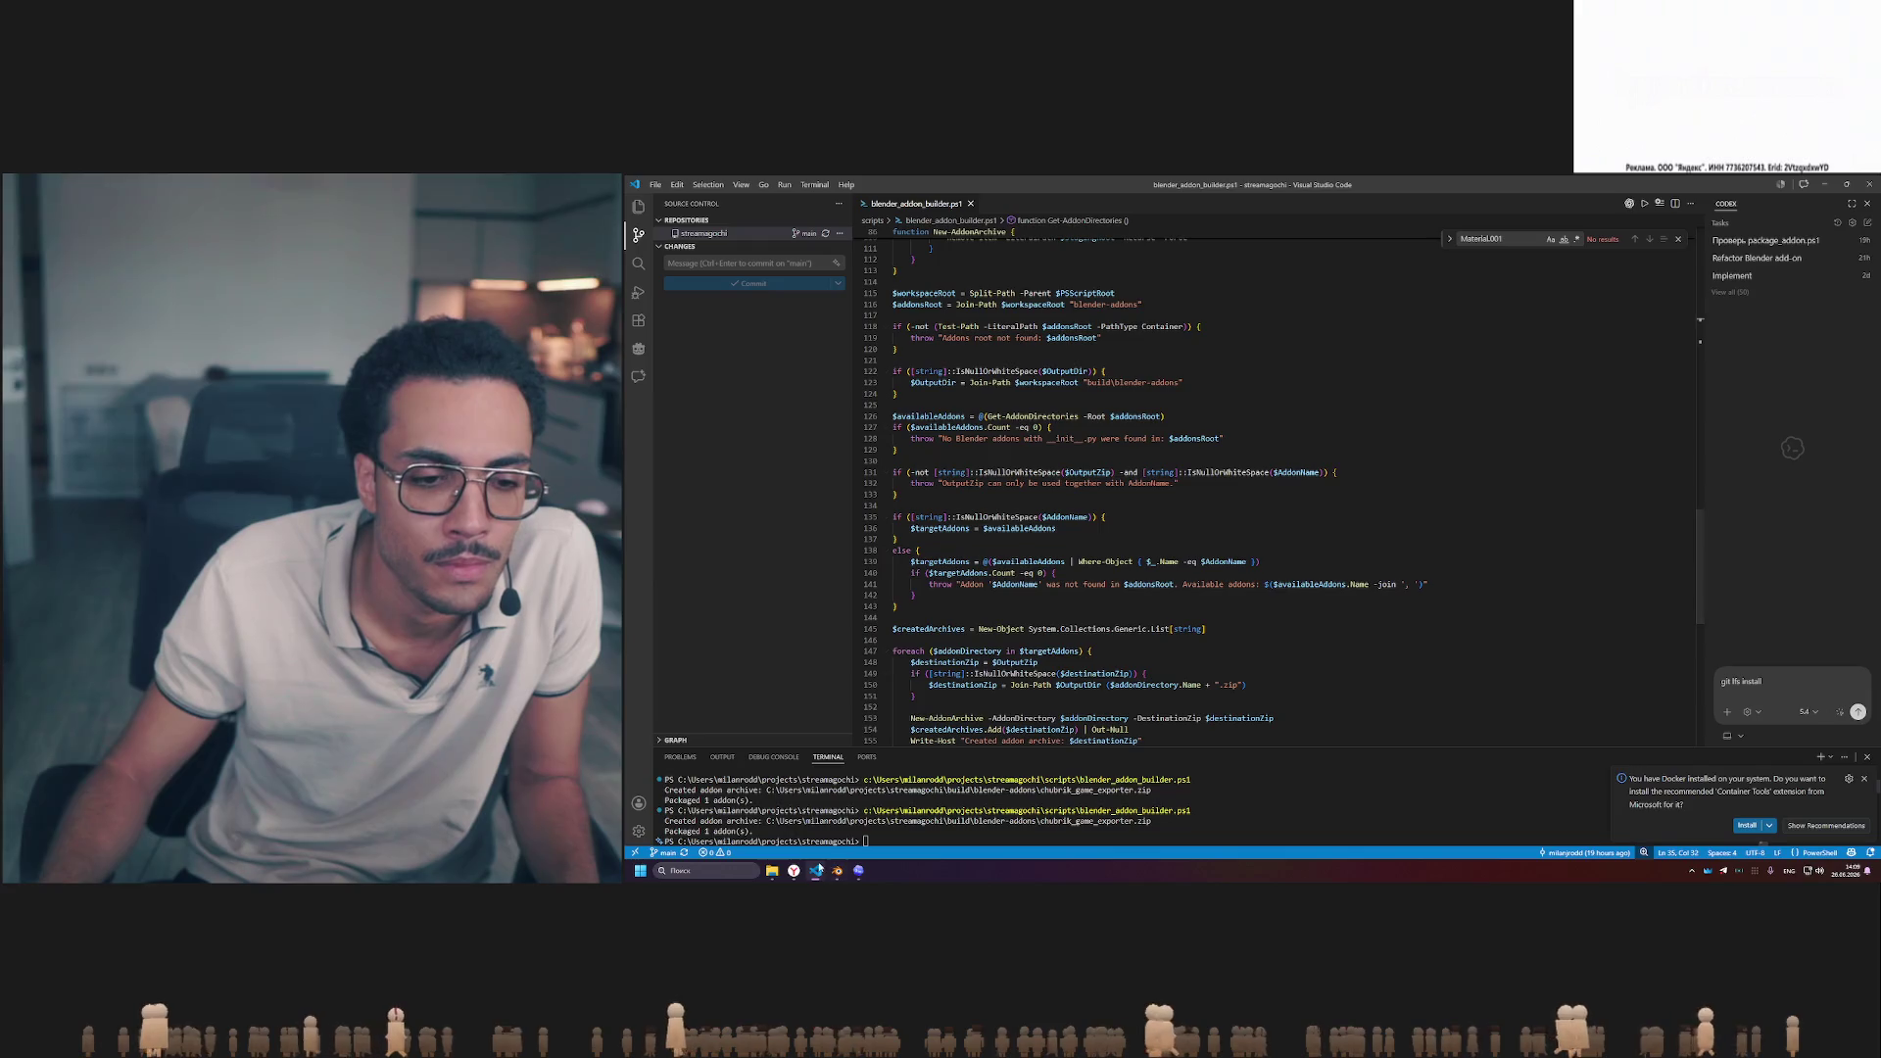
pyautogui.hotkey('alt', 'Tab')
pyautogui.hotkey('alt', 'Tab')
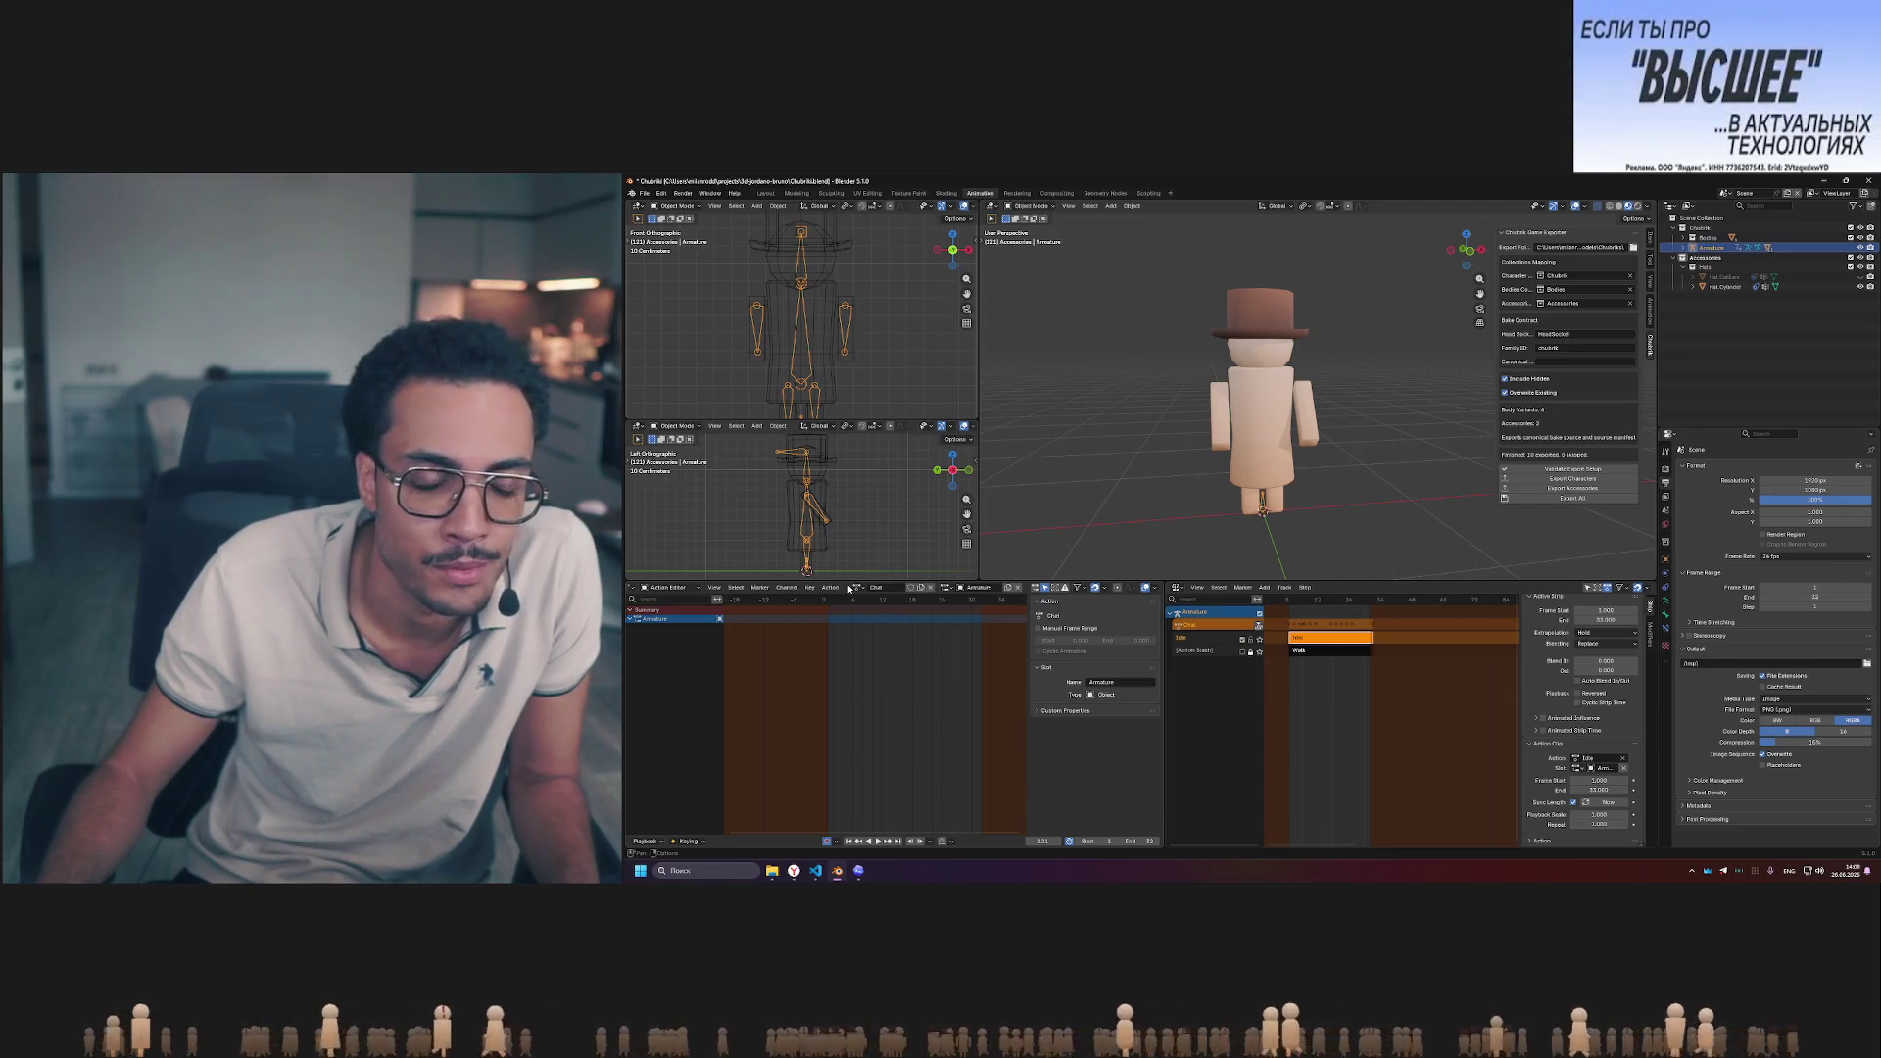
pyautogui.click(858, 871)
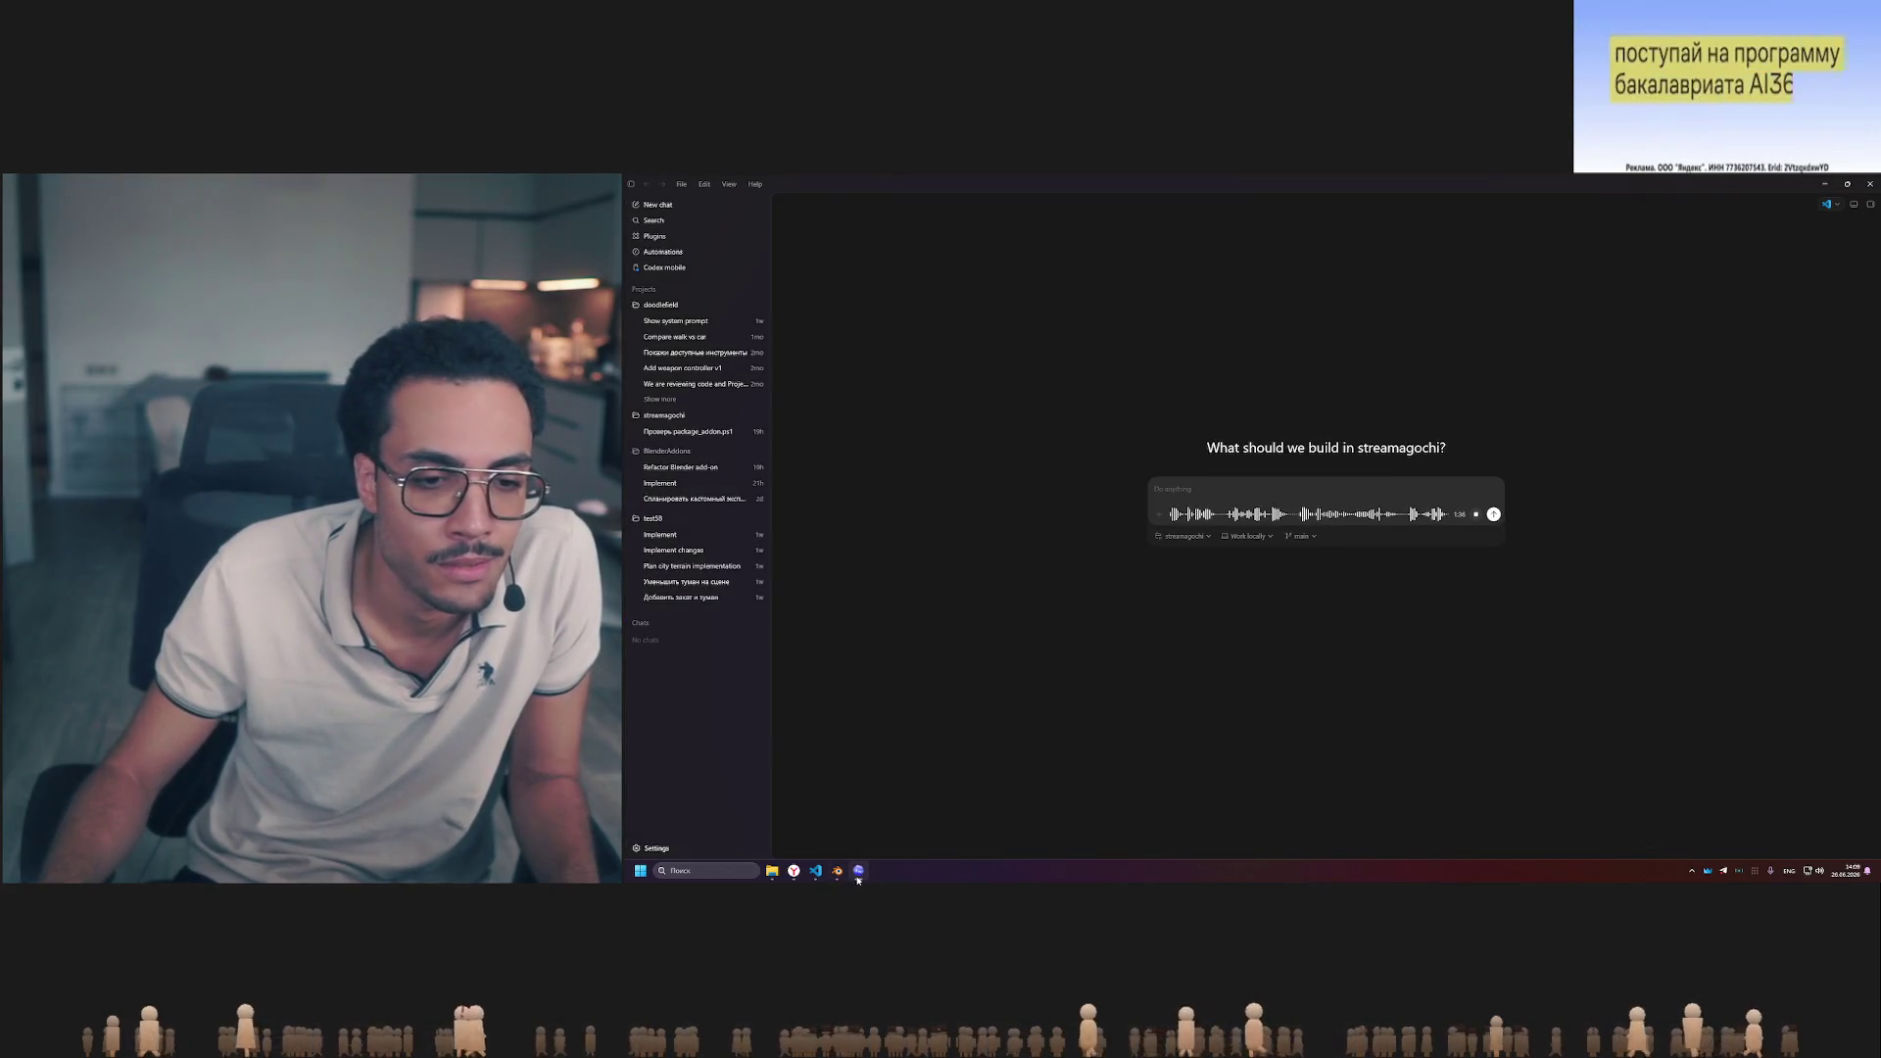
pyautogui.click(859, 870)
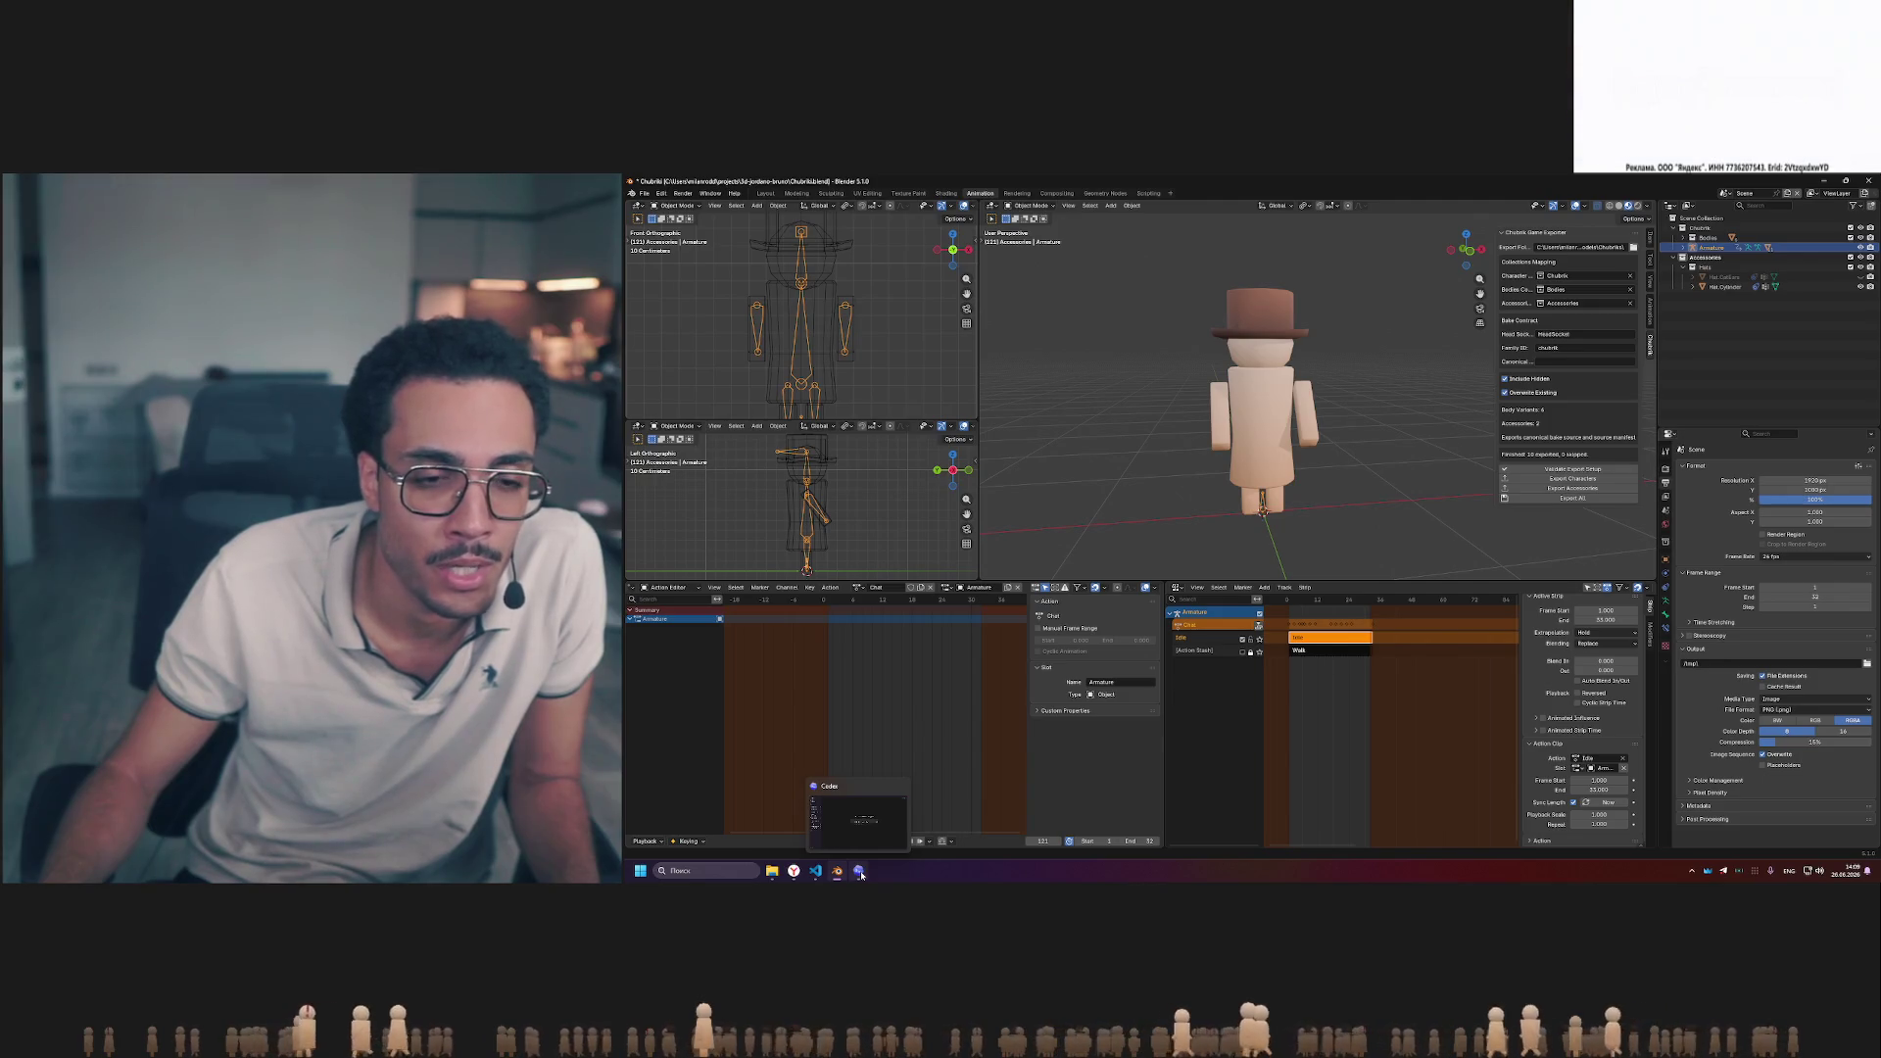
pyautogui.click(860, 590)
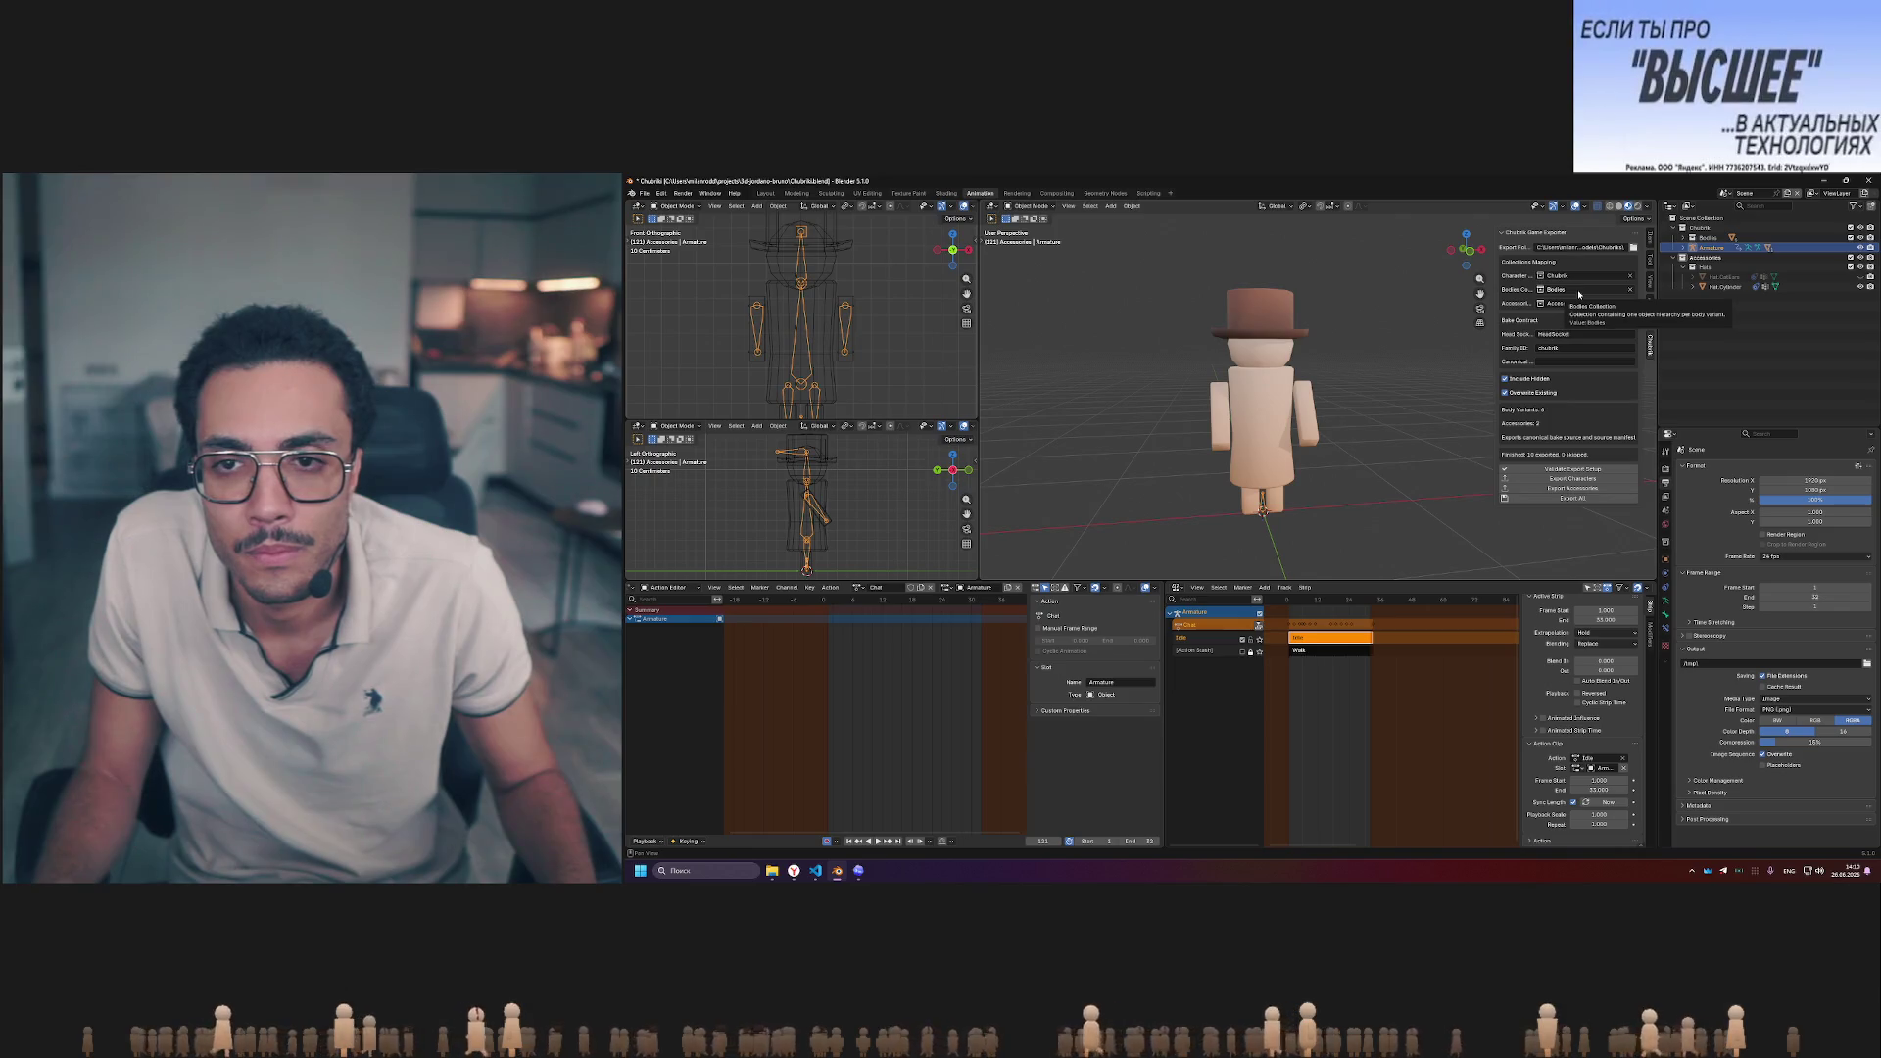
pyautogui.moveTo(816, 871)
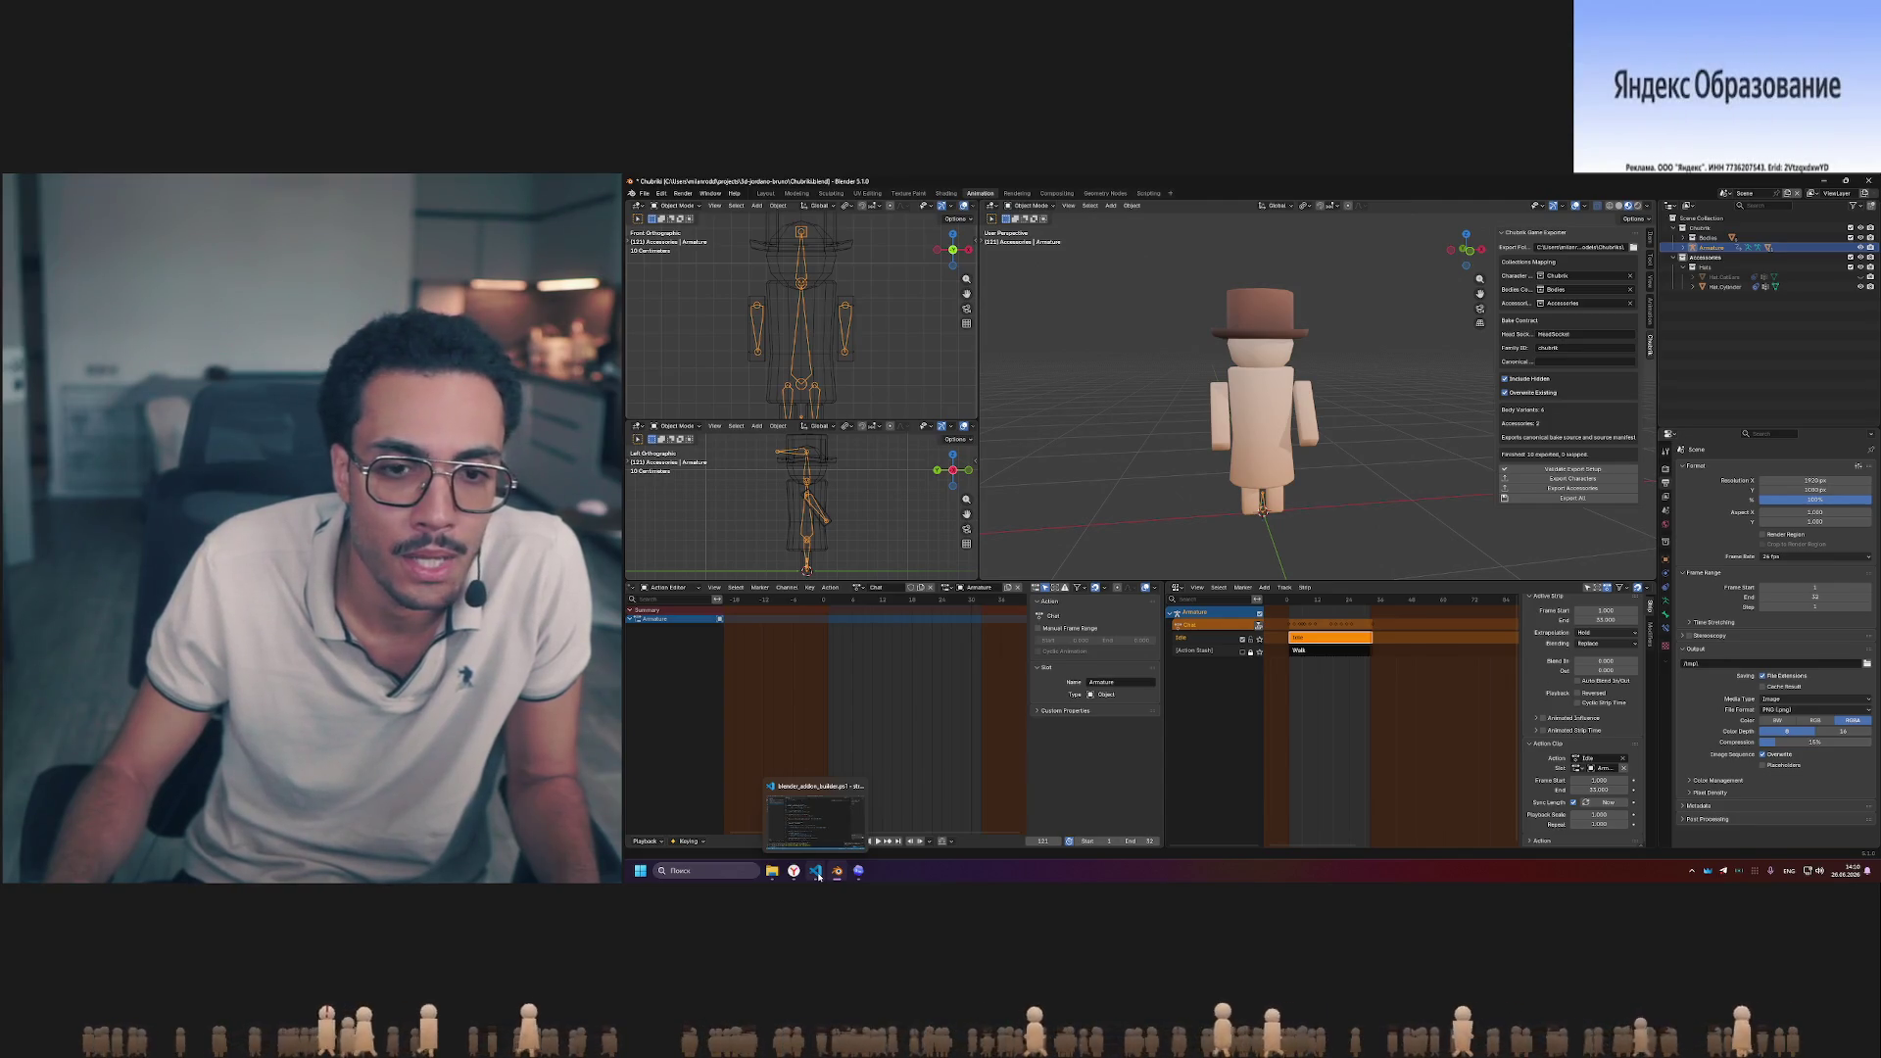
# - Return to Codex and stop dictating the refactor request
pyautogui.click(859, 870)
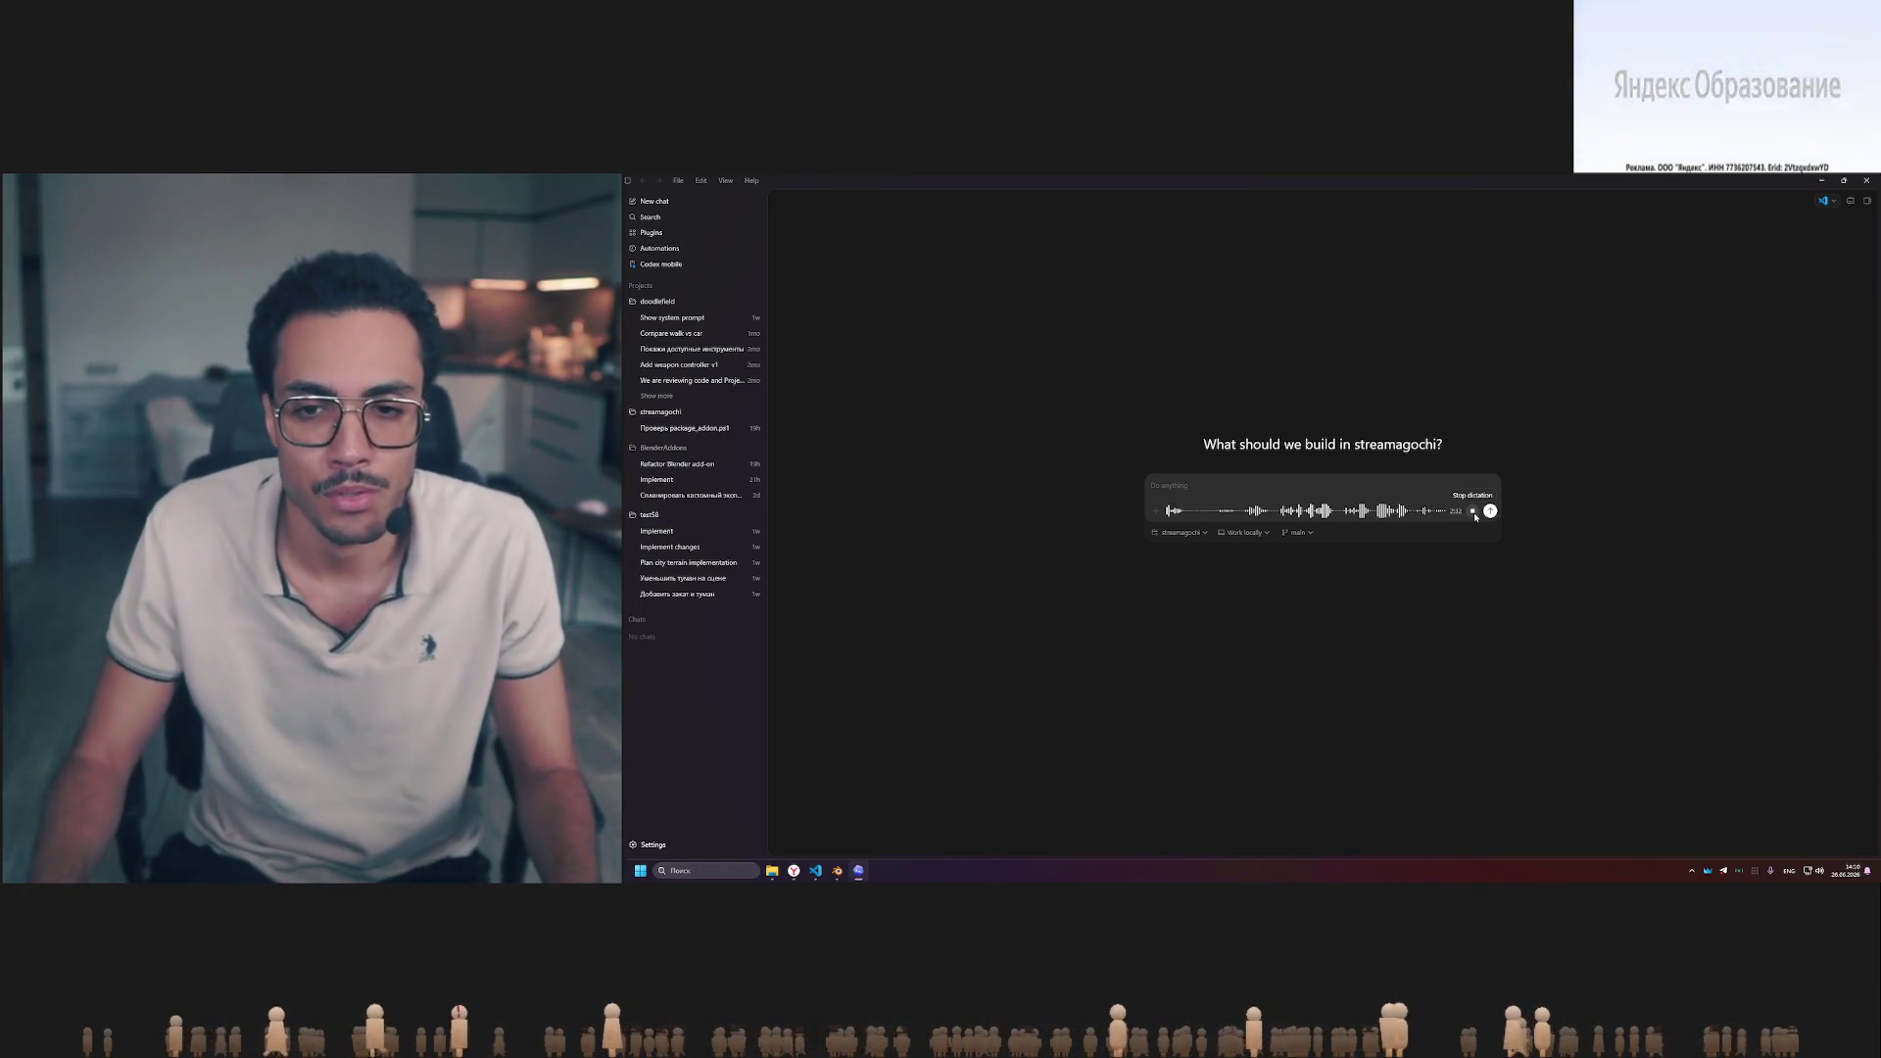
pyautogui.click(1472, 513)
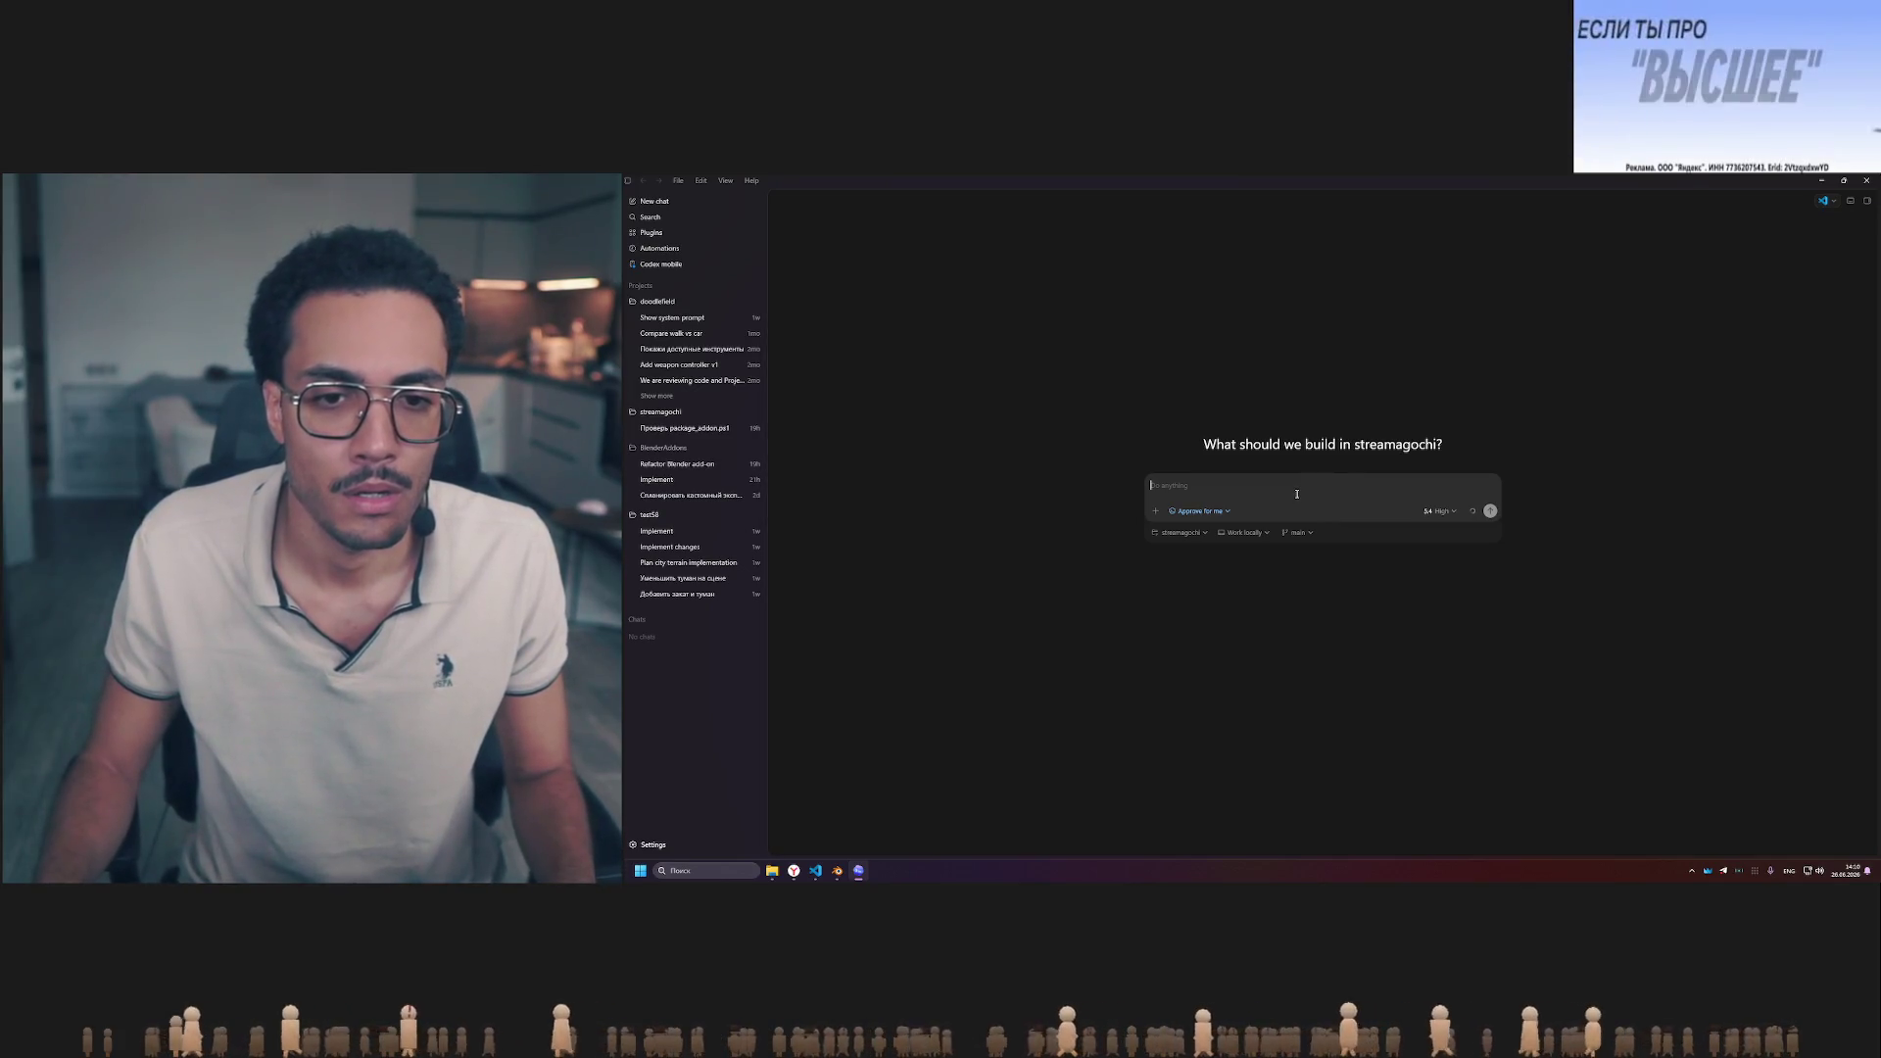
# - Back in Blender, look through the File and Edit menus and the exported characters folder
pyautogui.click(819, 870)
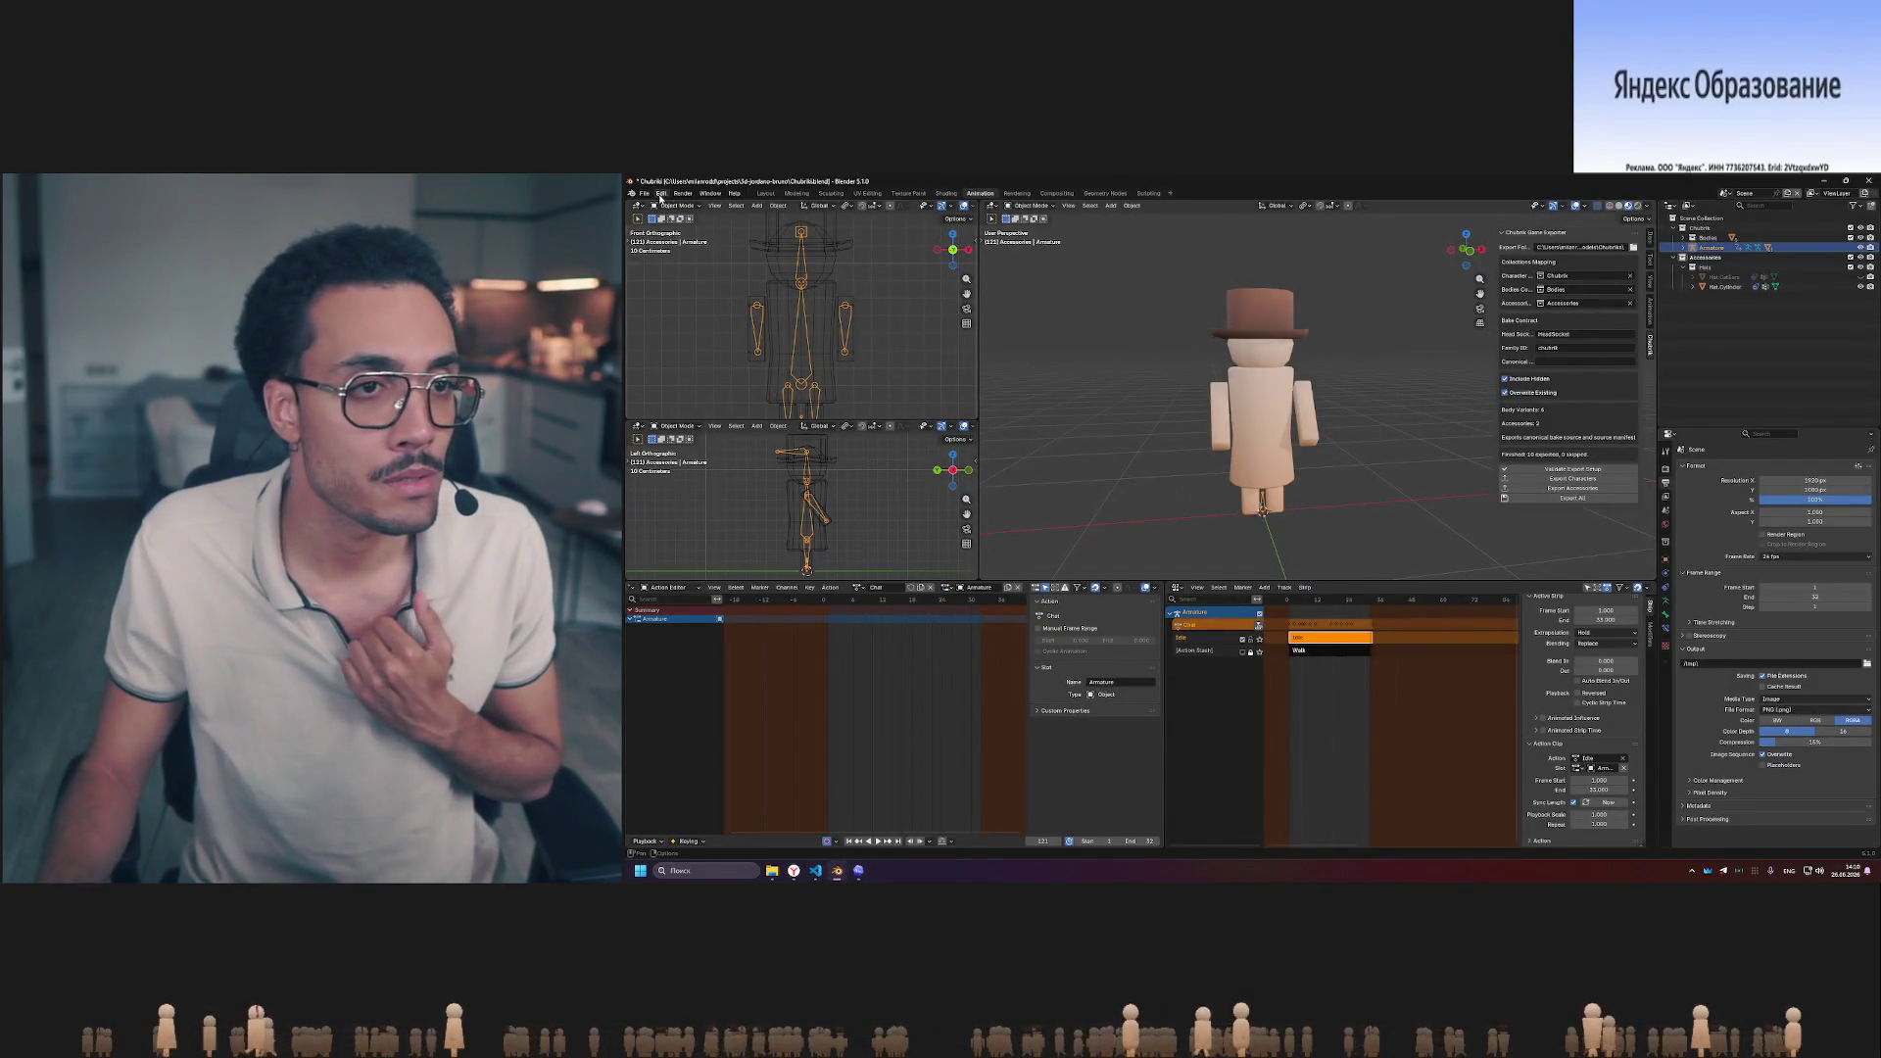
pyautogui.click(643, 193)
pyautogui.moveTo(664, 341)
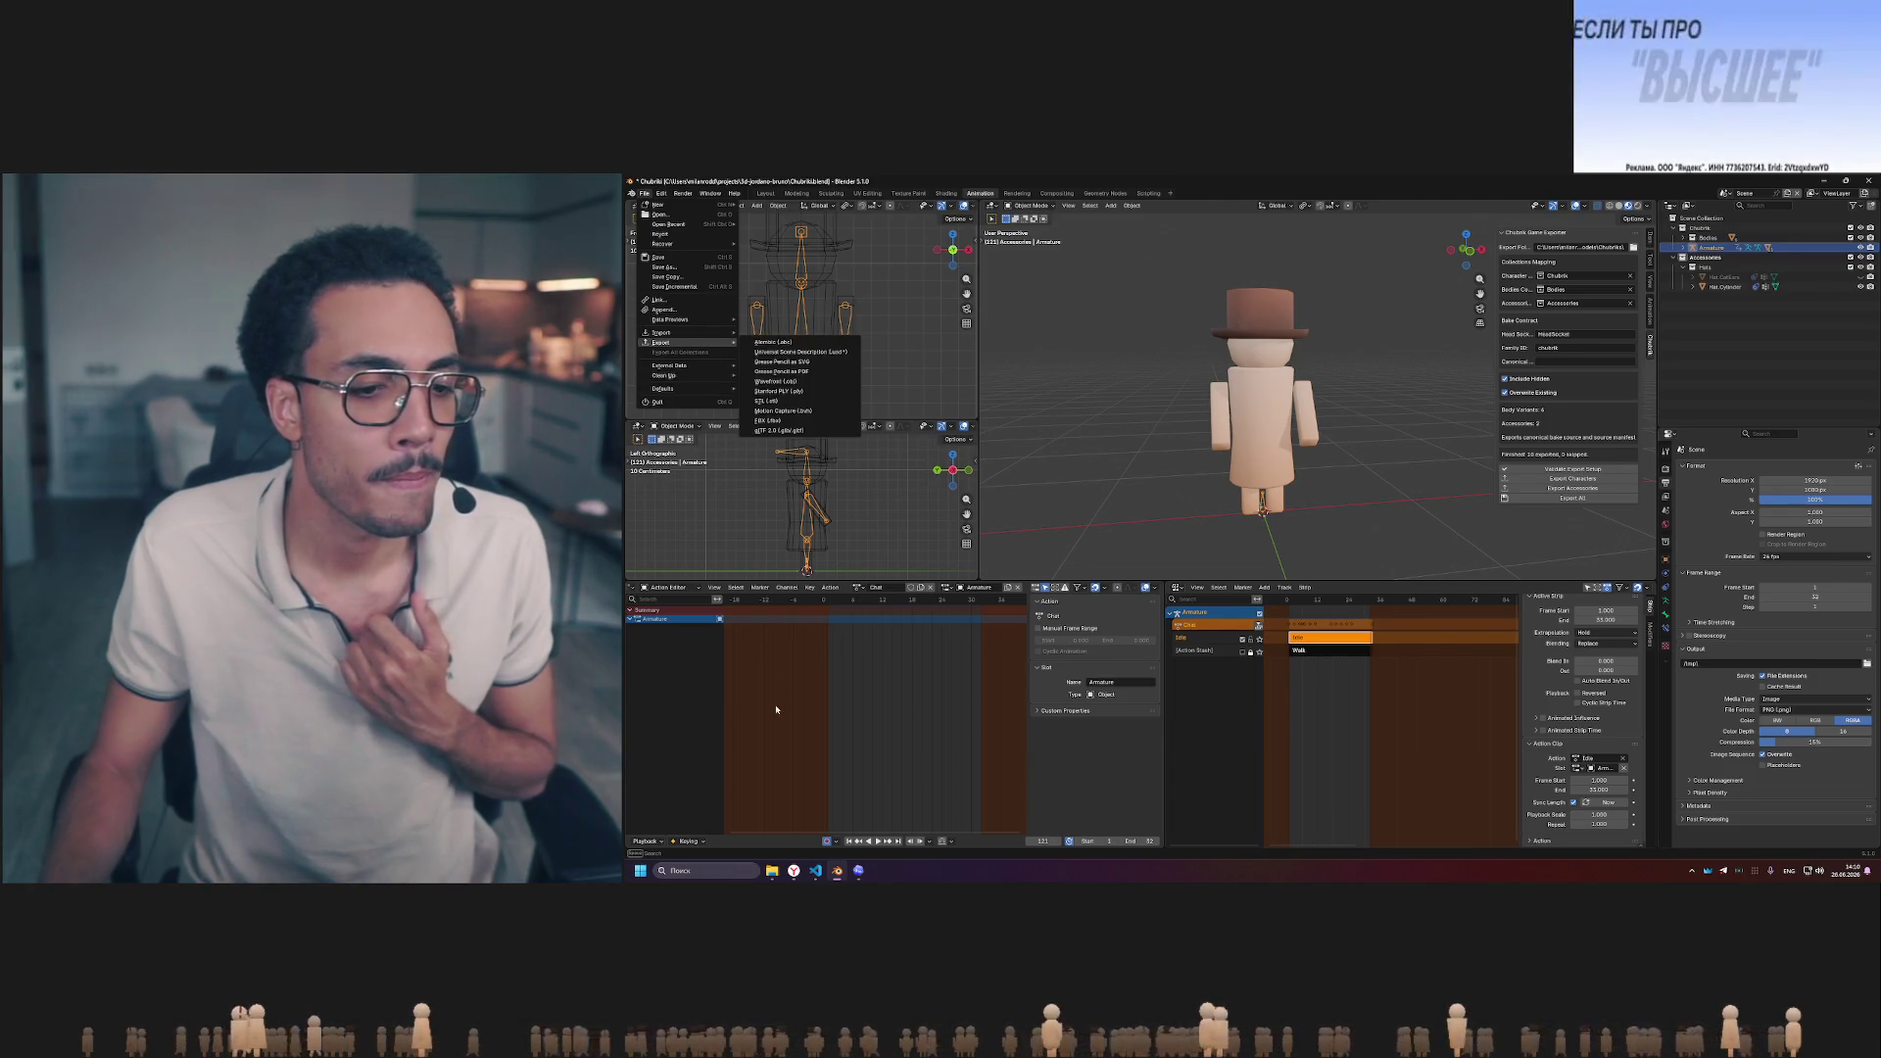
pyautogui.click(775, 871)
pyautogui.click(774, 870)
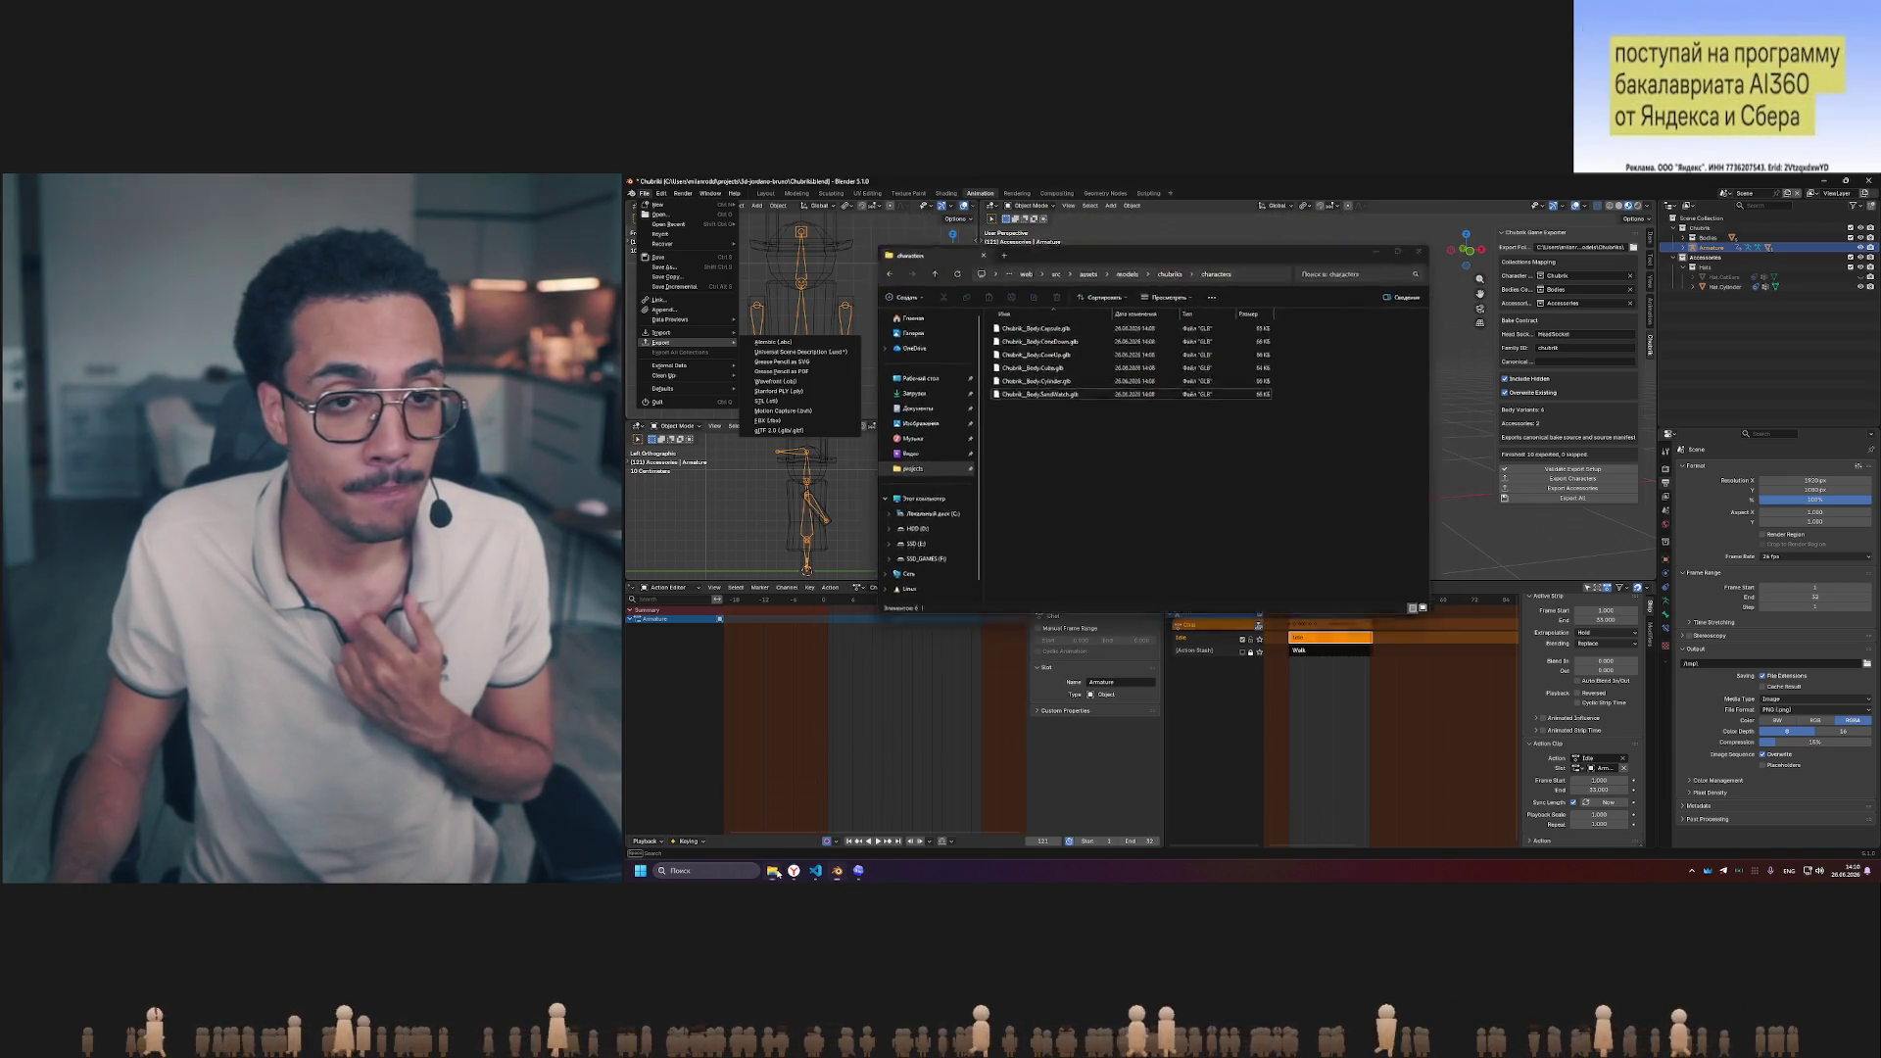
pyautogui.click(665, 195)
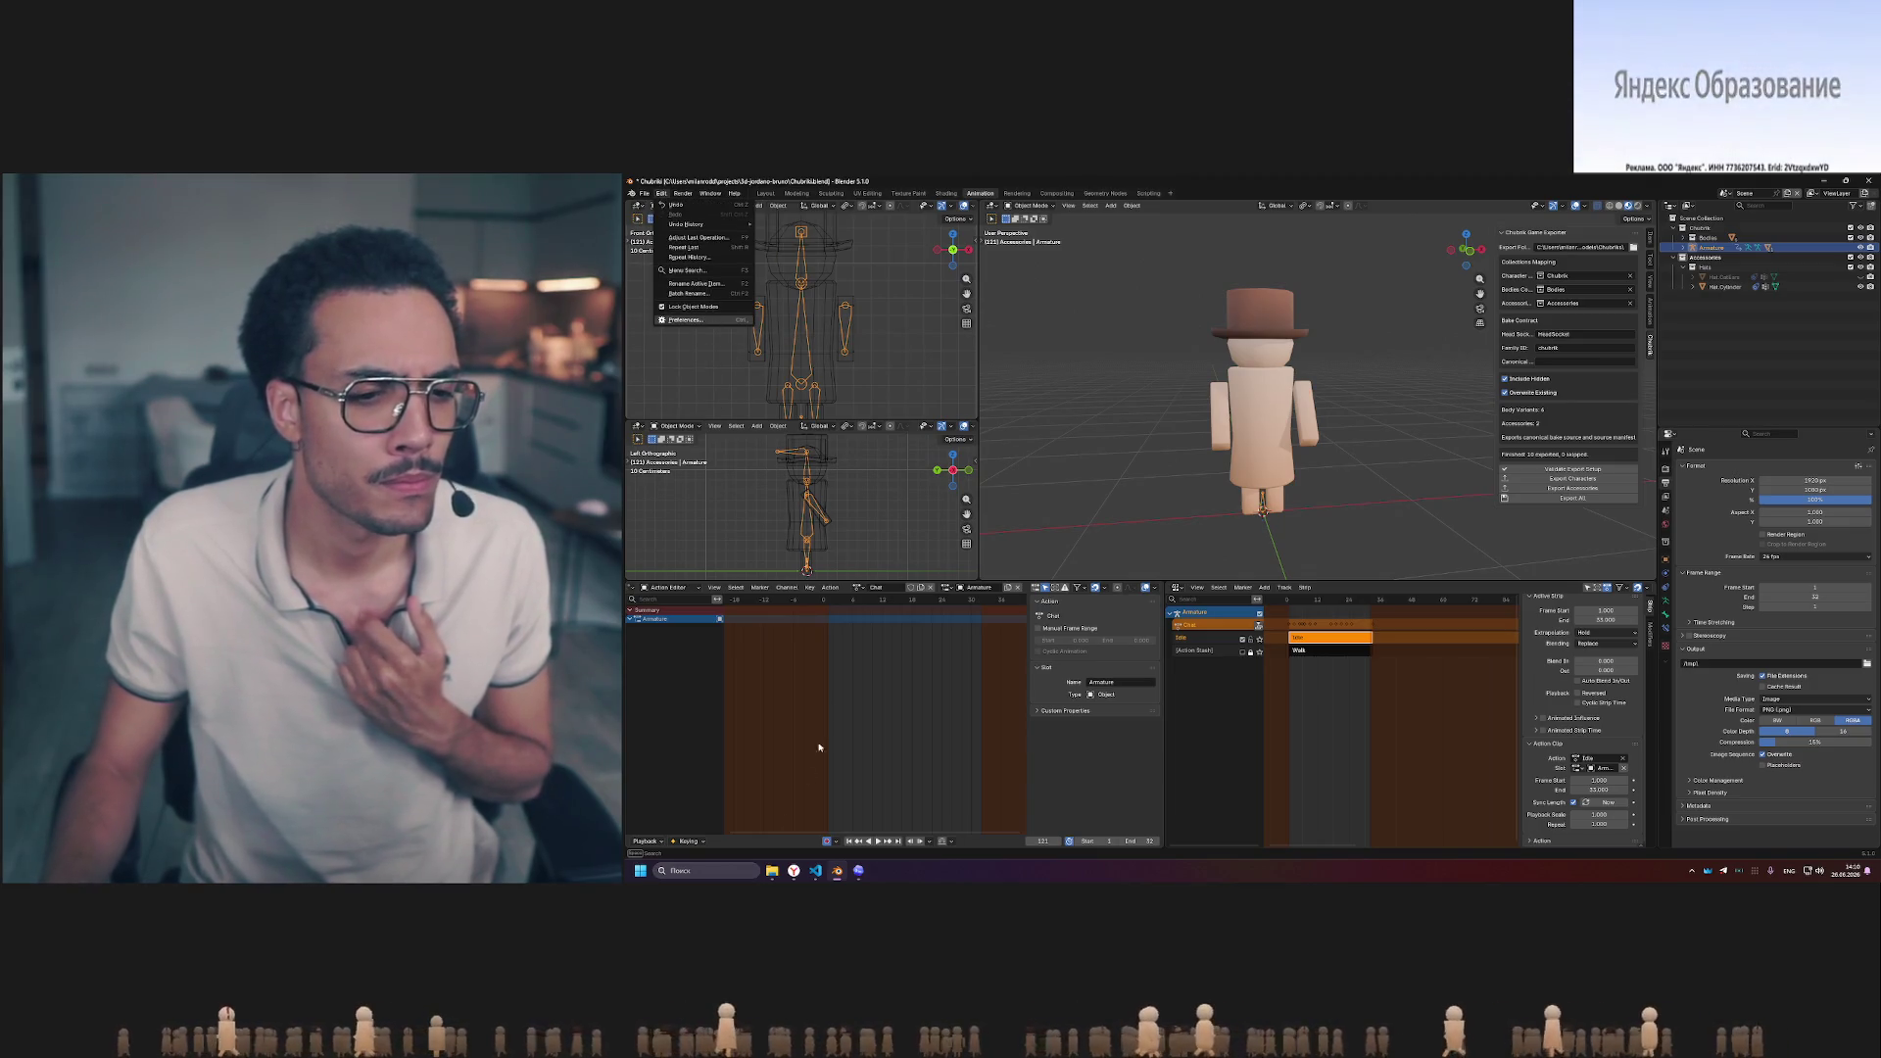
# - Rerun blender_addon_builder.ps1 in VS Code, then open Blender's Edit > Preferences for the add-on
pyautogui.hotkey('alt', 'Tab')
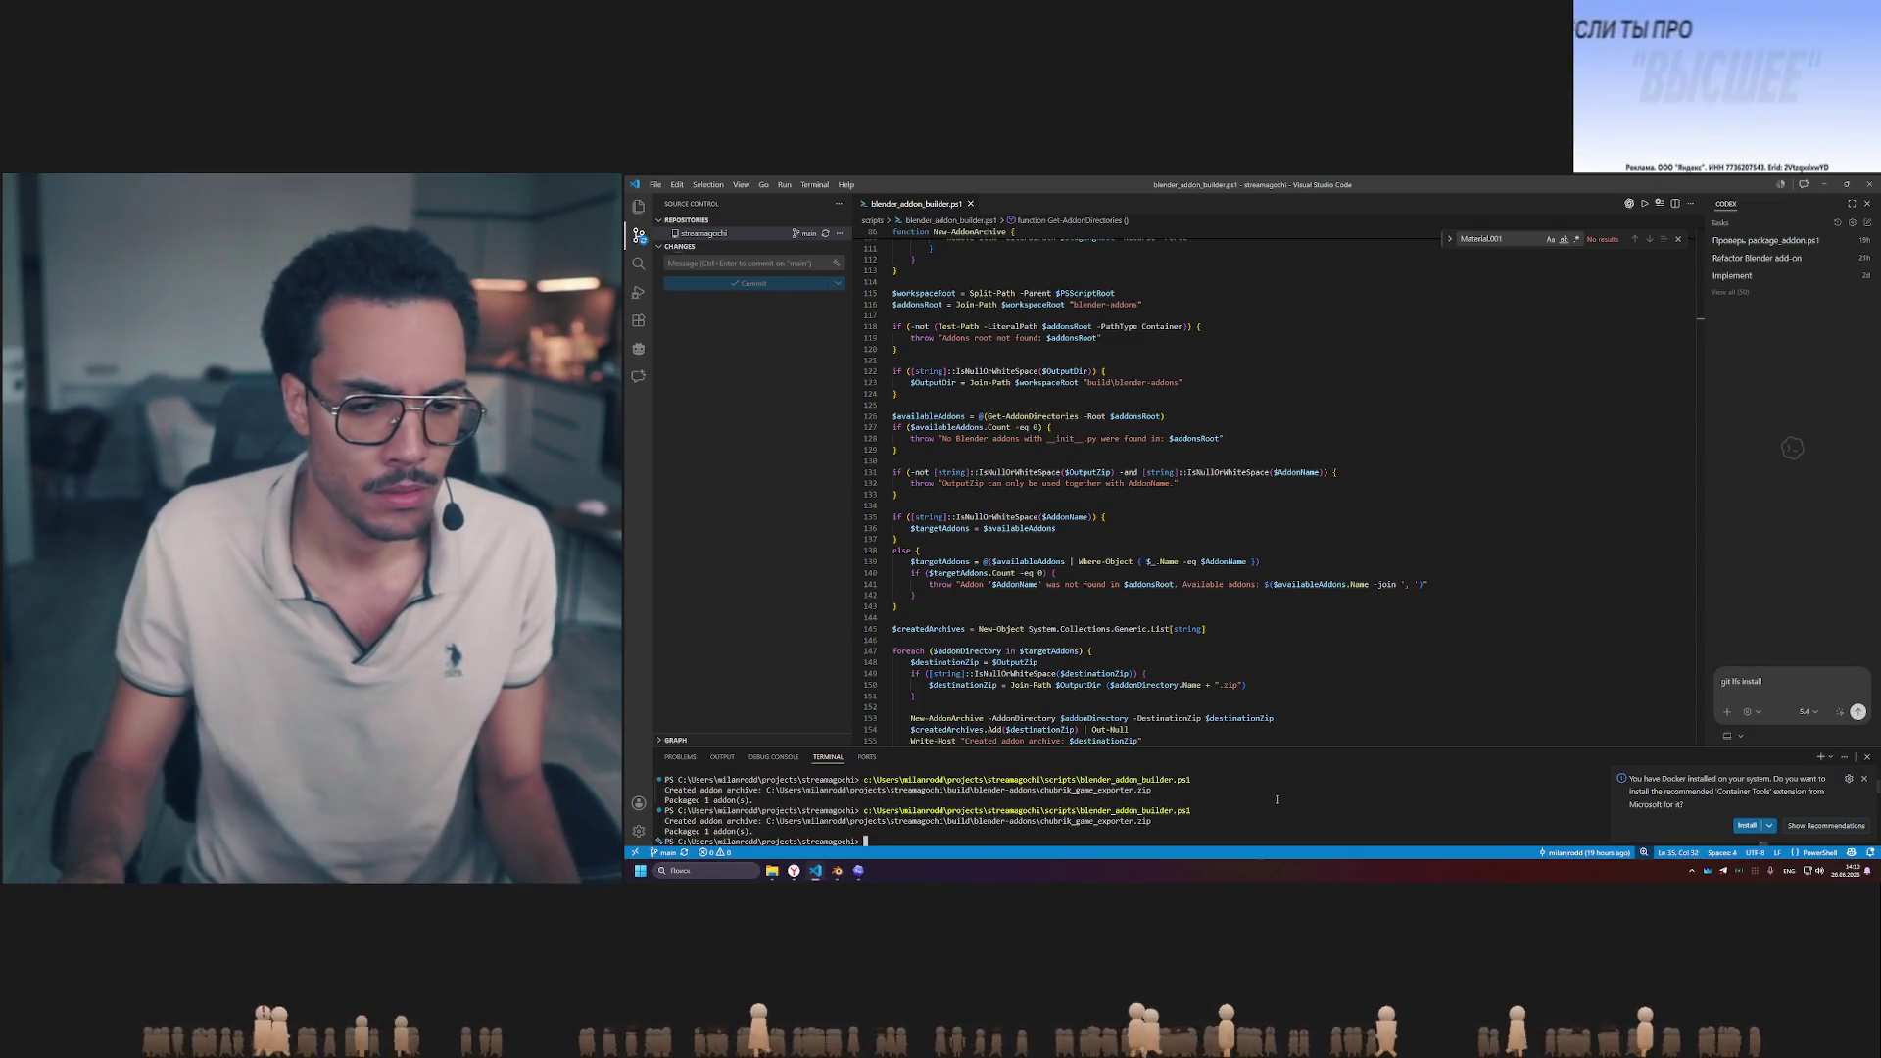
pyautogui.press('Return')
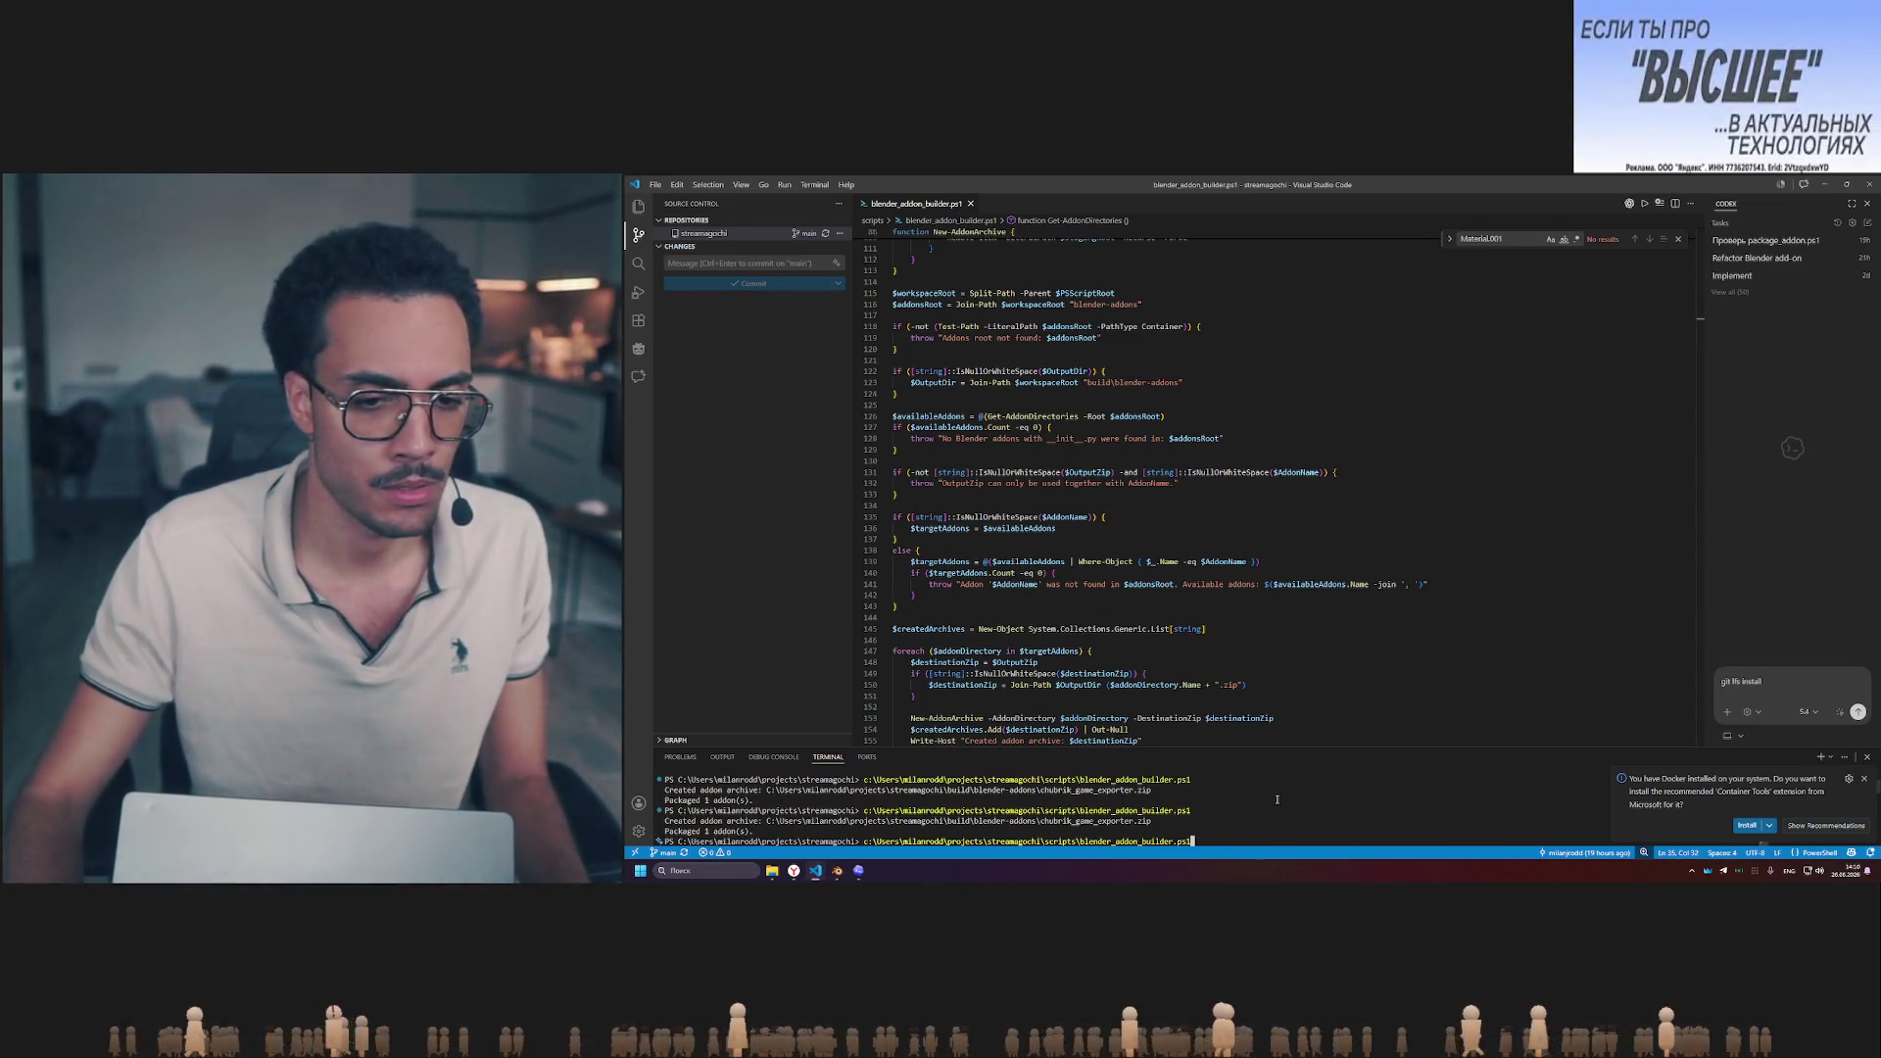
pyautogui.hotkey('alt', 'Tab')
pyautogui.click(679, 193)
pyautogui.click(703, 320)
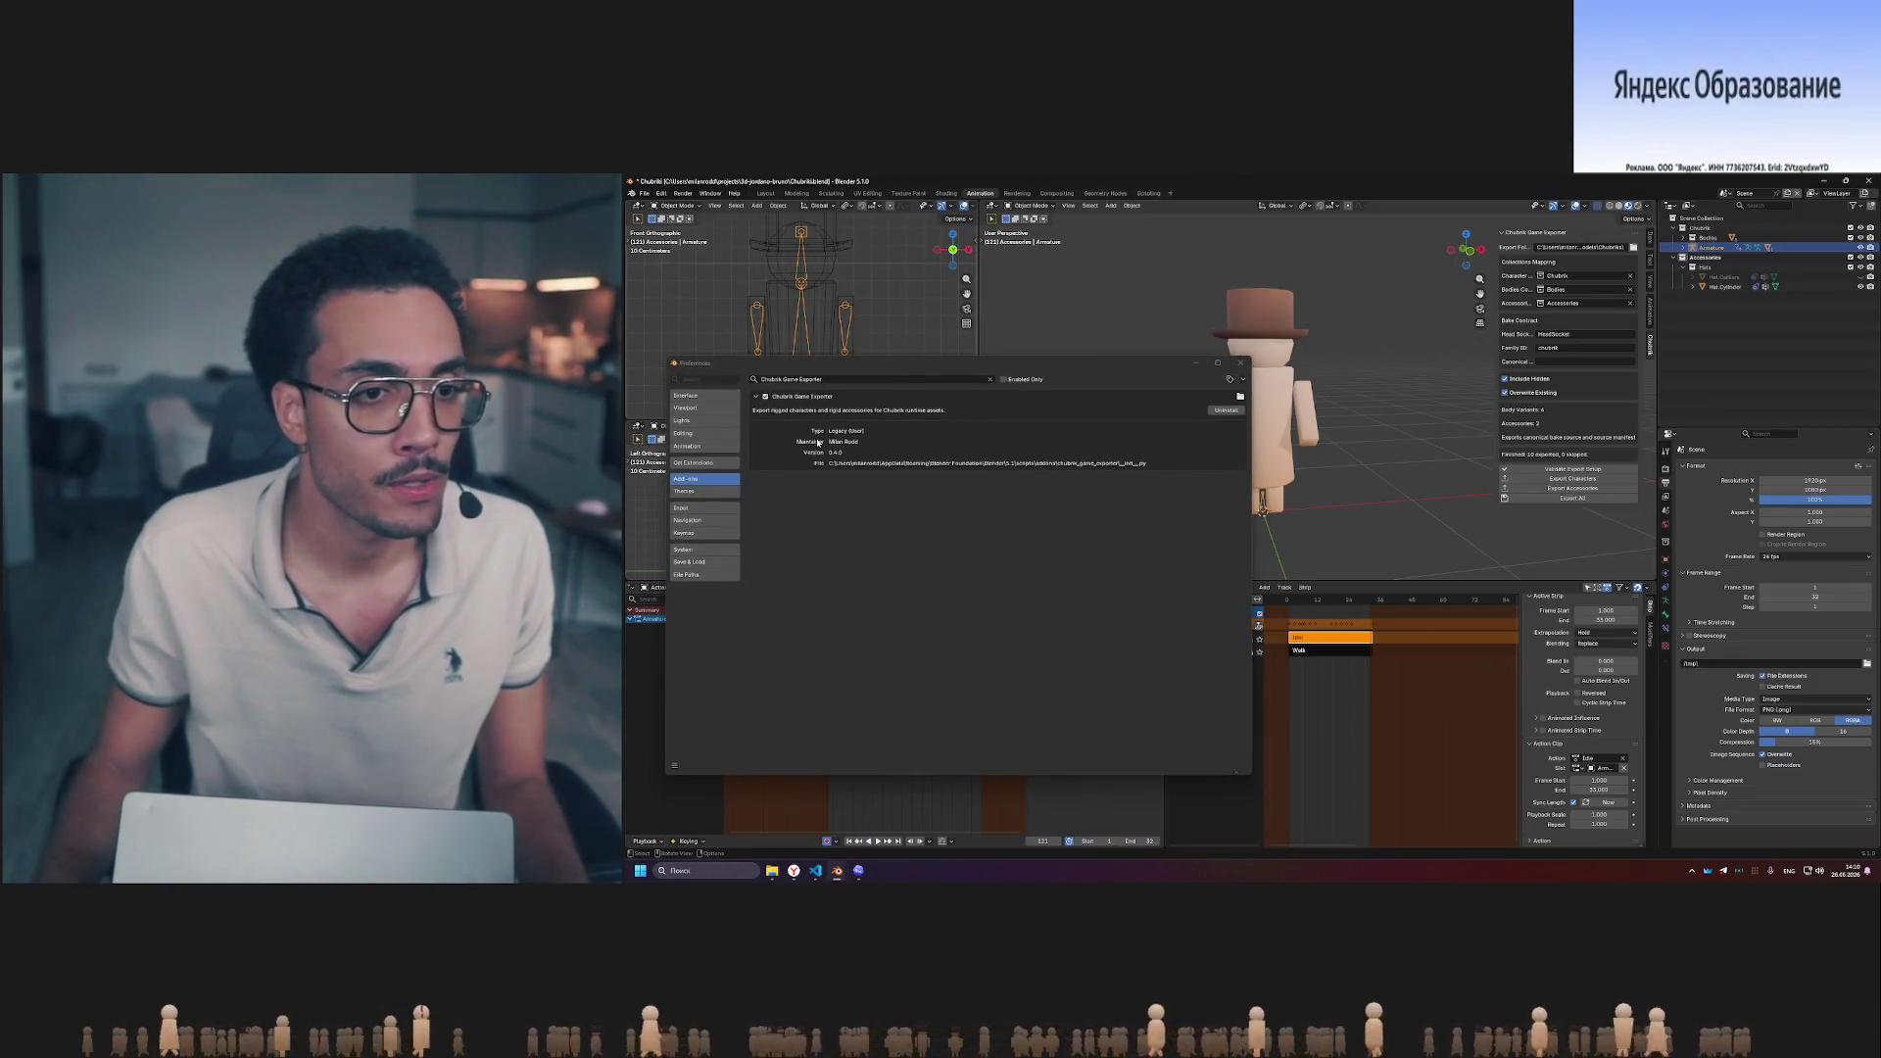
# - Uninstall the Chubrik Game Exporter add-on, confirm, and close Preferences
pyautogui.click(1227, 409)
pyautogui.click(1014, 445)
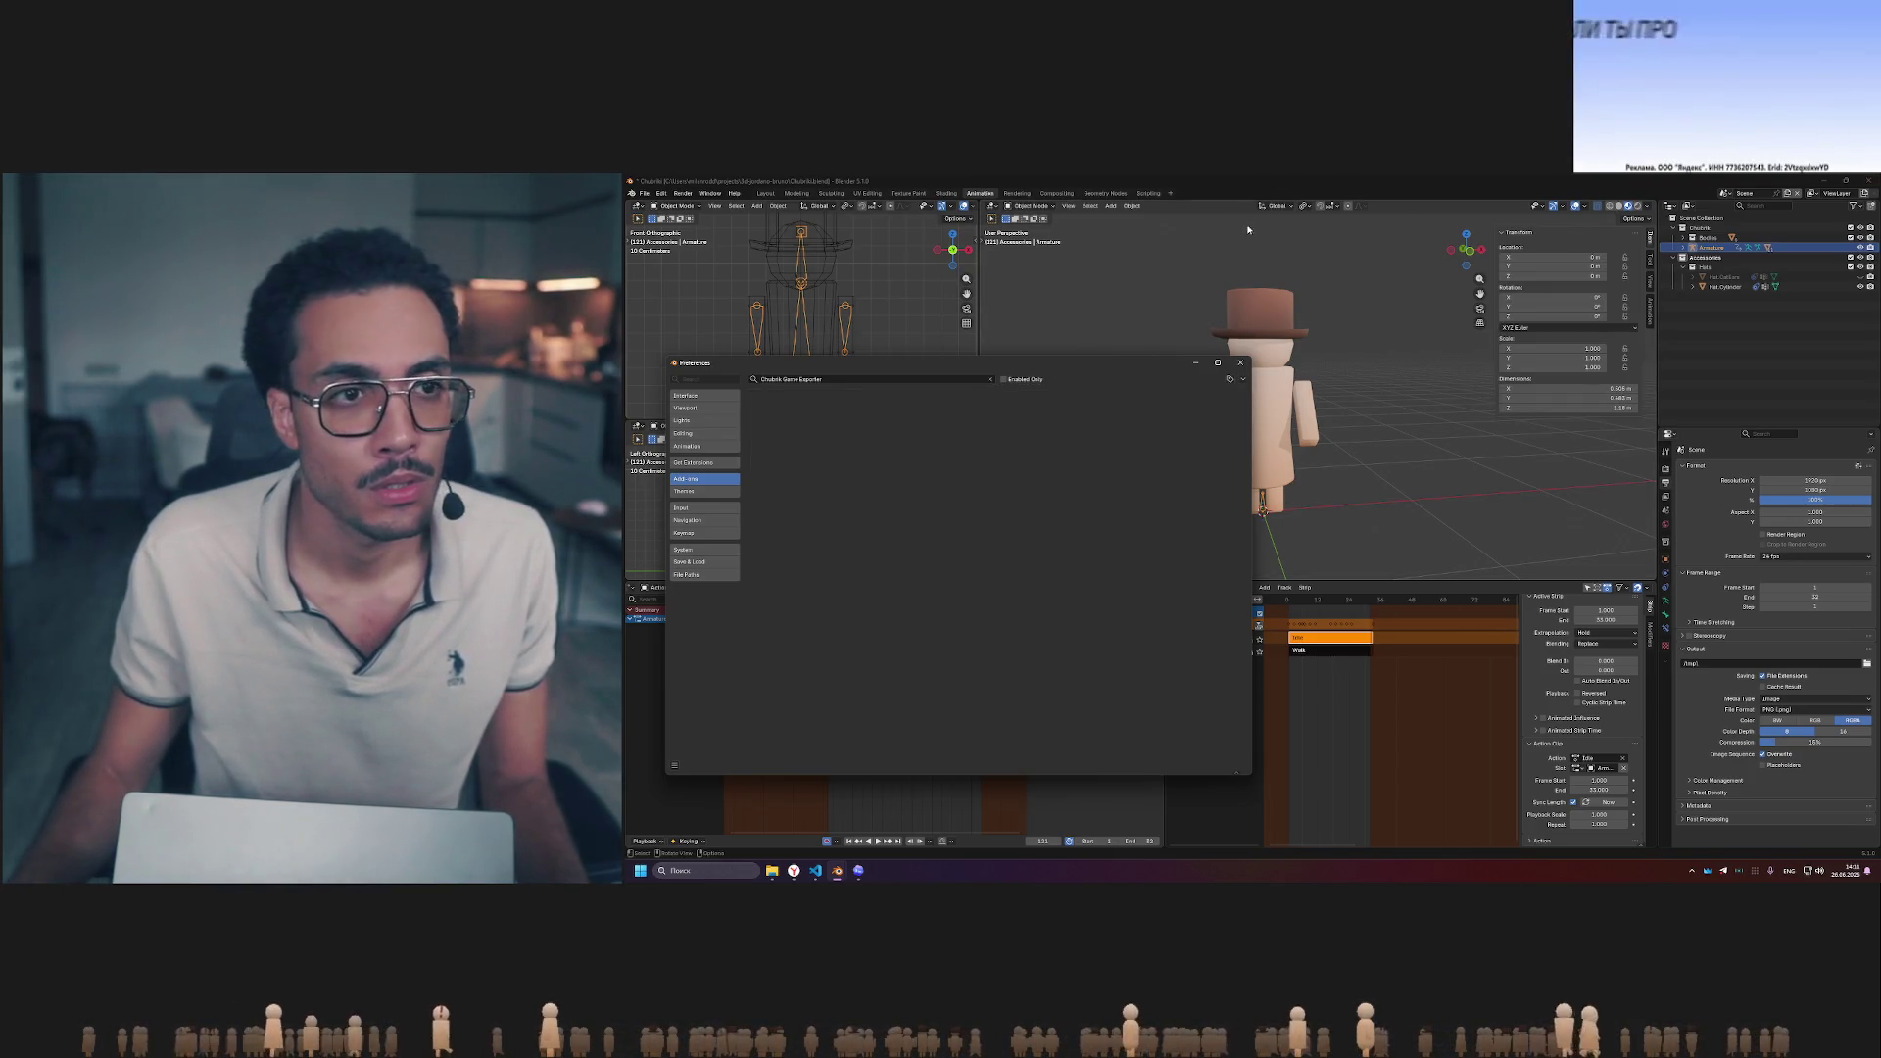
pyautogui.click(1240, 363)
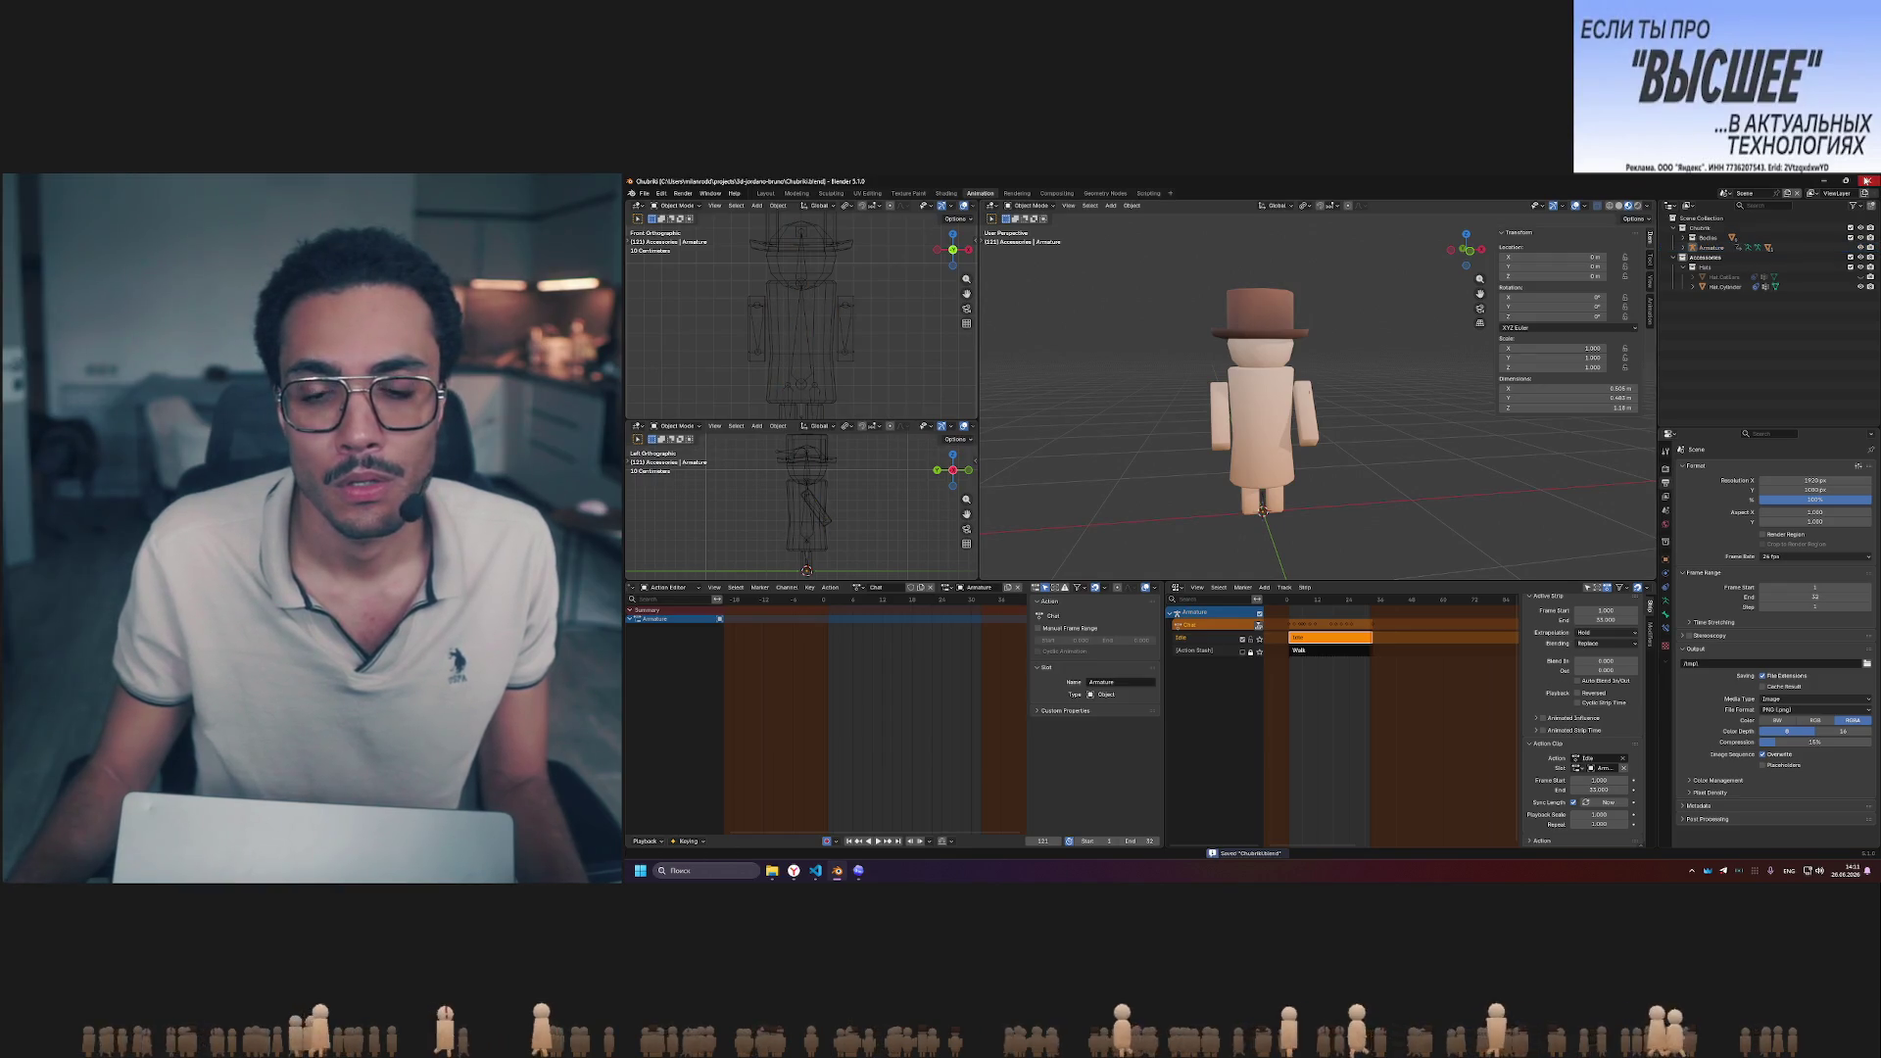
# - Relaunch Blender from the desktop shortcut and pick the recent Chubriki.blend project
pyautogui.hotkey('alt', 'Tab')
pyautogui.click(1827, 182)
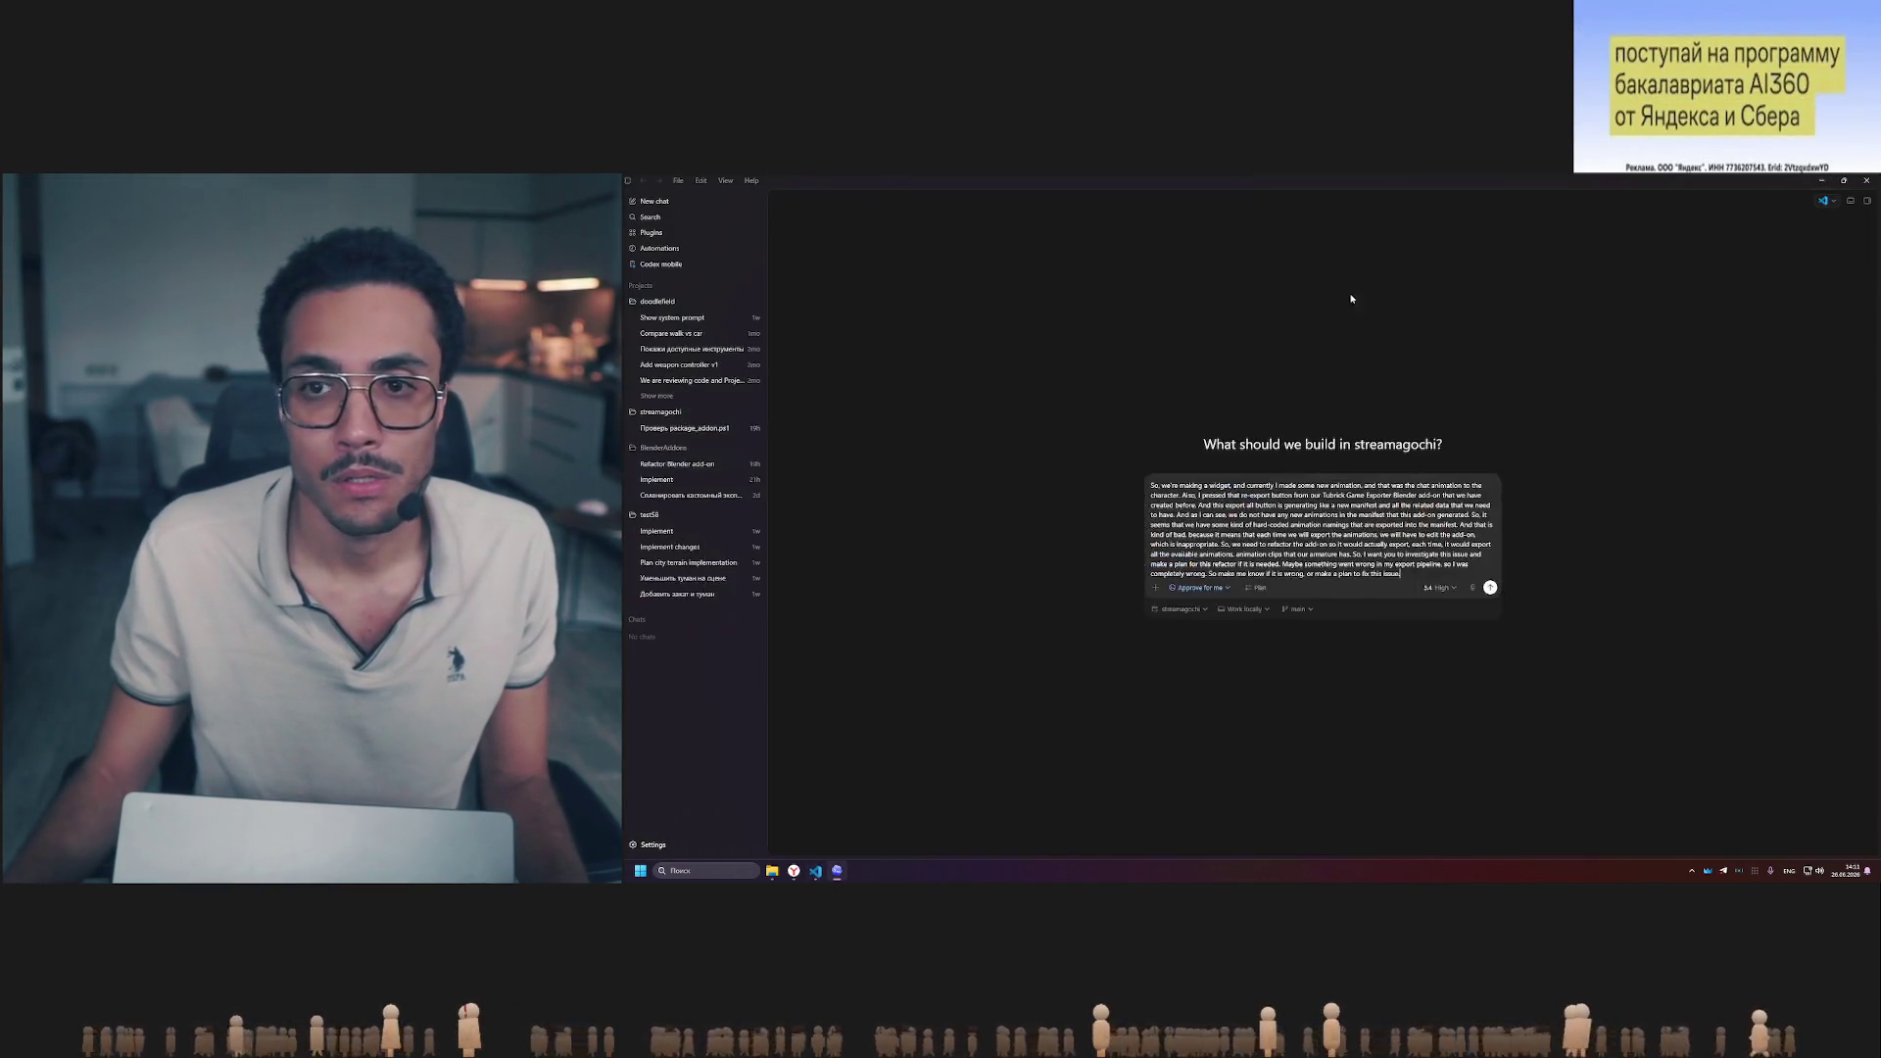
pyautogui.click(1824, 182)
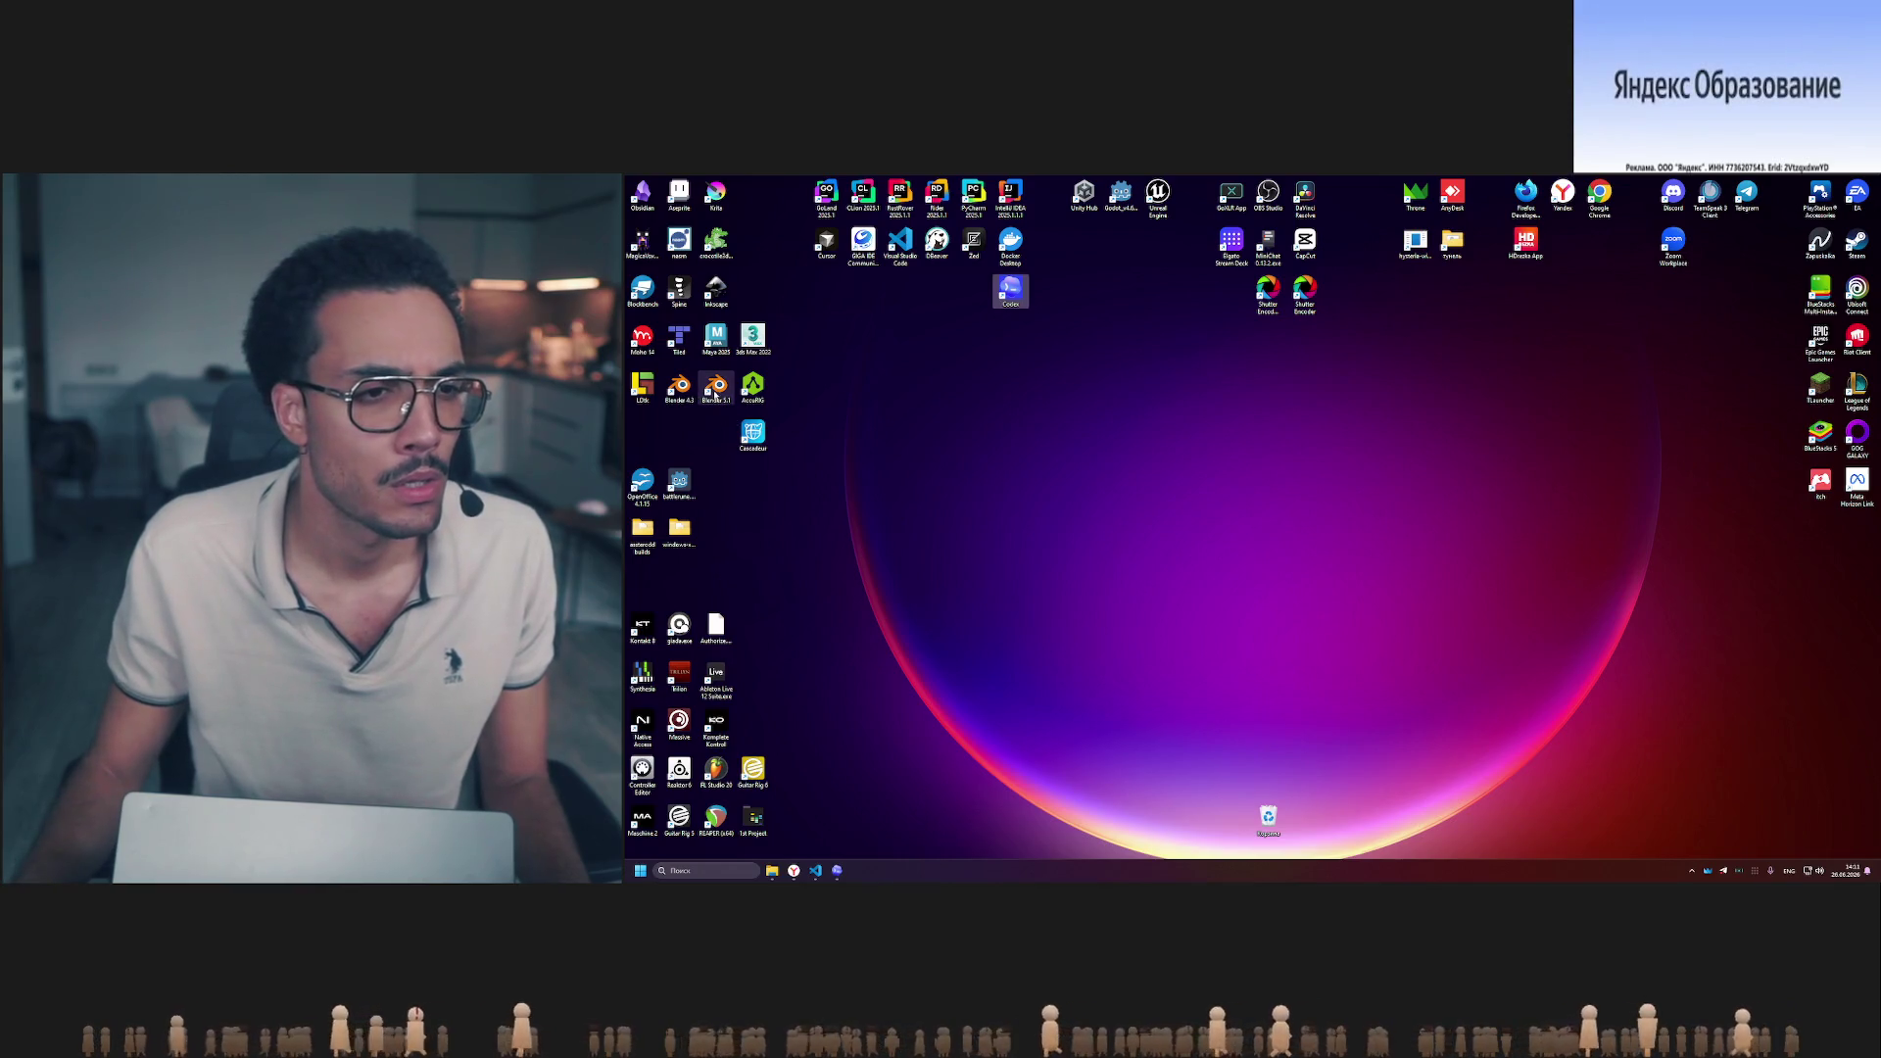
pyautogui.doubleClick(1269, 817)
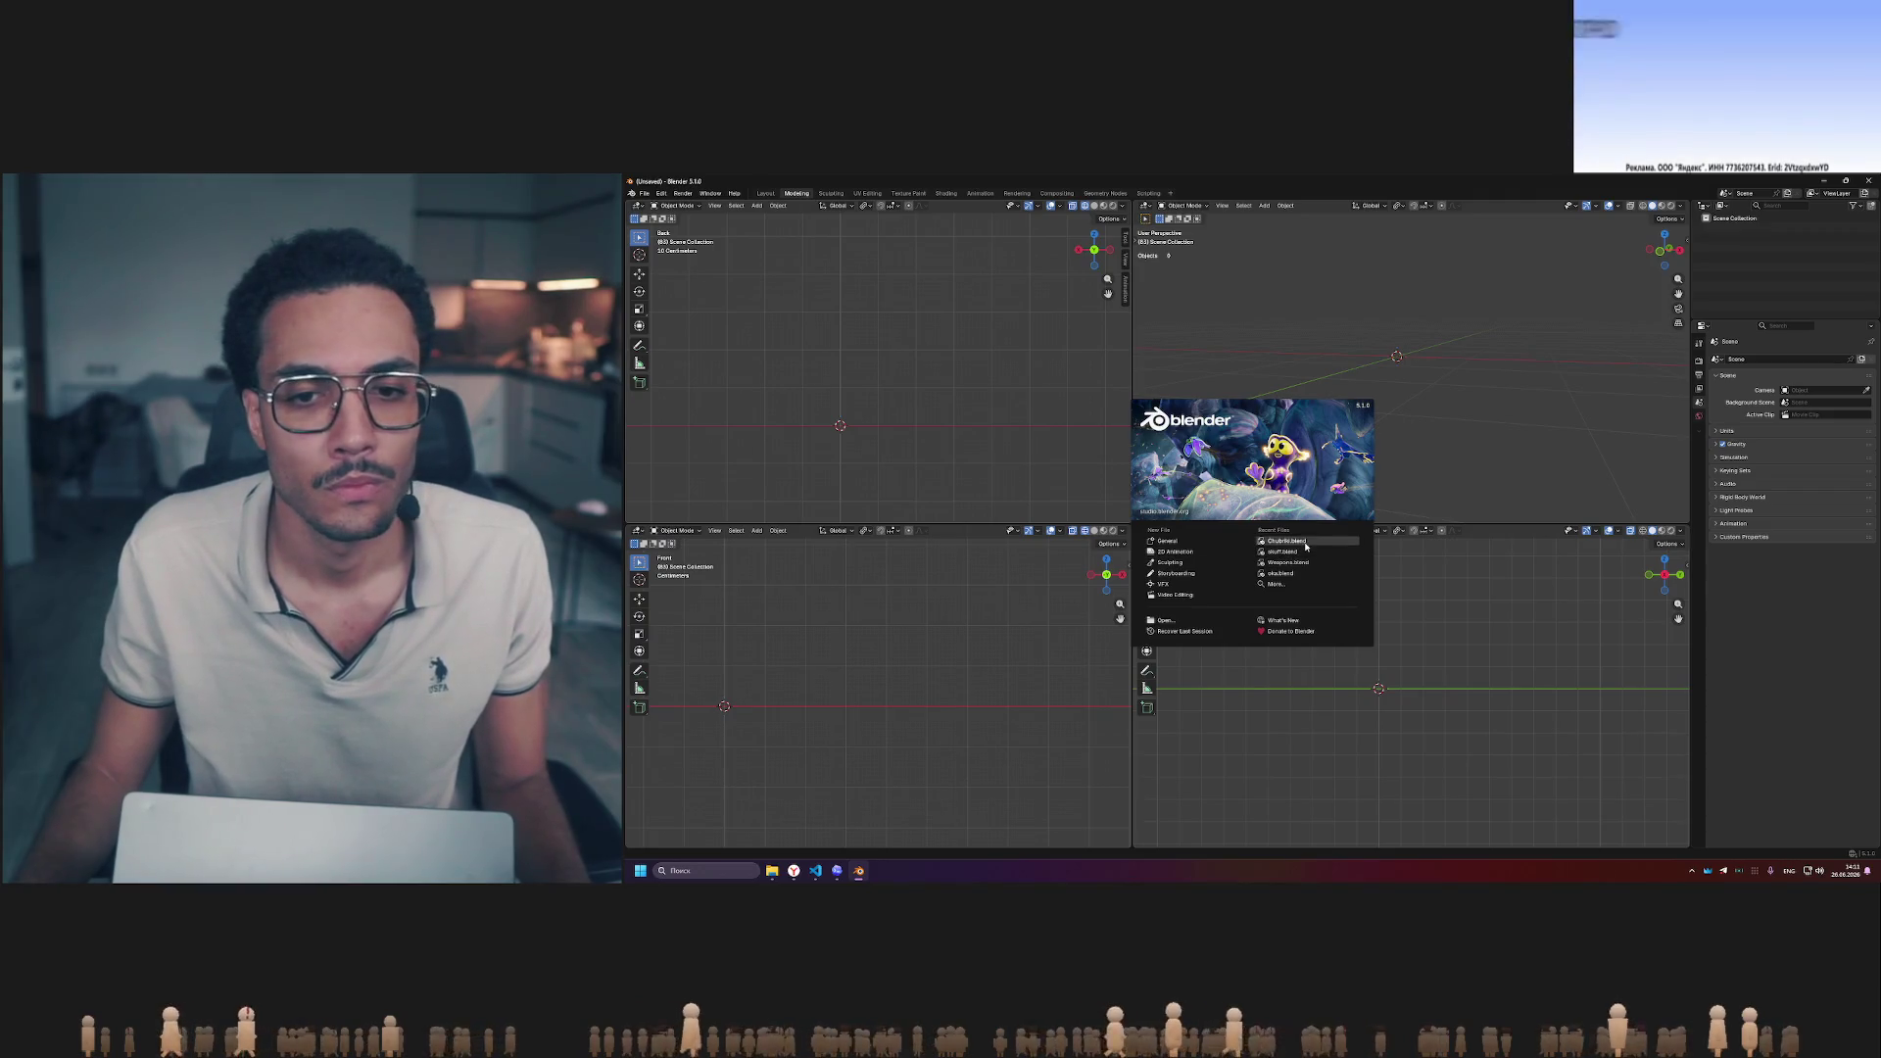
pyautogui.click(1309, 543)
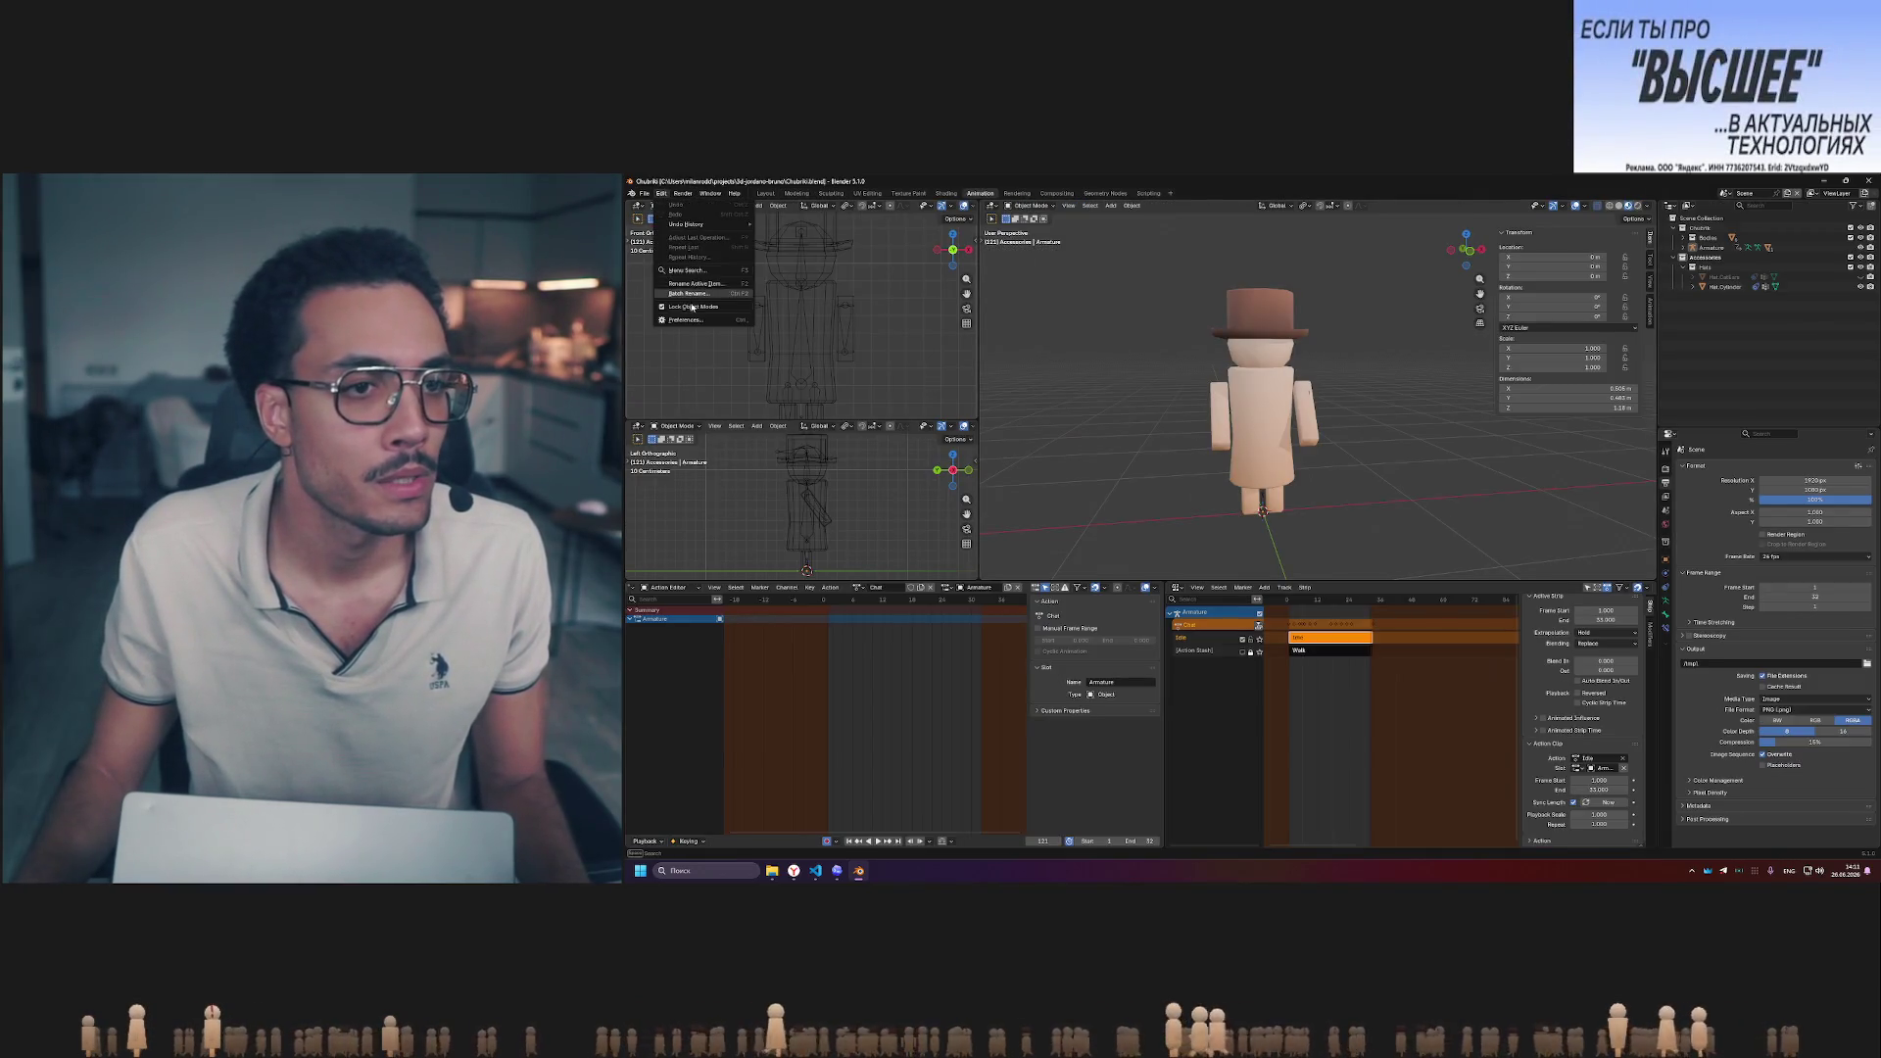
# - Browse Install from Disk to the chubrik_game_exporter build folder and bookmark it
pyautogui.click(691, 317)
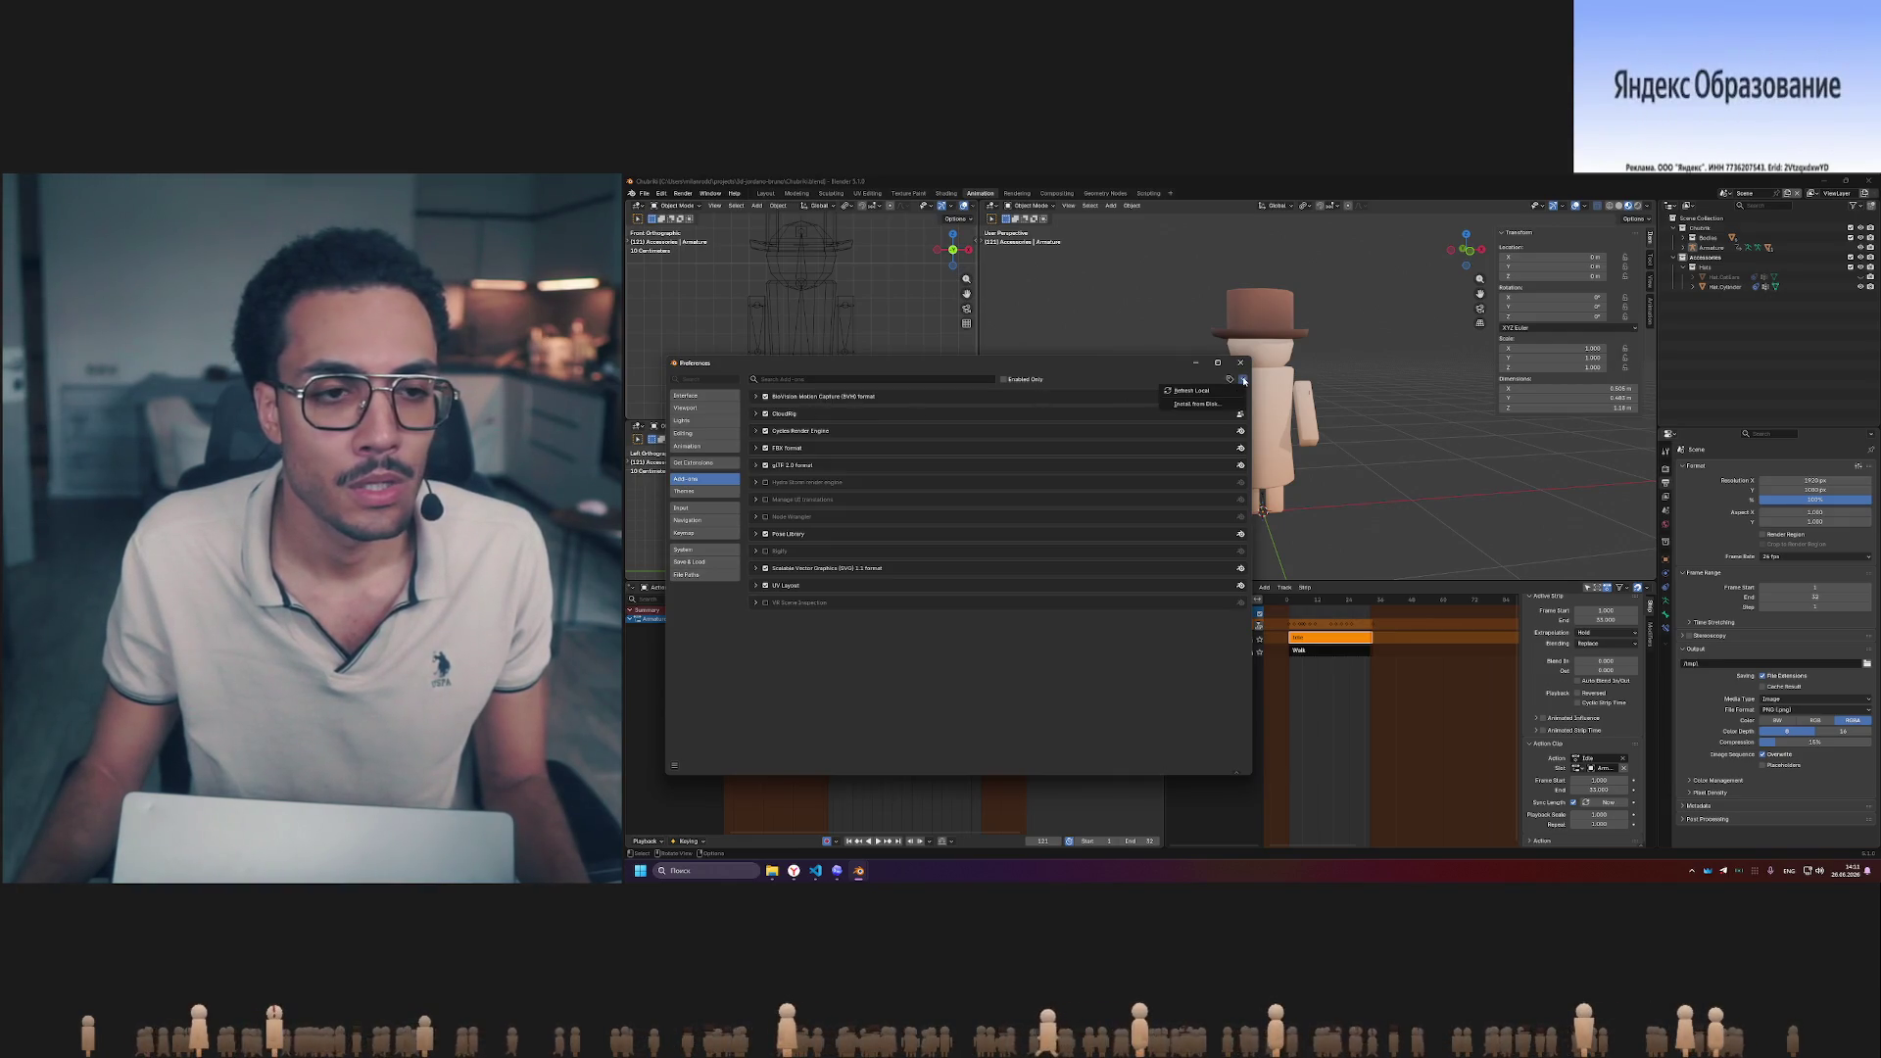
pyautogui.click(1223, 405)
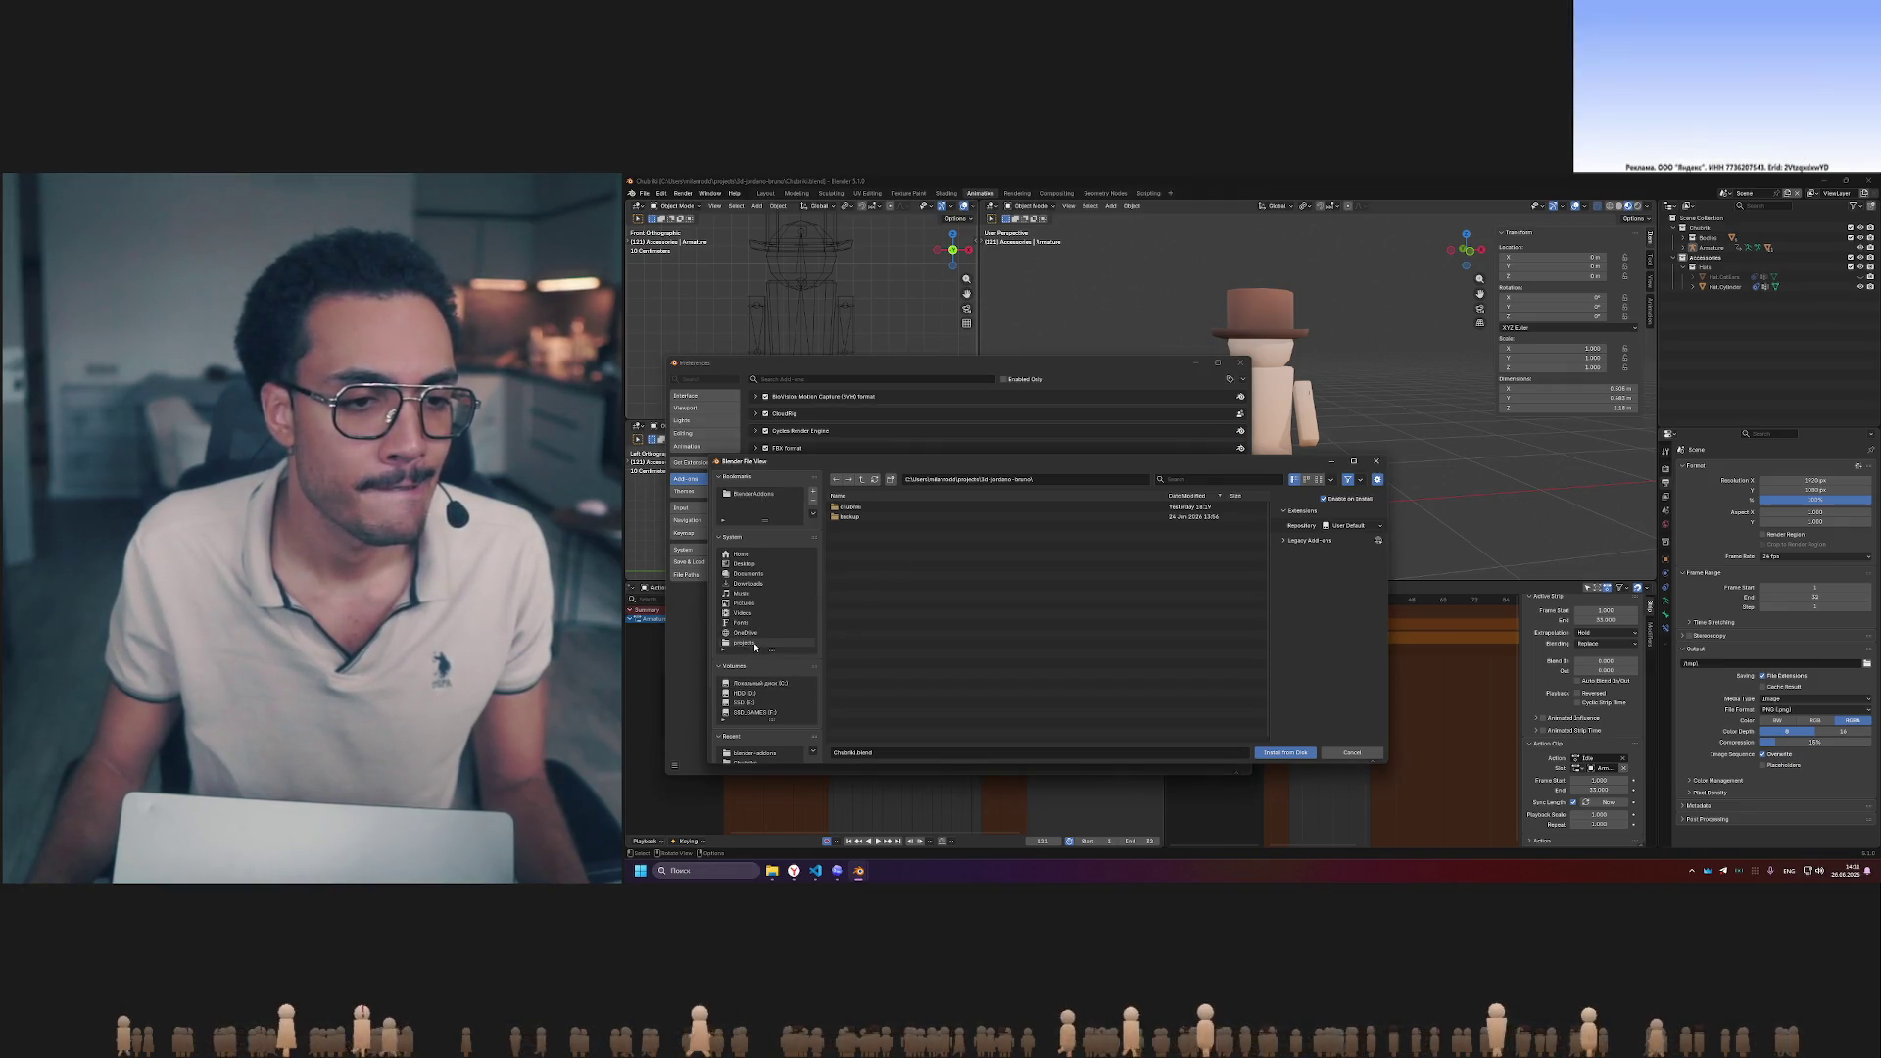
pyautogui.click(747, 642)
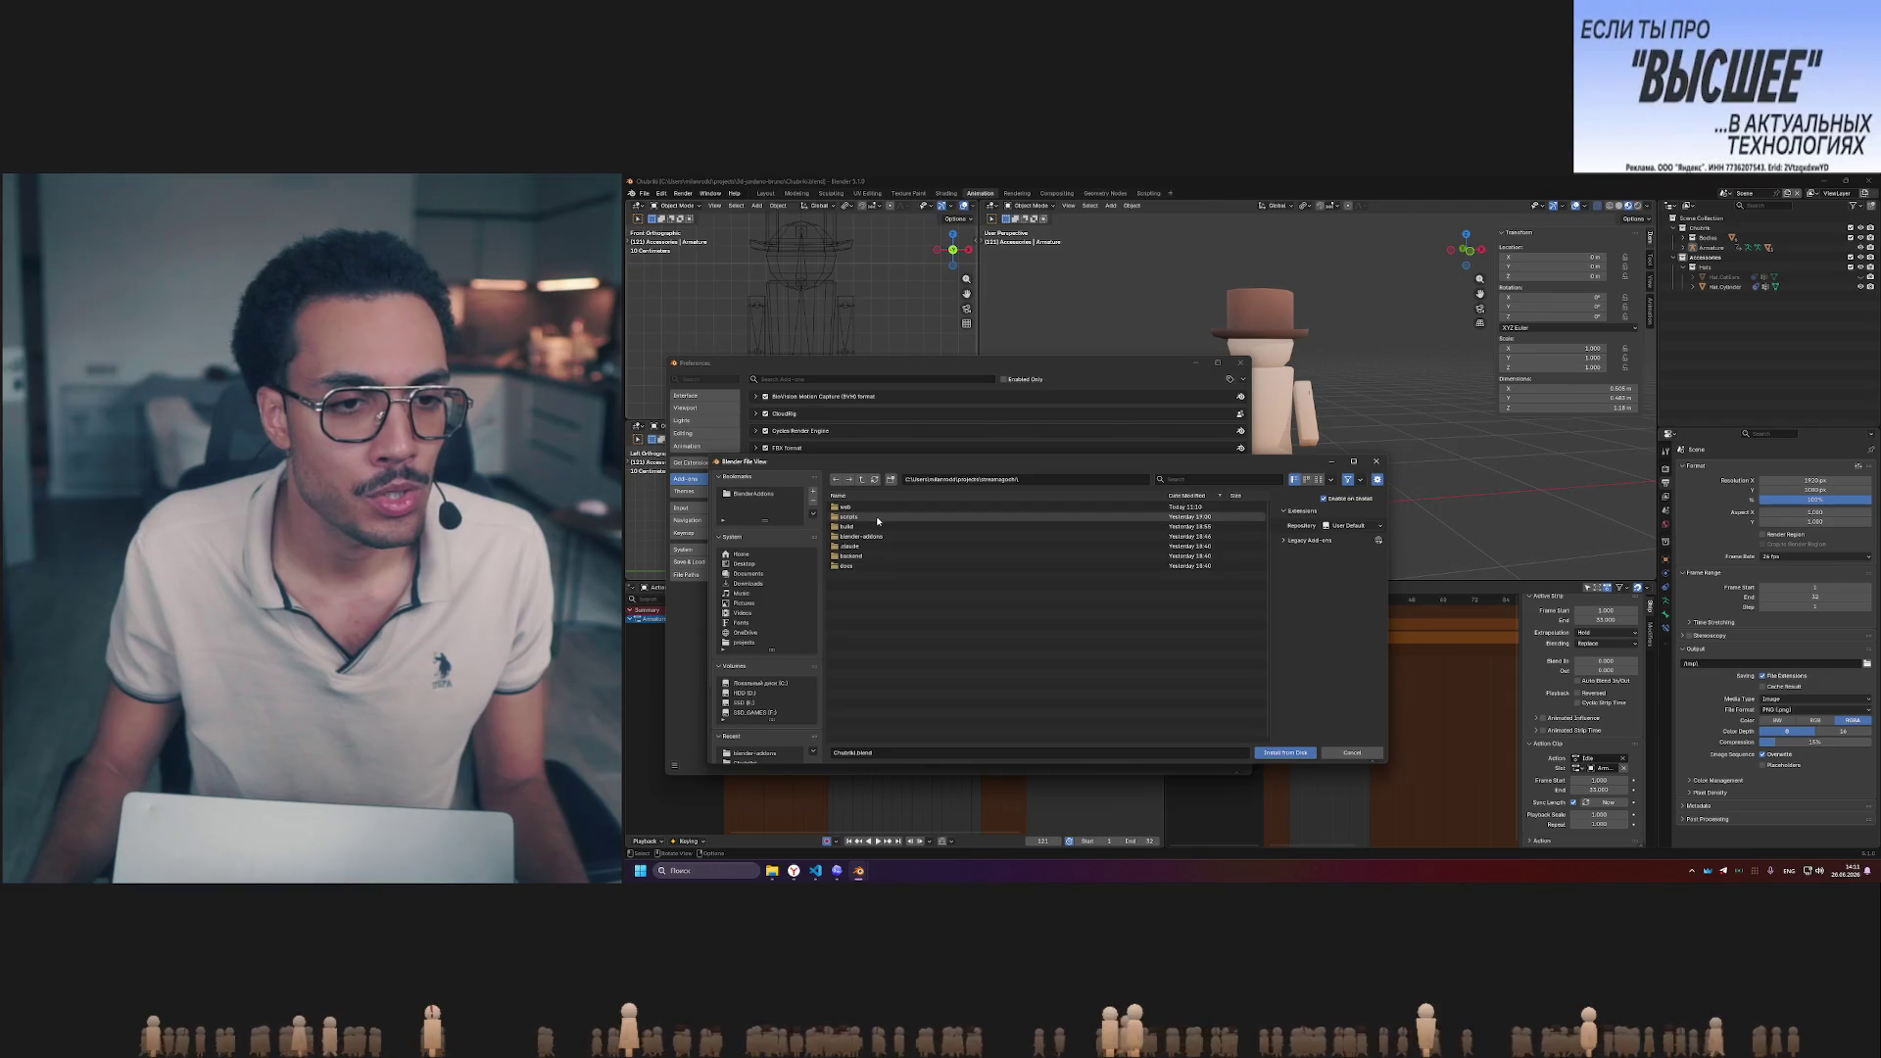
pyautogui.click(877, 538)
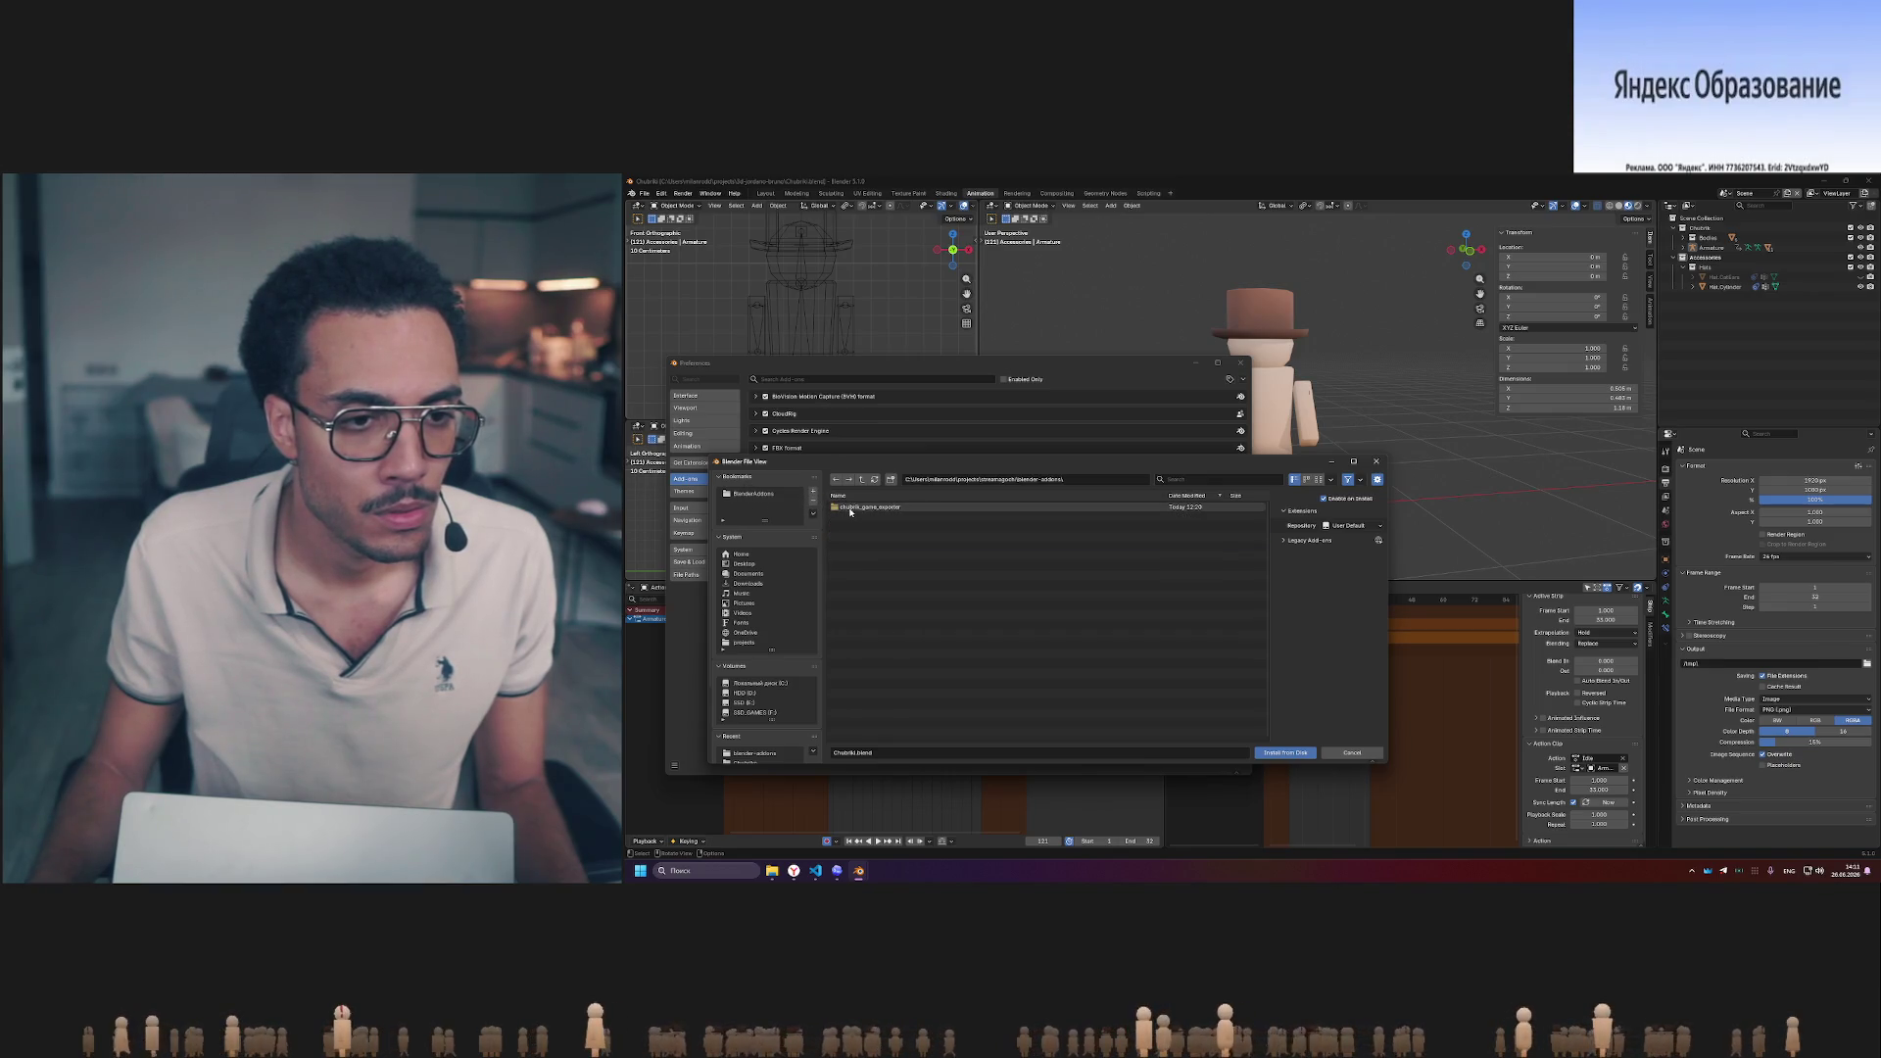
pyautogui.doubleClick(868, 506)
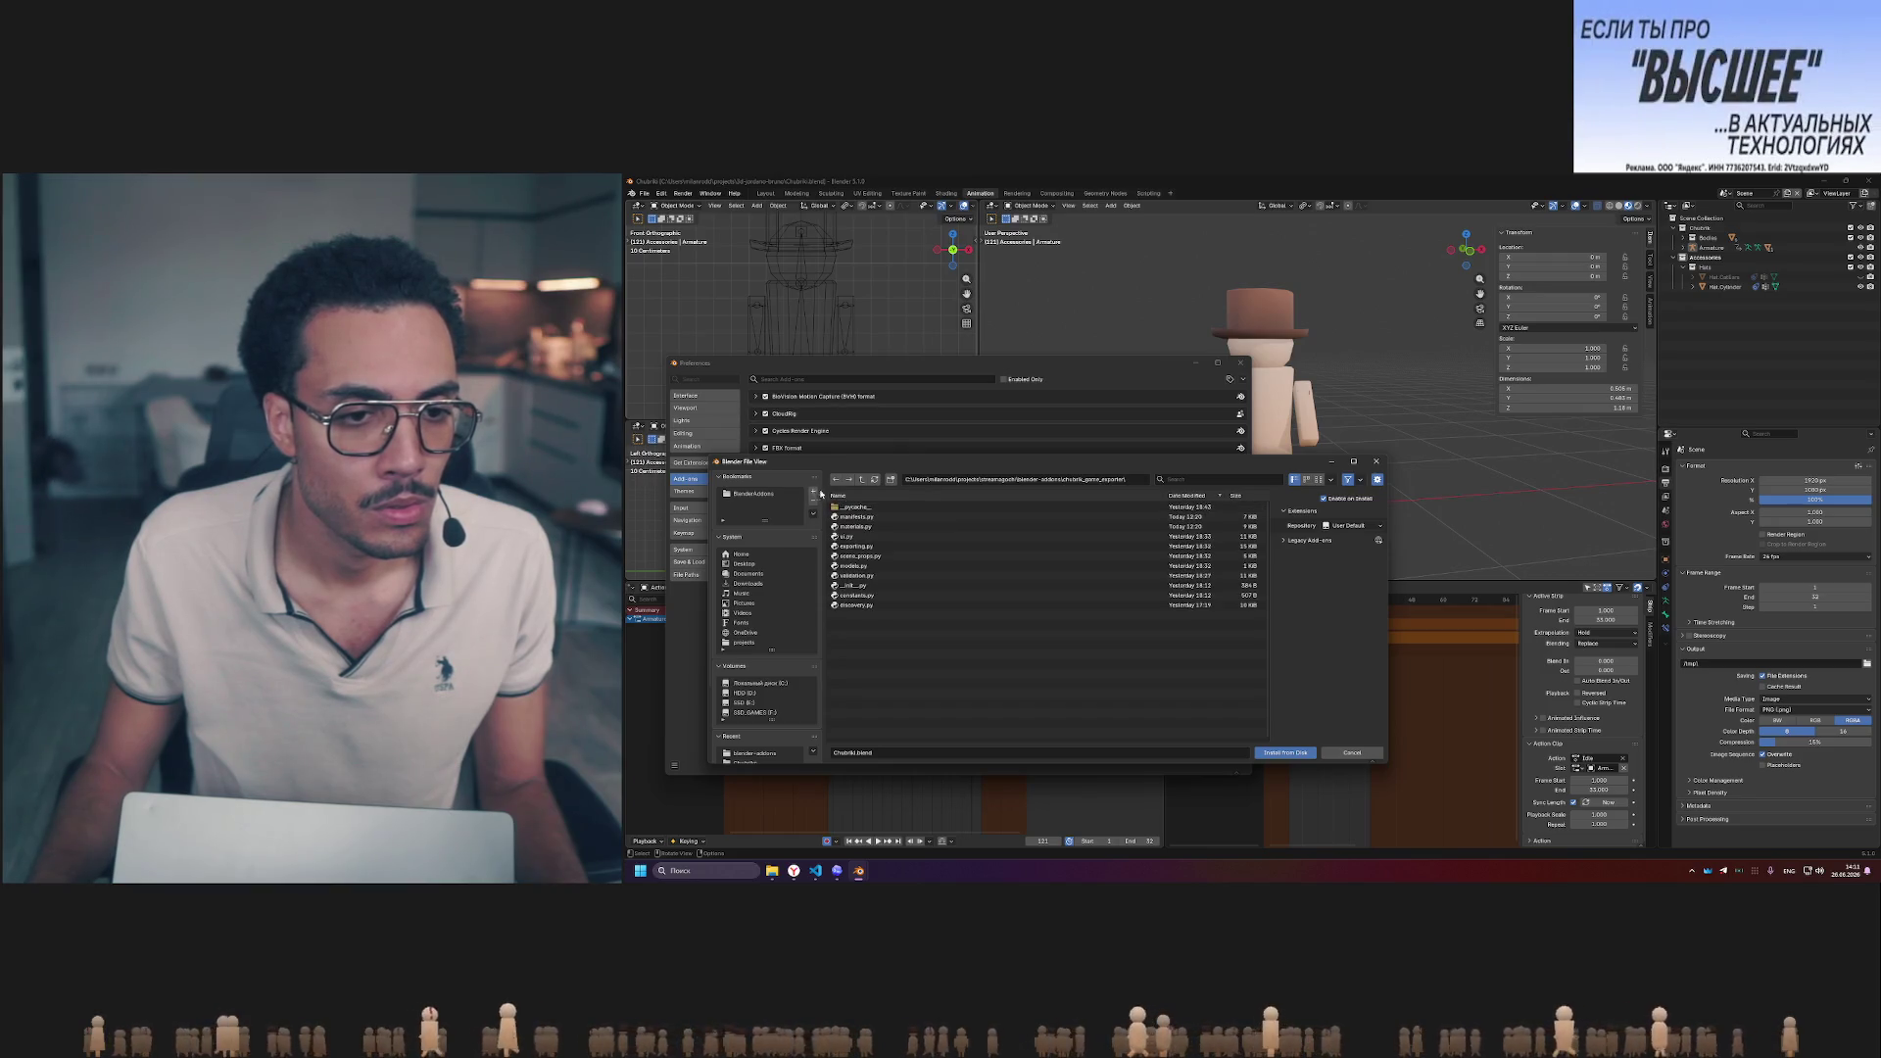
pyautogui.doubleClick(1022, 480)
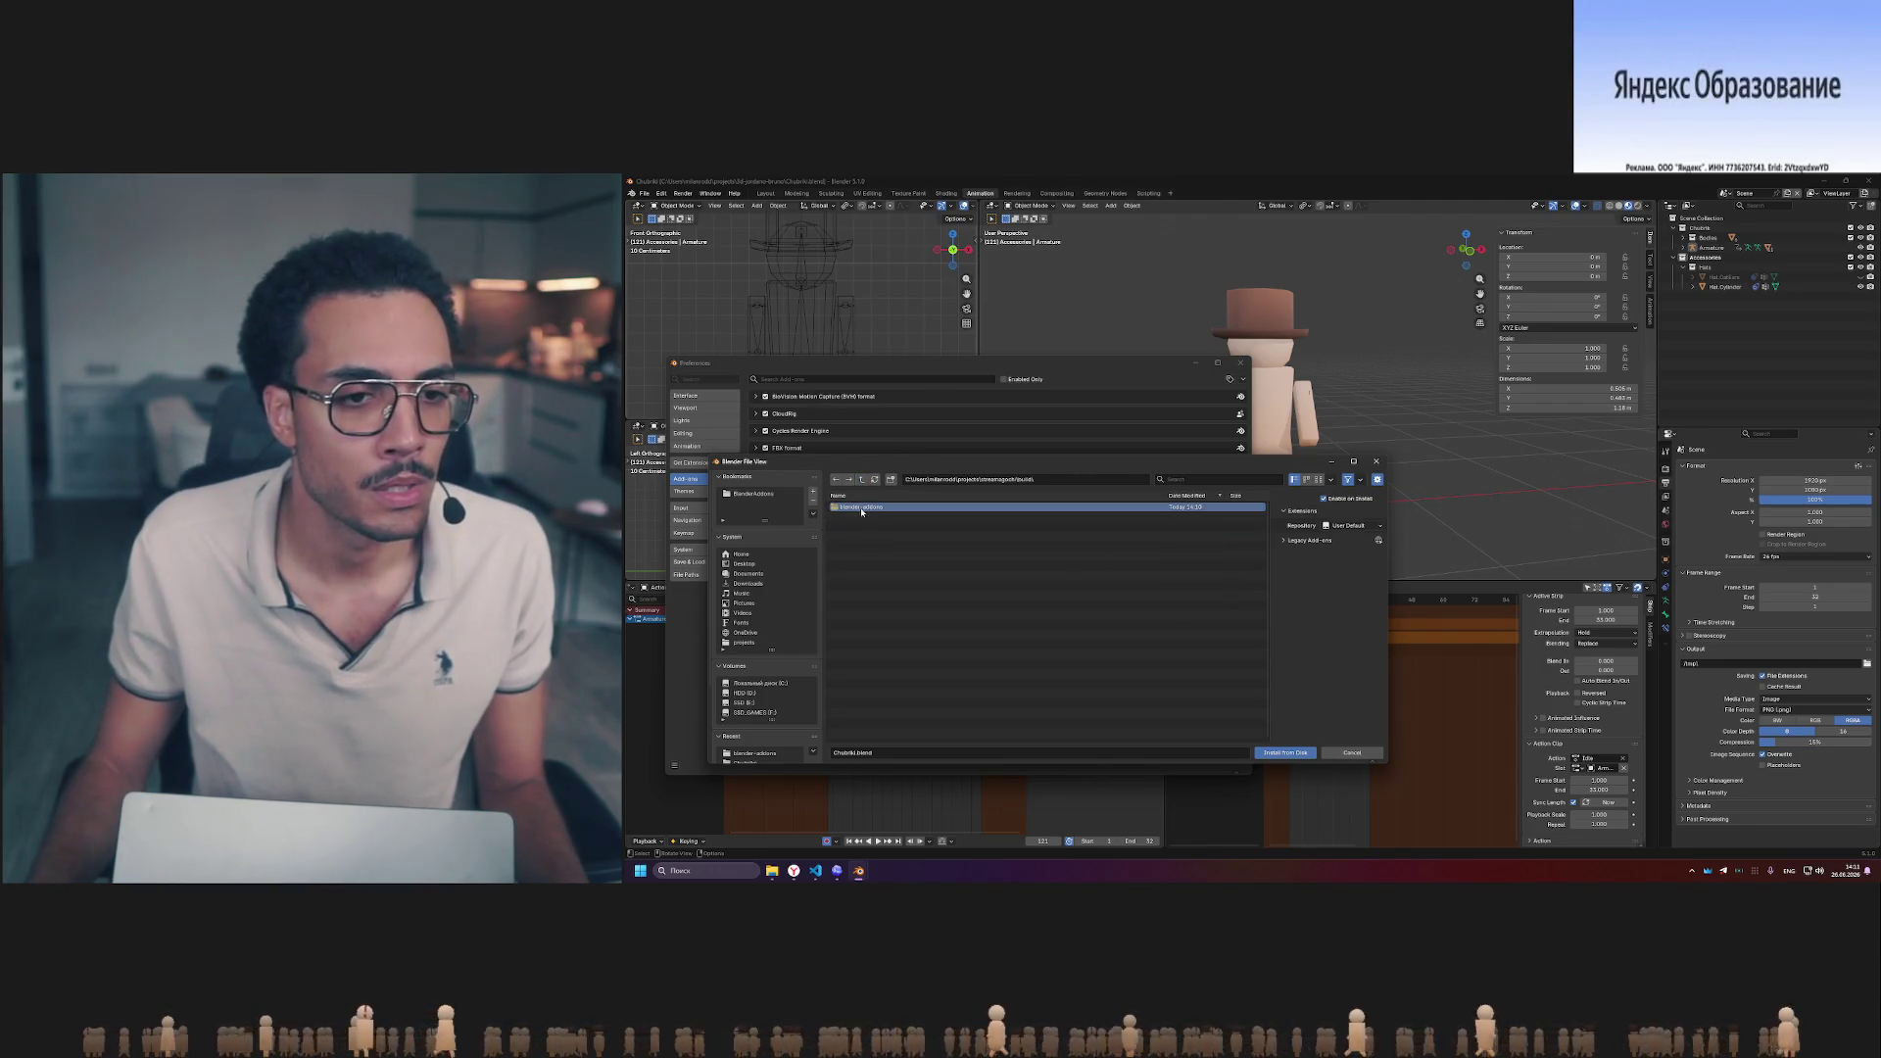
pyautogui.click(812, 494)
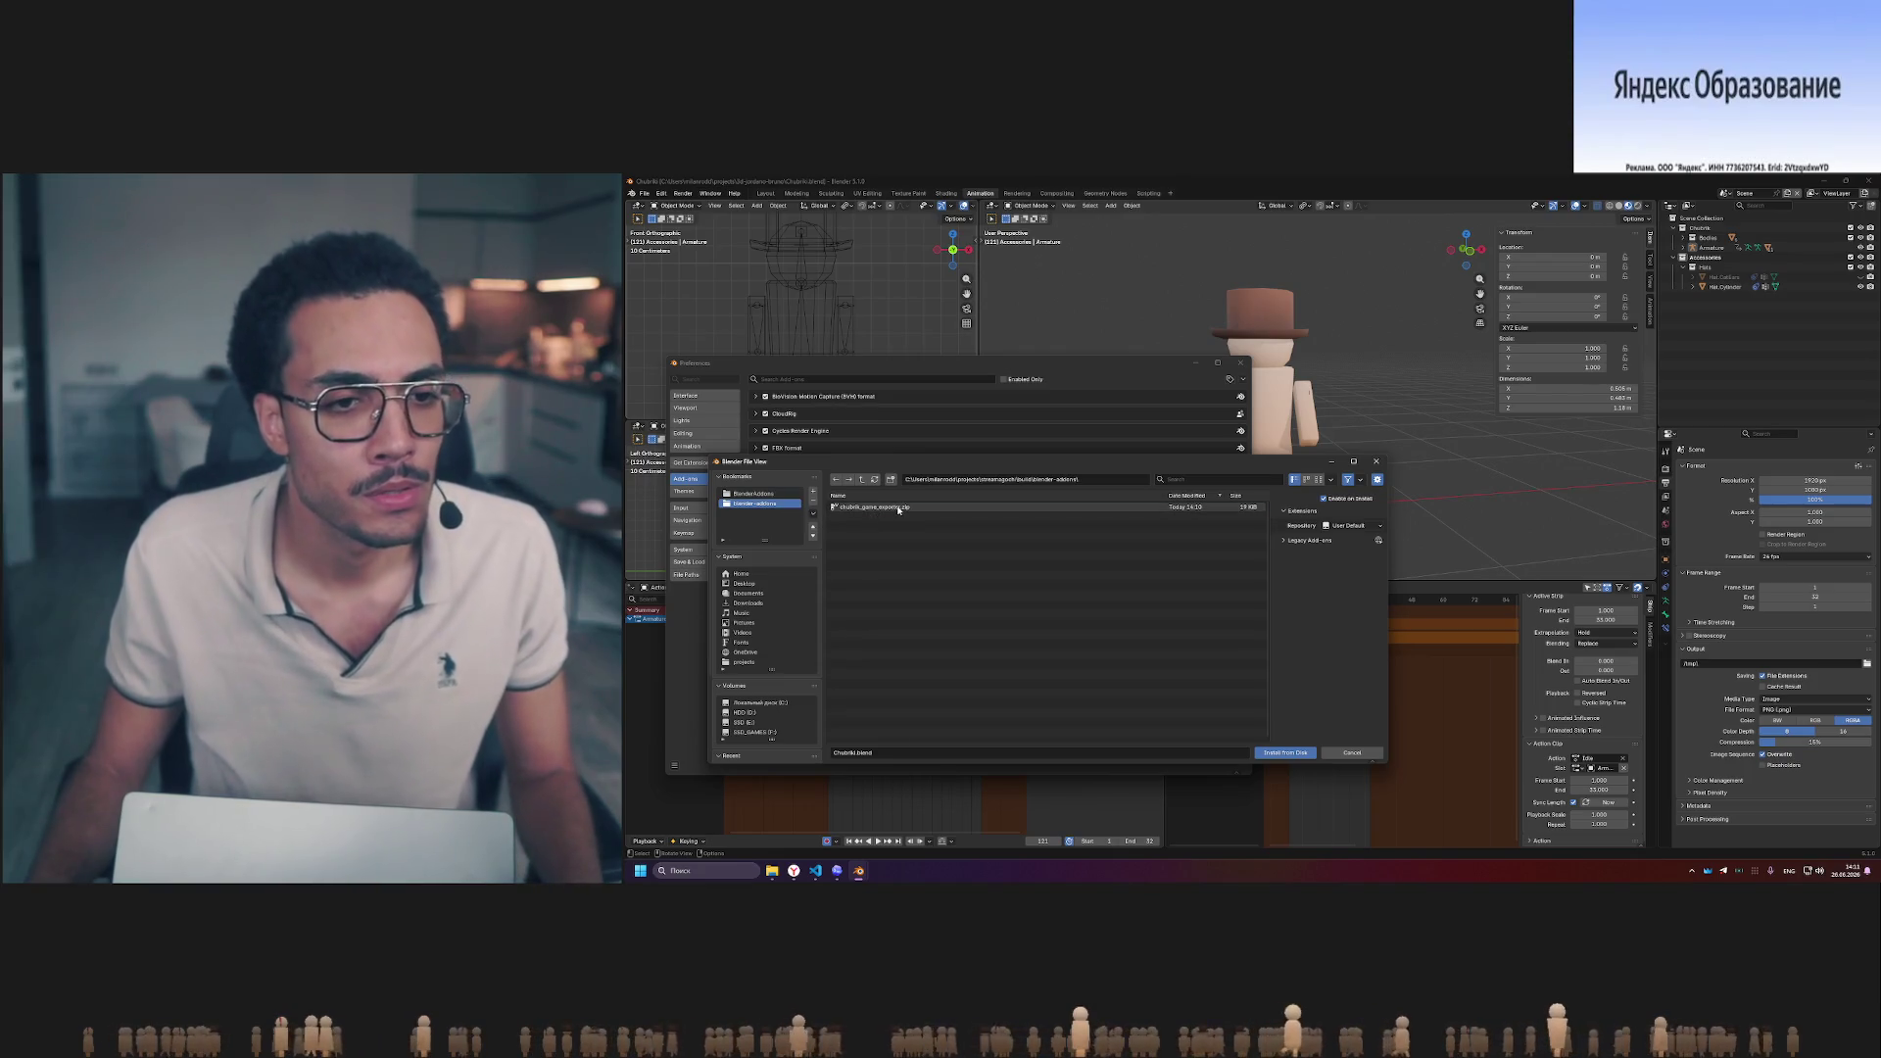
# - Install the rebuilt chubrik_game_exporter zip and export the character with it
pyautogui.doubleClick(871, 508)
pyautogui.click(756, 397)
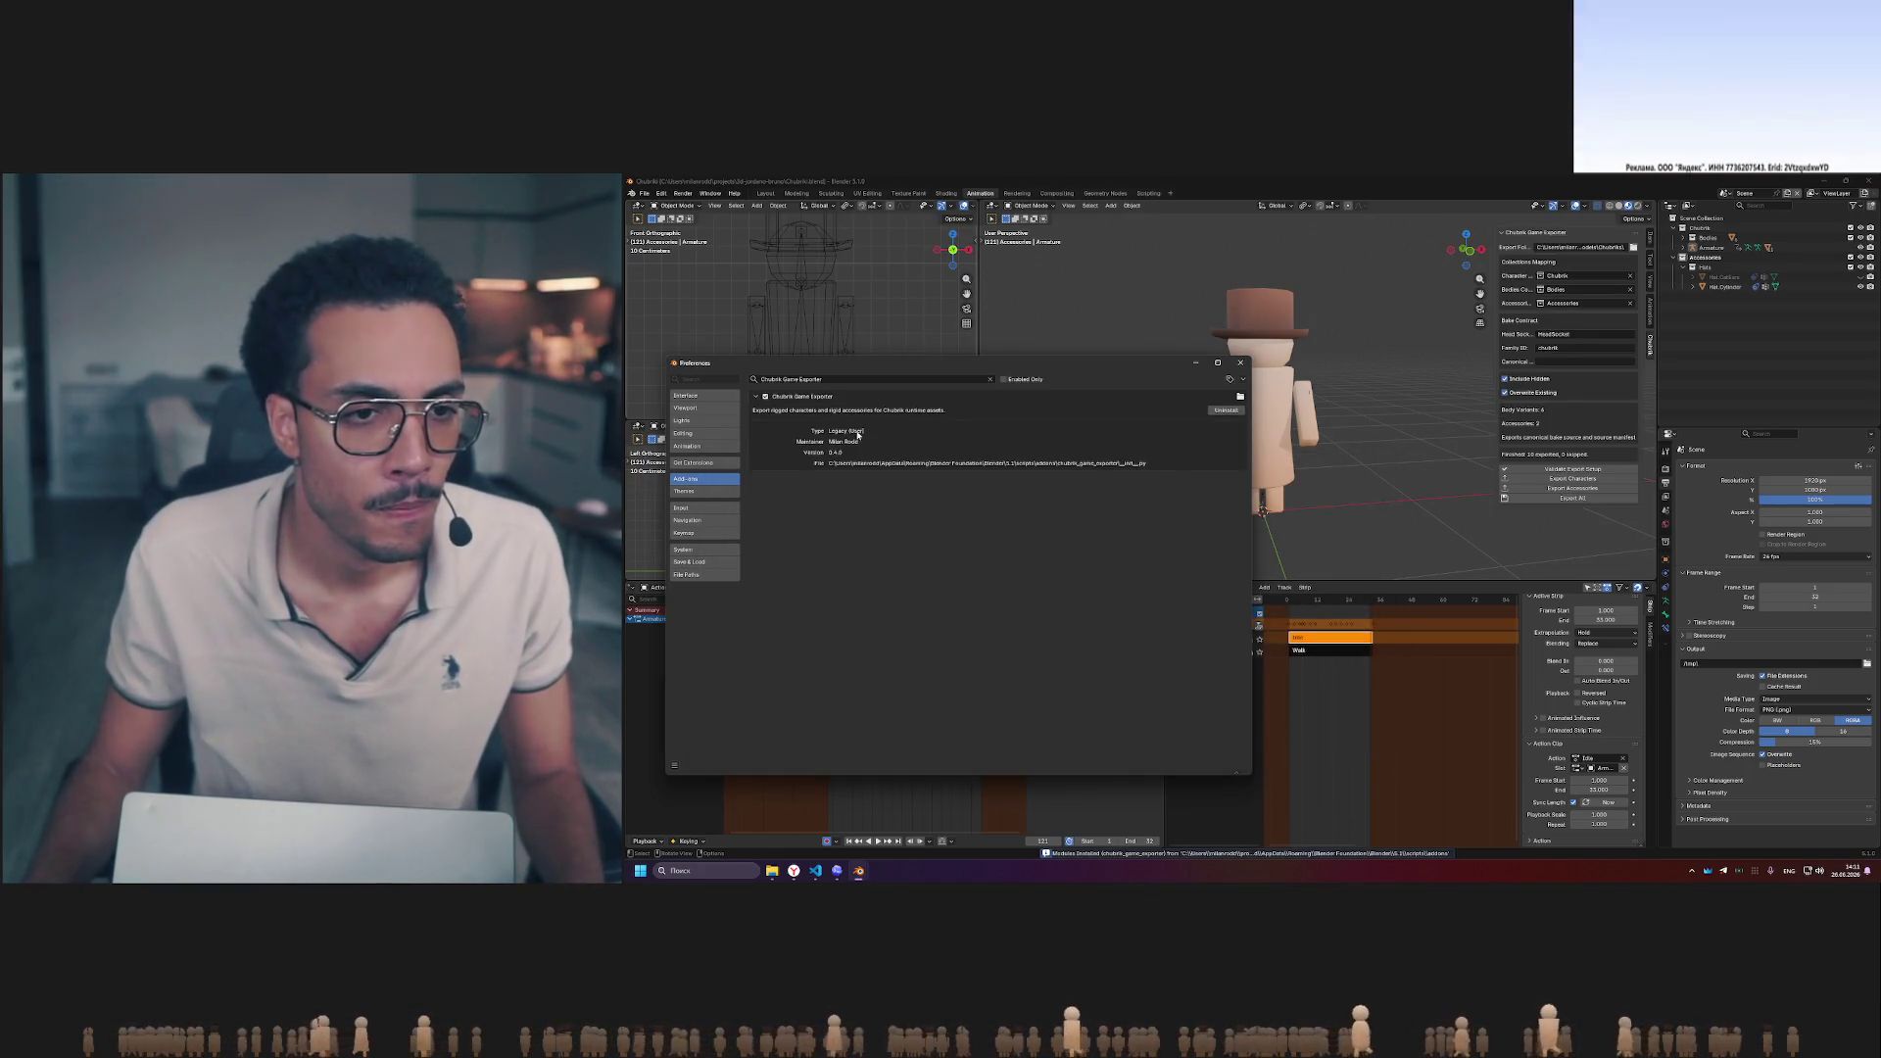
pyautogui.click(1241, 363)
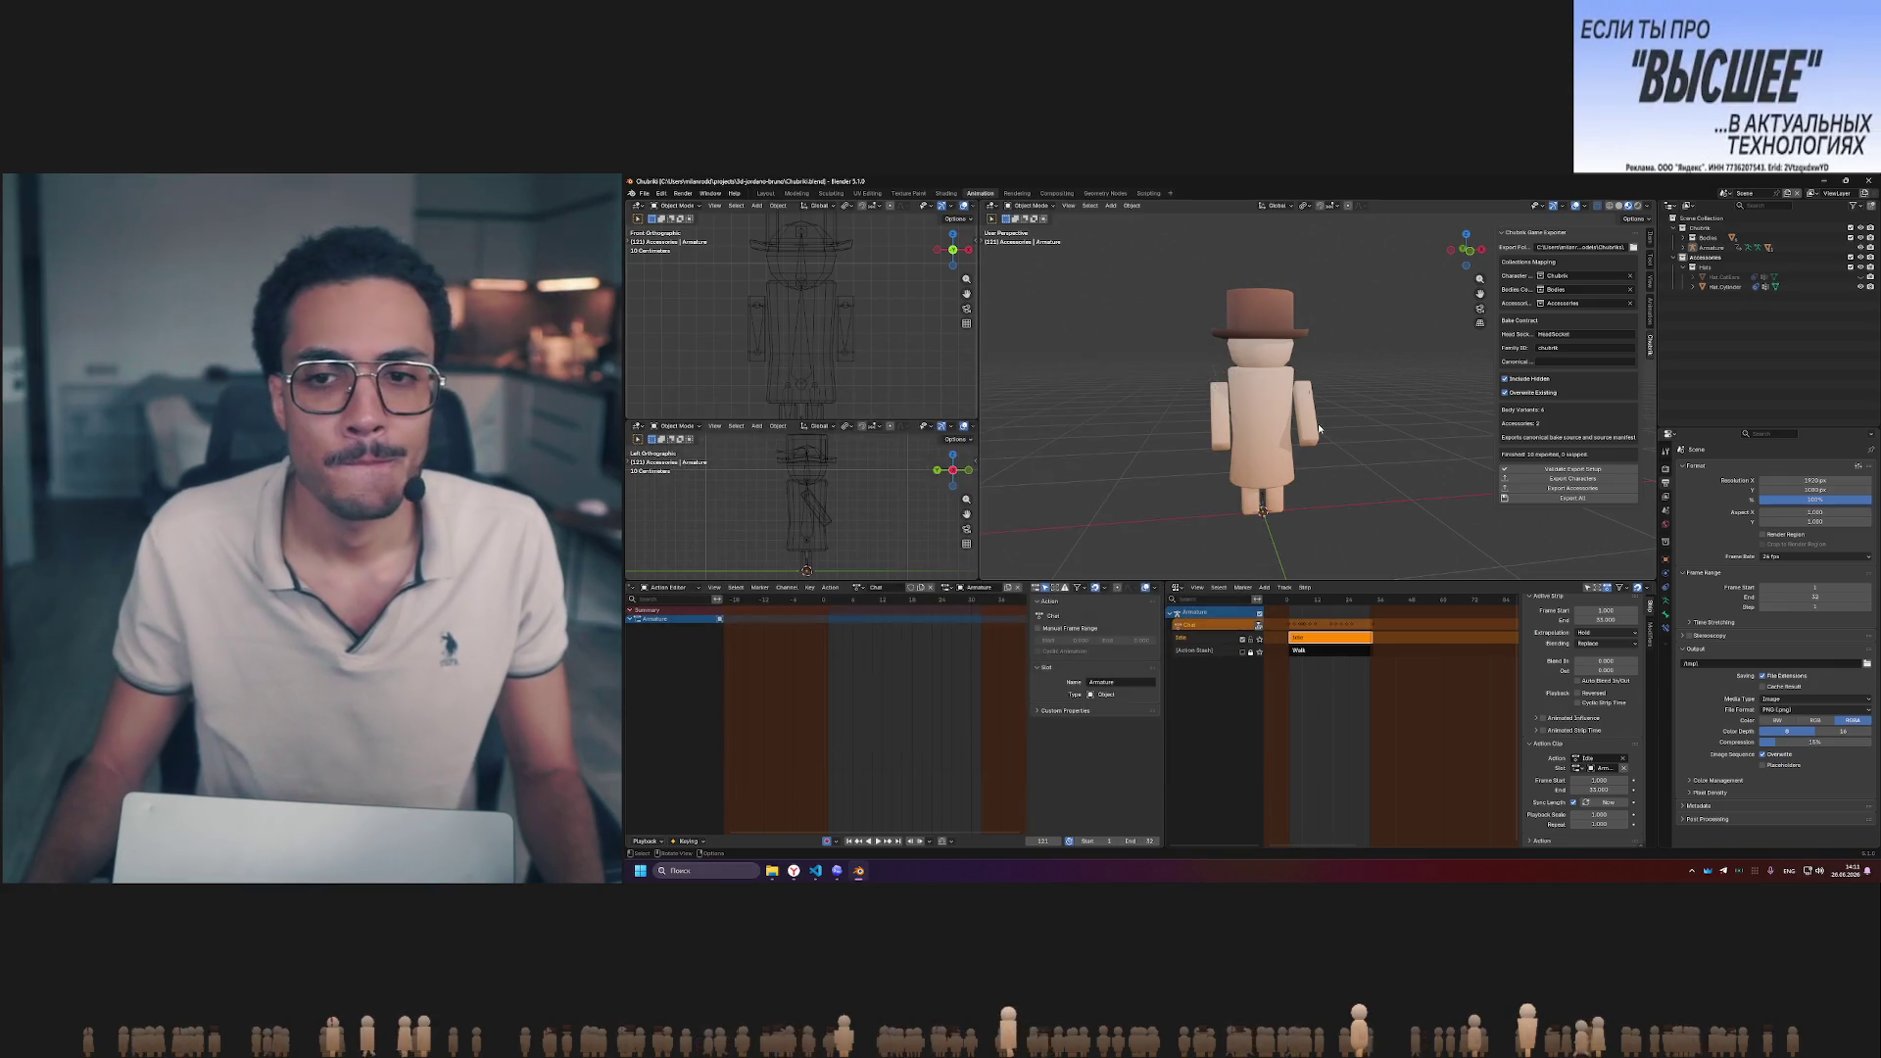
pyautogui.click(1544, 499)
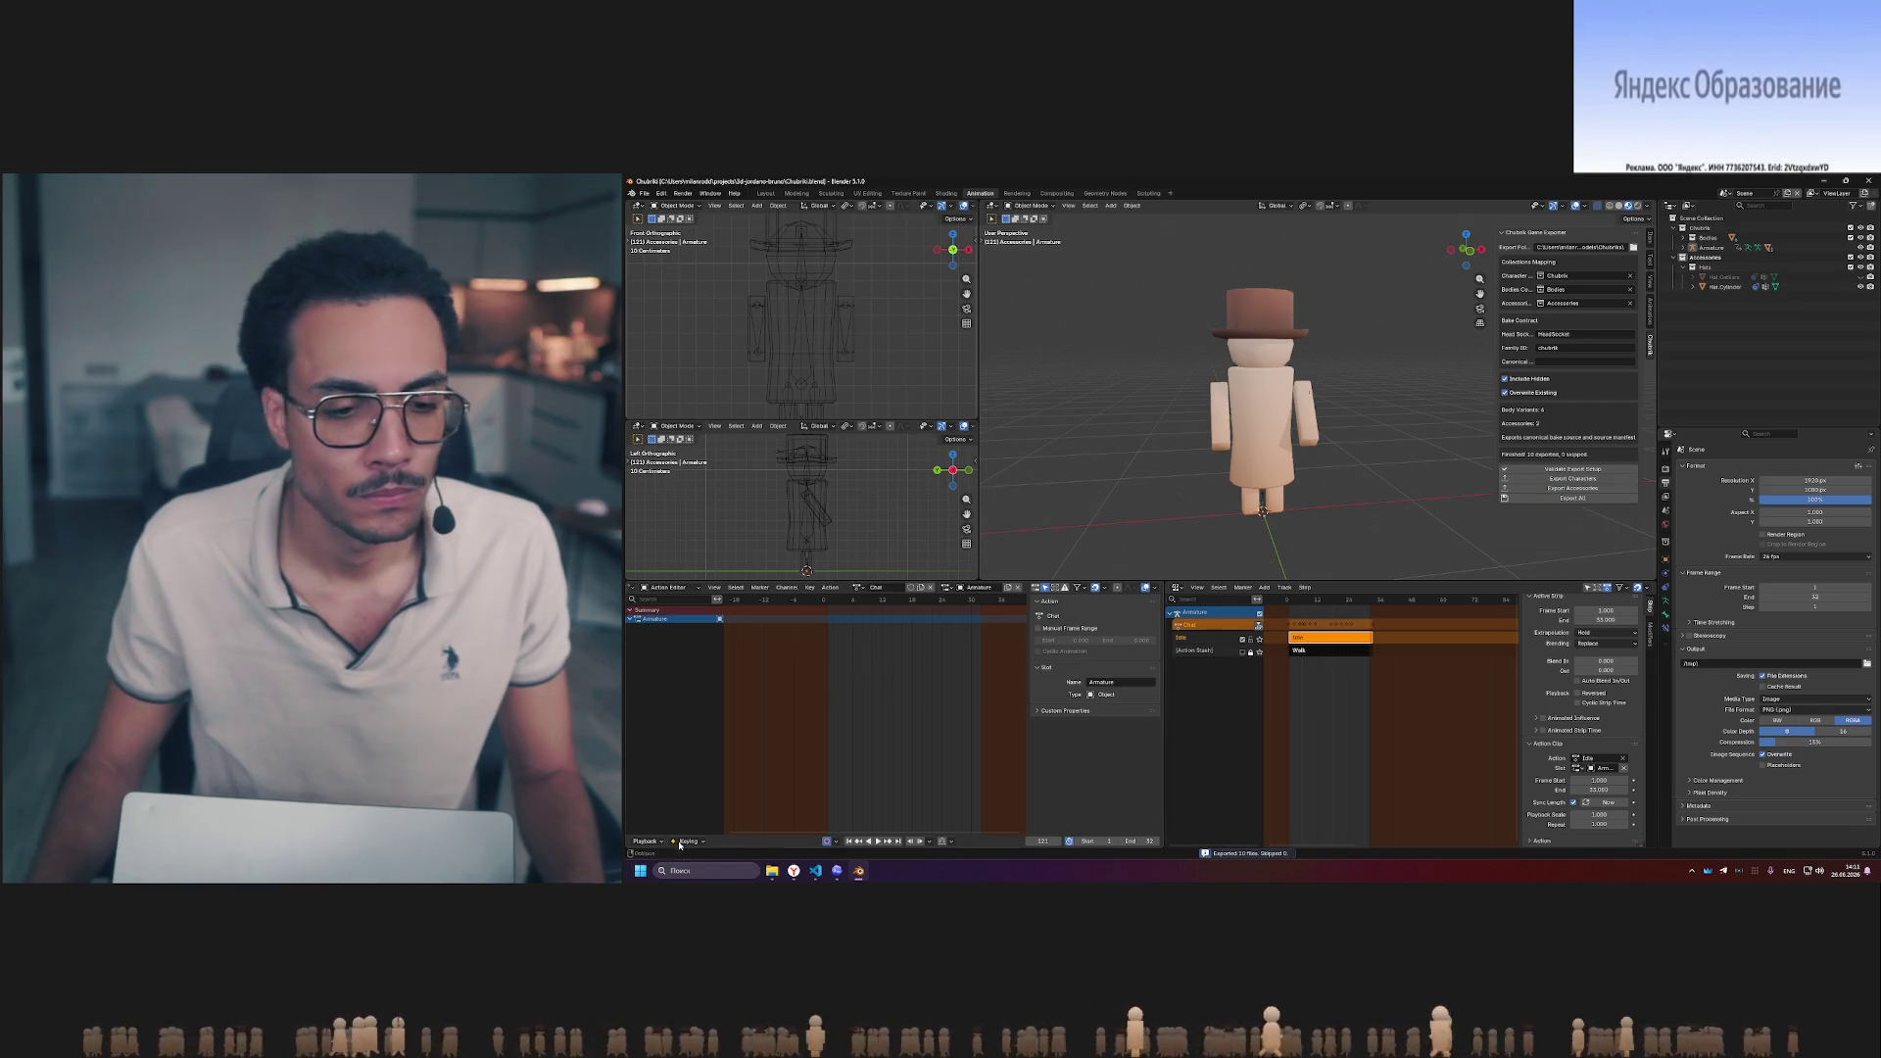
# - Bring up the chubrik_source_manifest.json changes in the code editor's source control
pyautogui.click(840, 872)
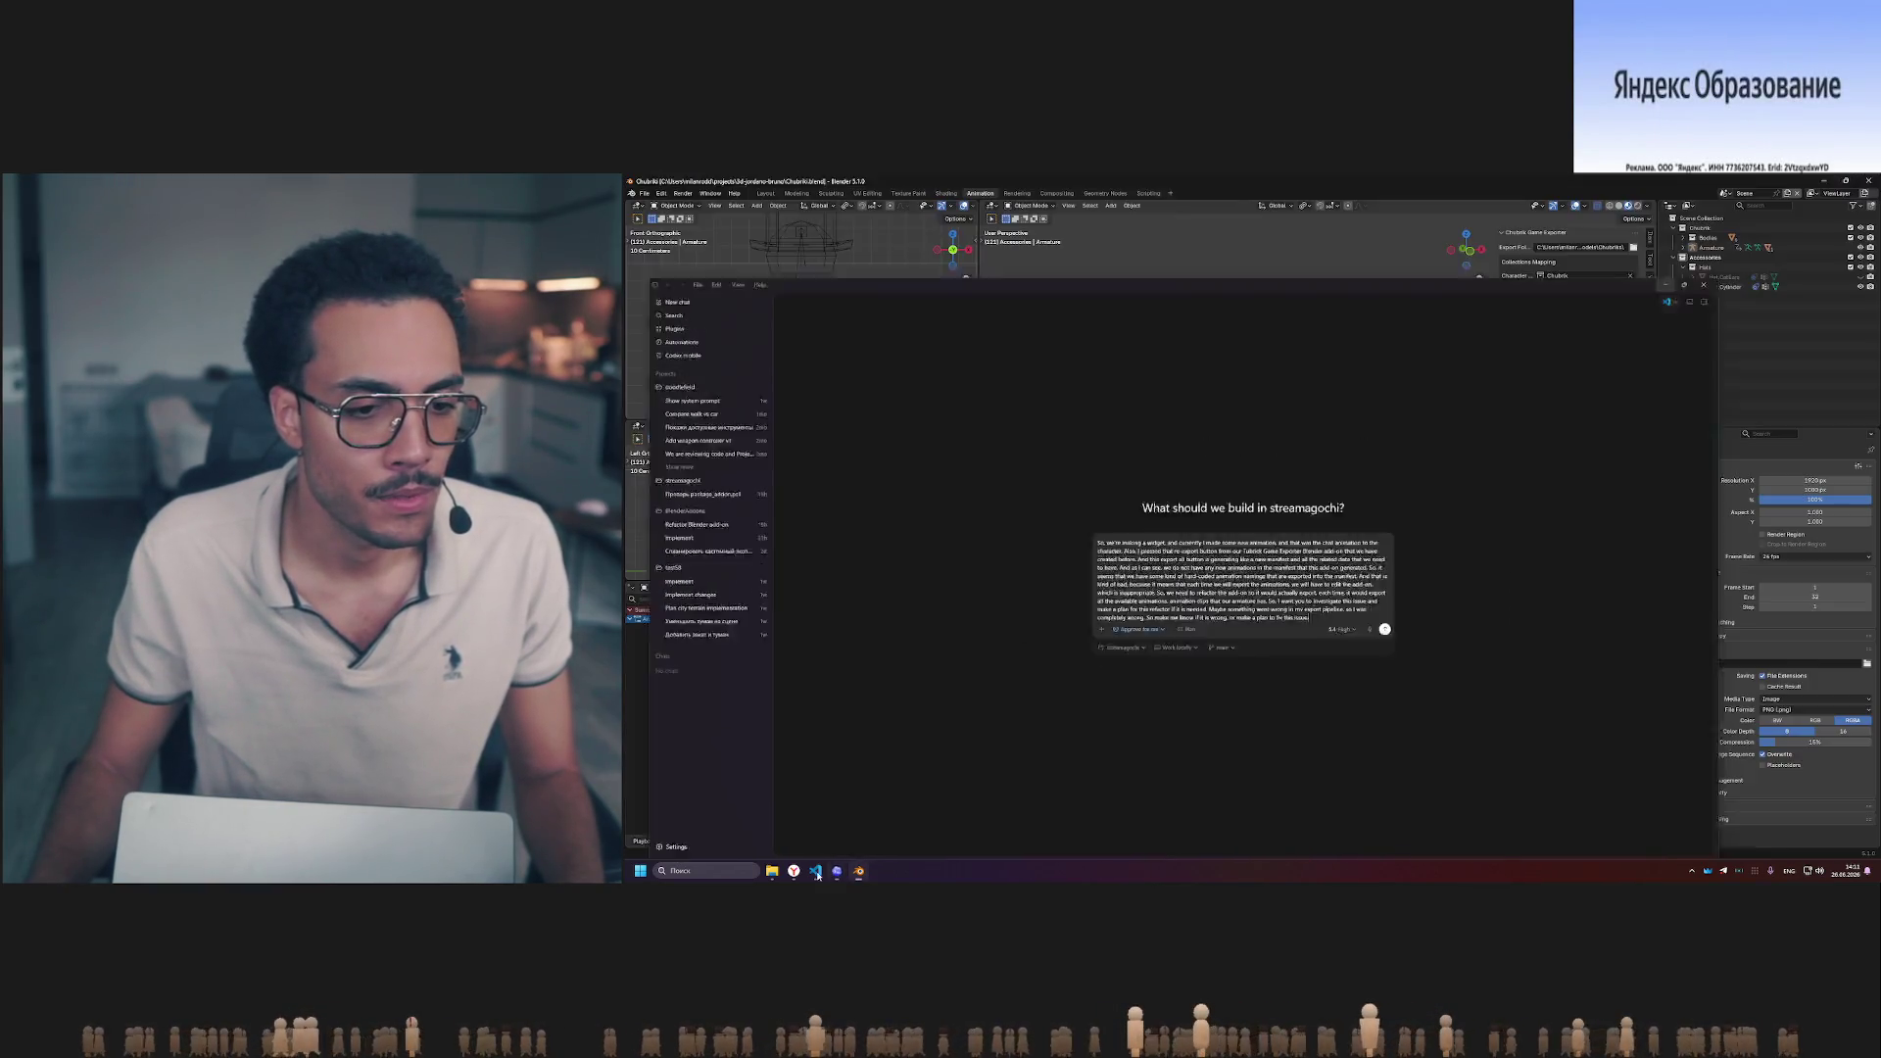
pyautogui.click(816, 872)
pyautogui.click(742, 496)
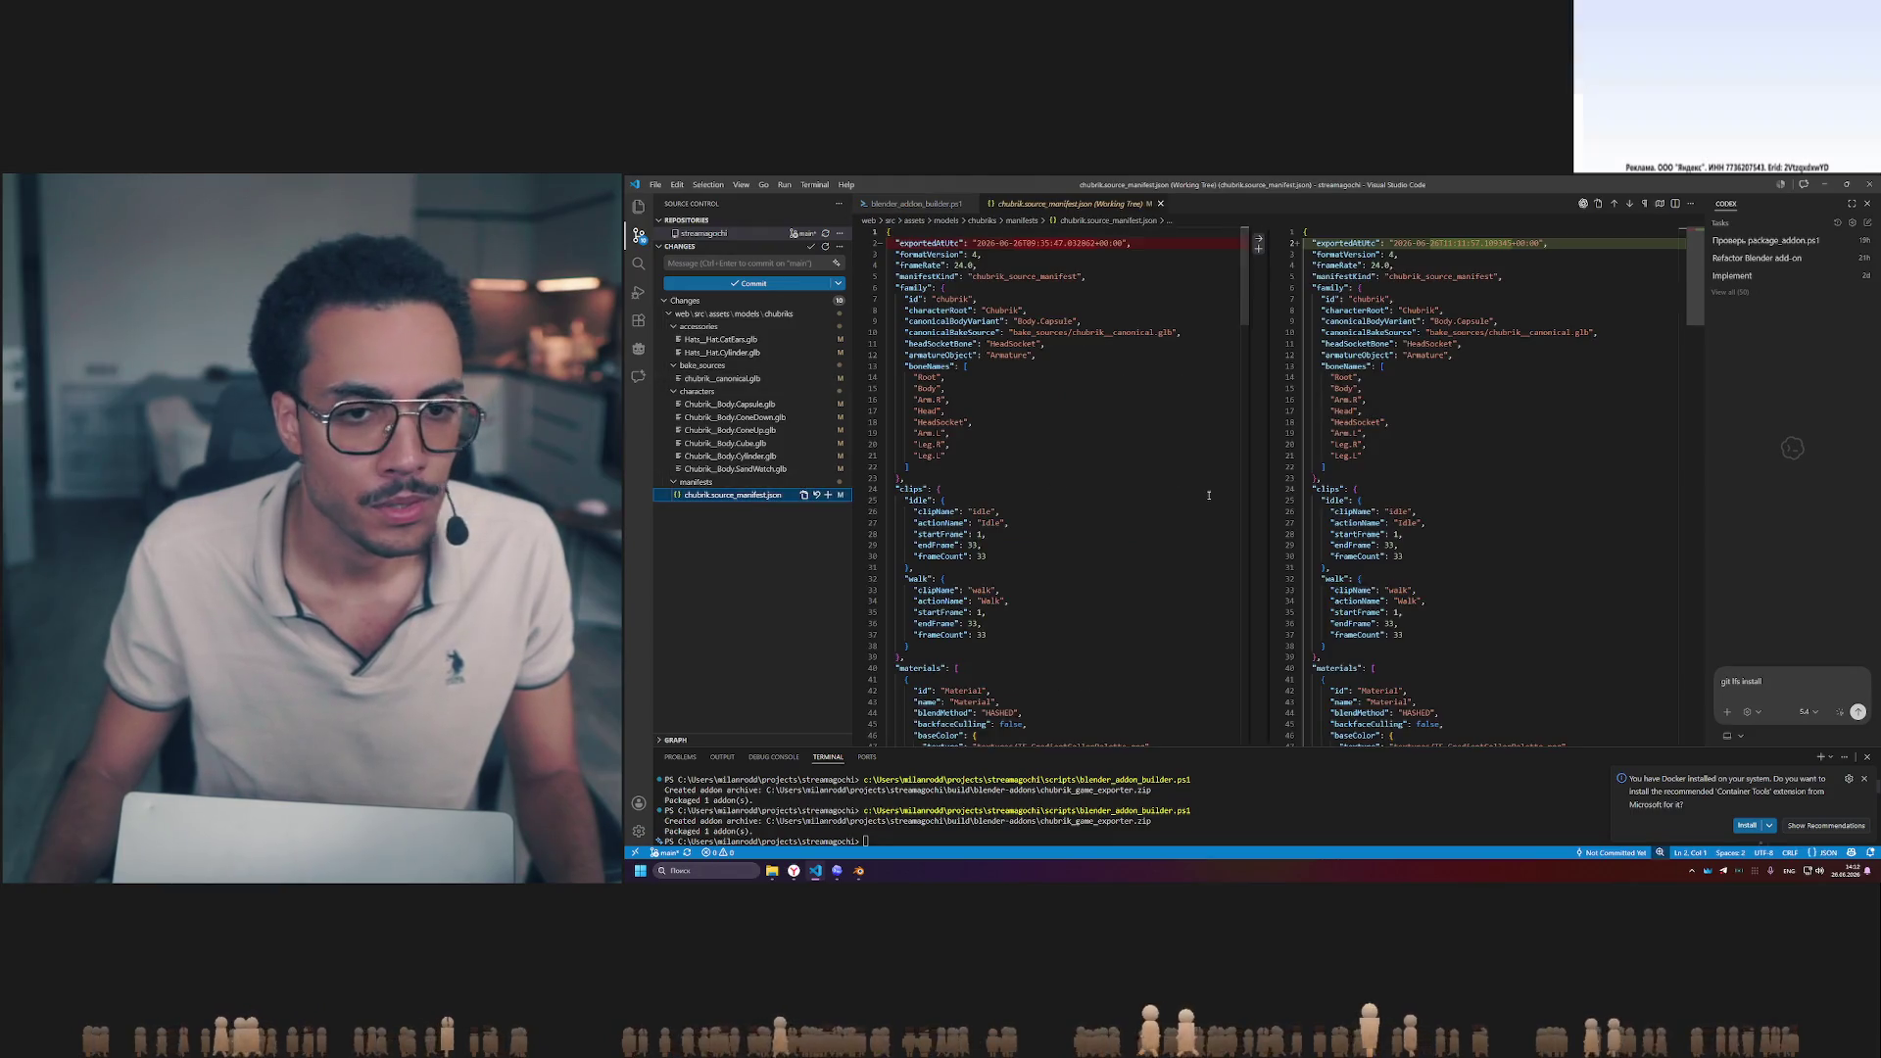
pyautogui.scroll(-4, 1259, 441)
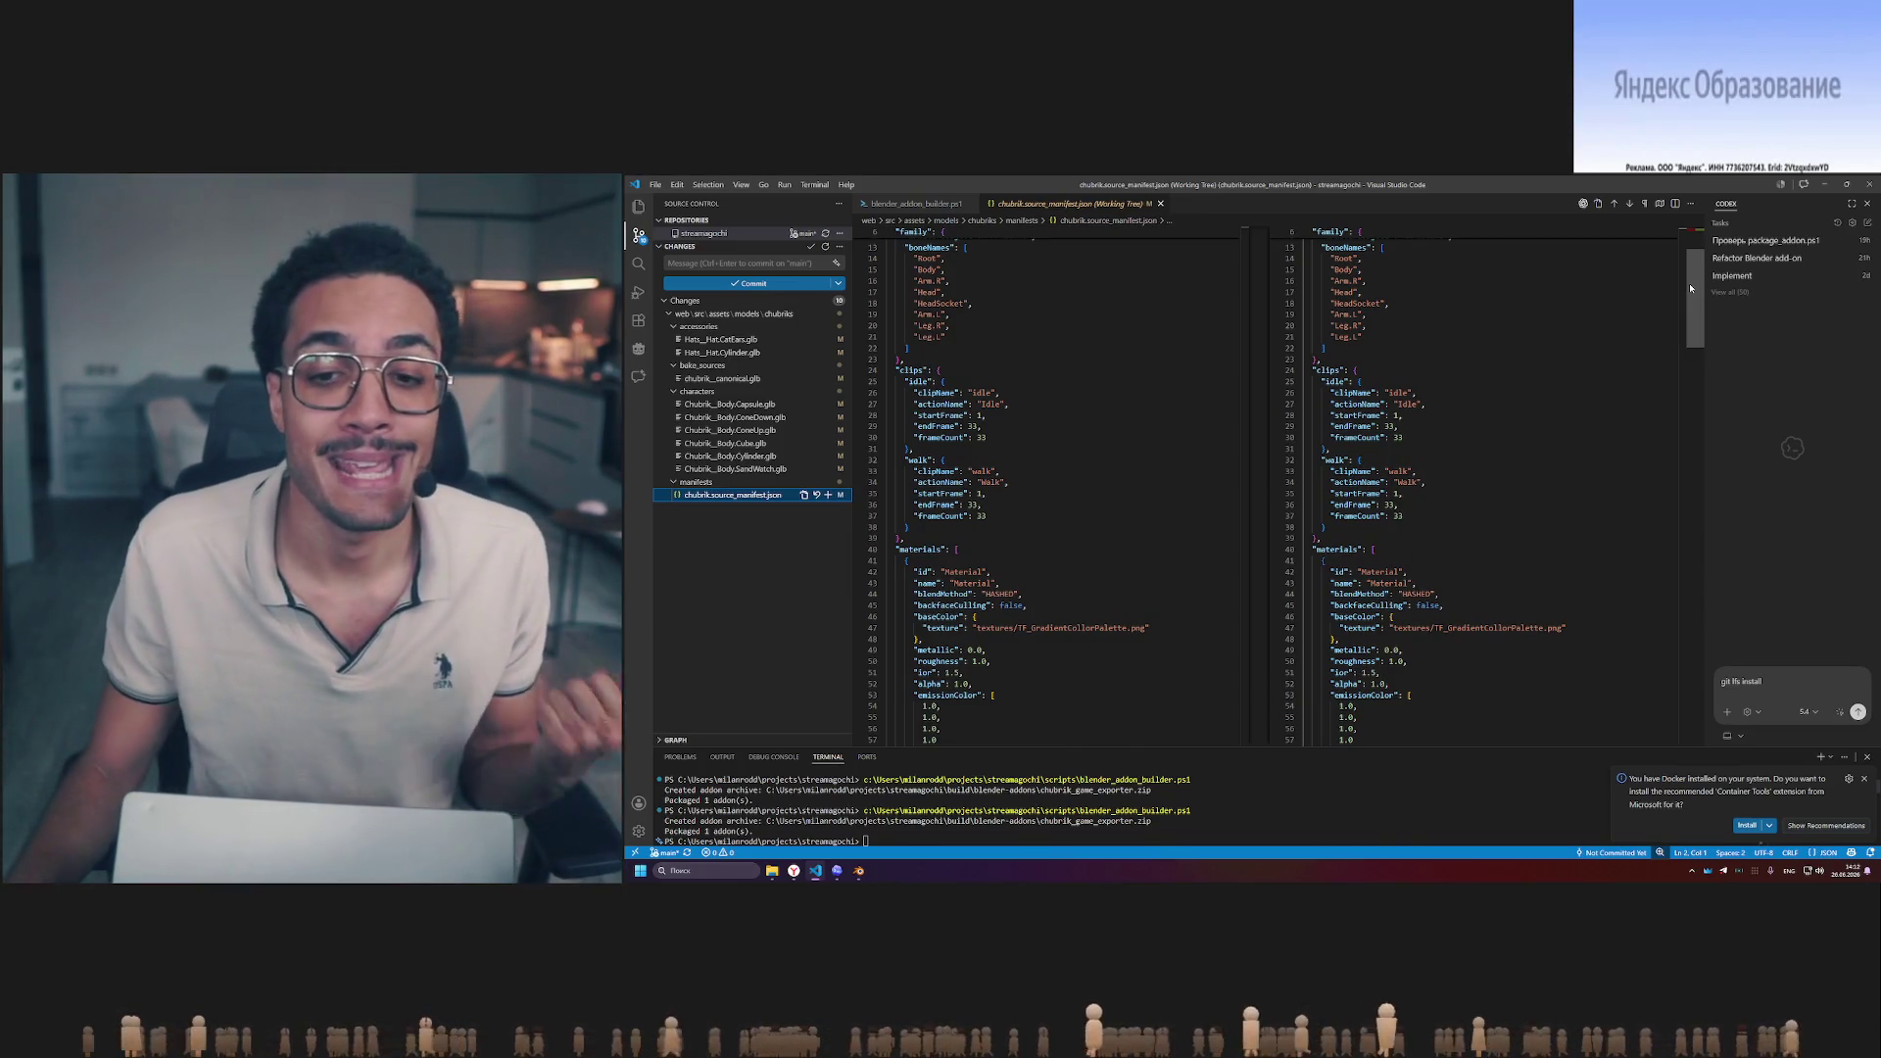
# - Minimize Visual Studio Code so Blender's Chubrik scene is back in front
pyautogui.click(1829, 184)
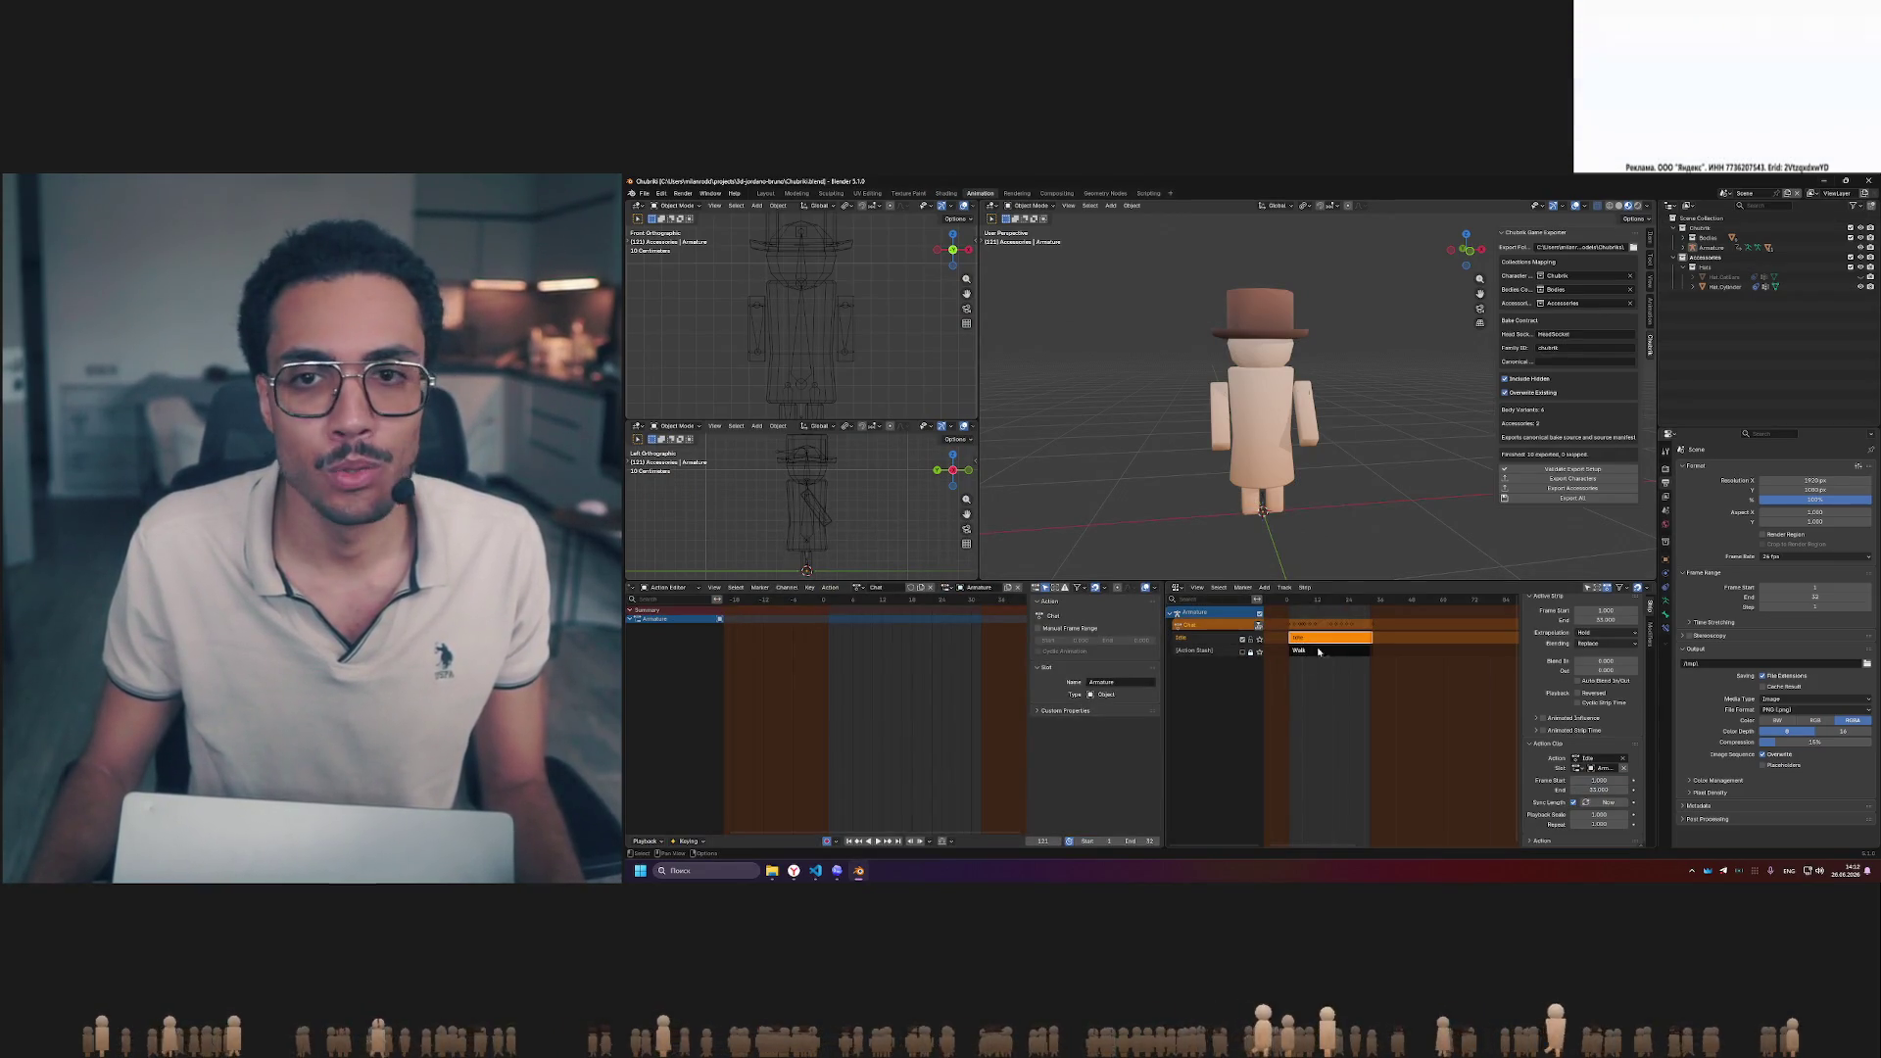
# - Send the prepared animation-export refactor prompt to Codex, then switch to the Twitch browser tab
pyautogui.click(840, 872)
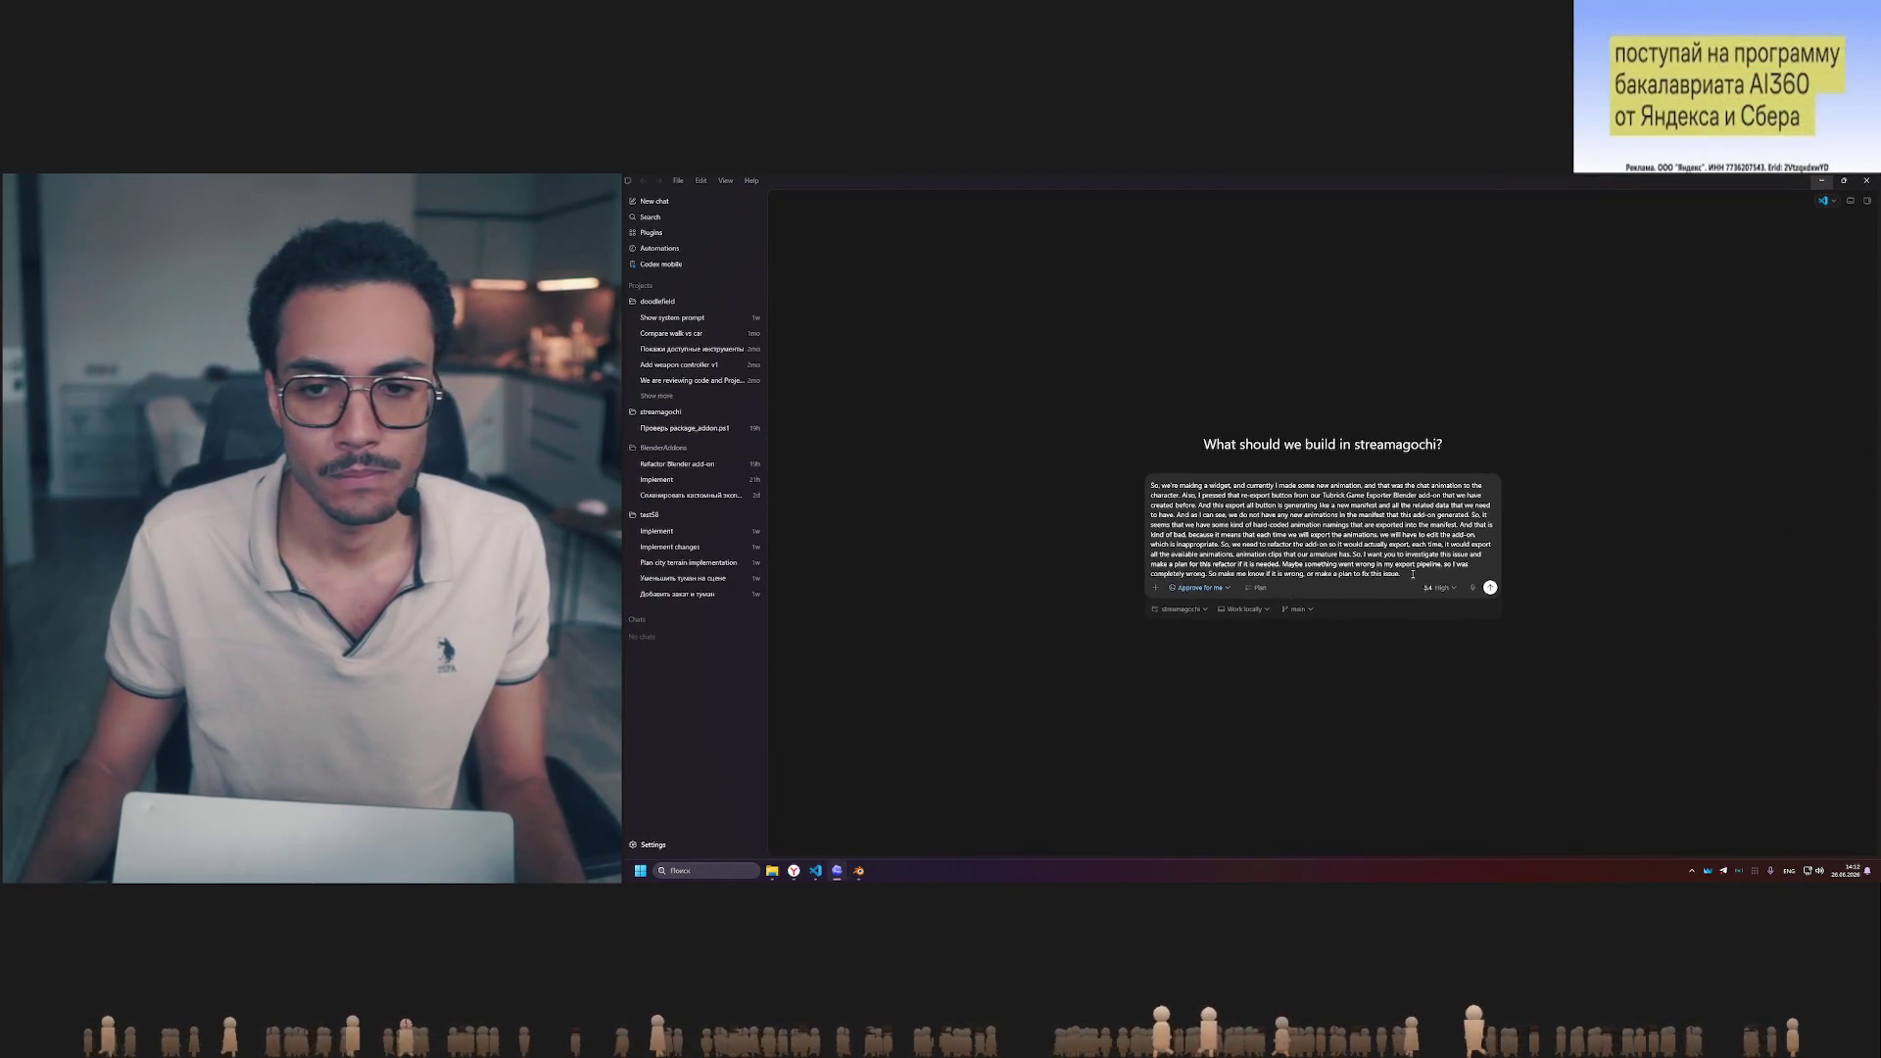
pyautogui.click(1490, 587)
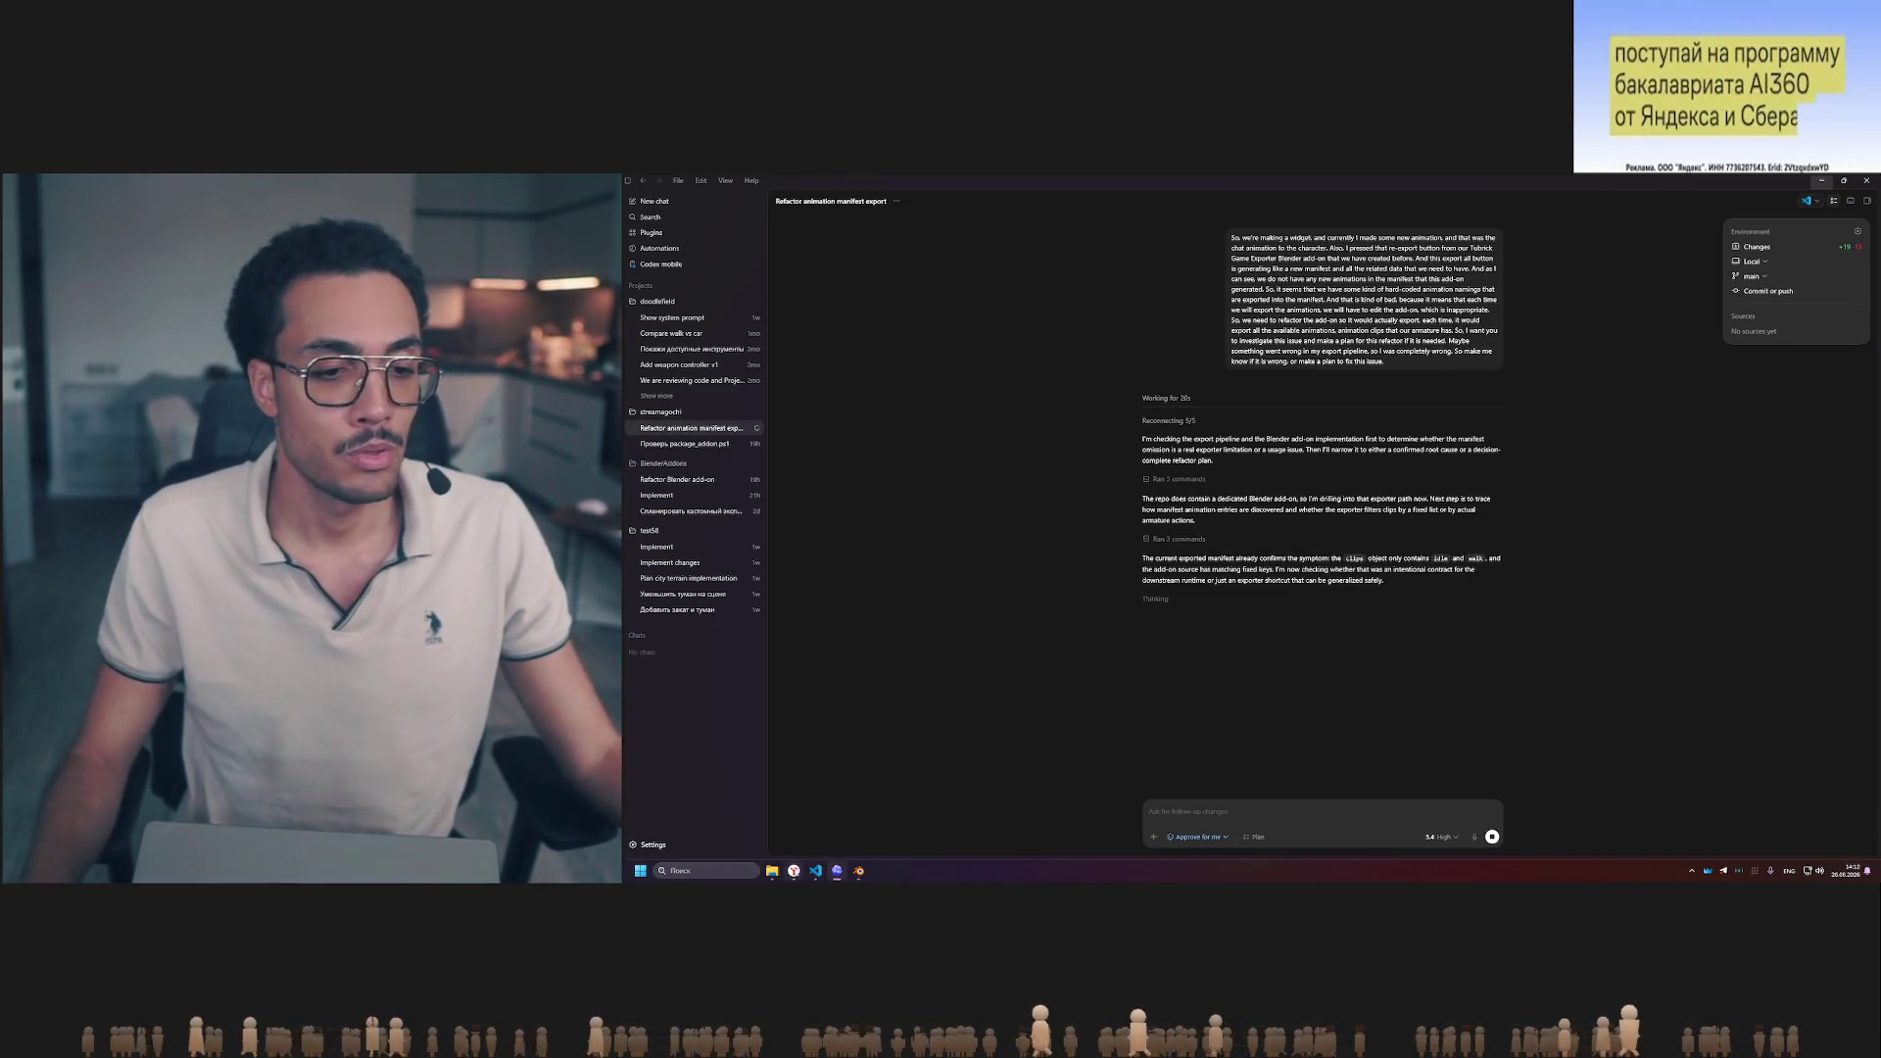
pyautogui.hotkey('alt', 'Tab')
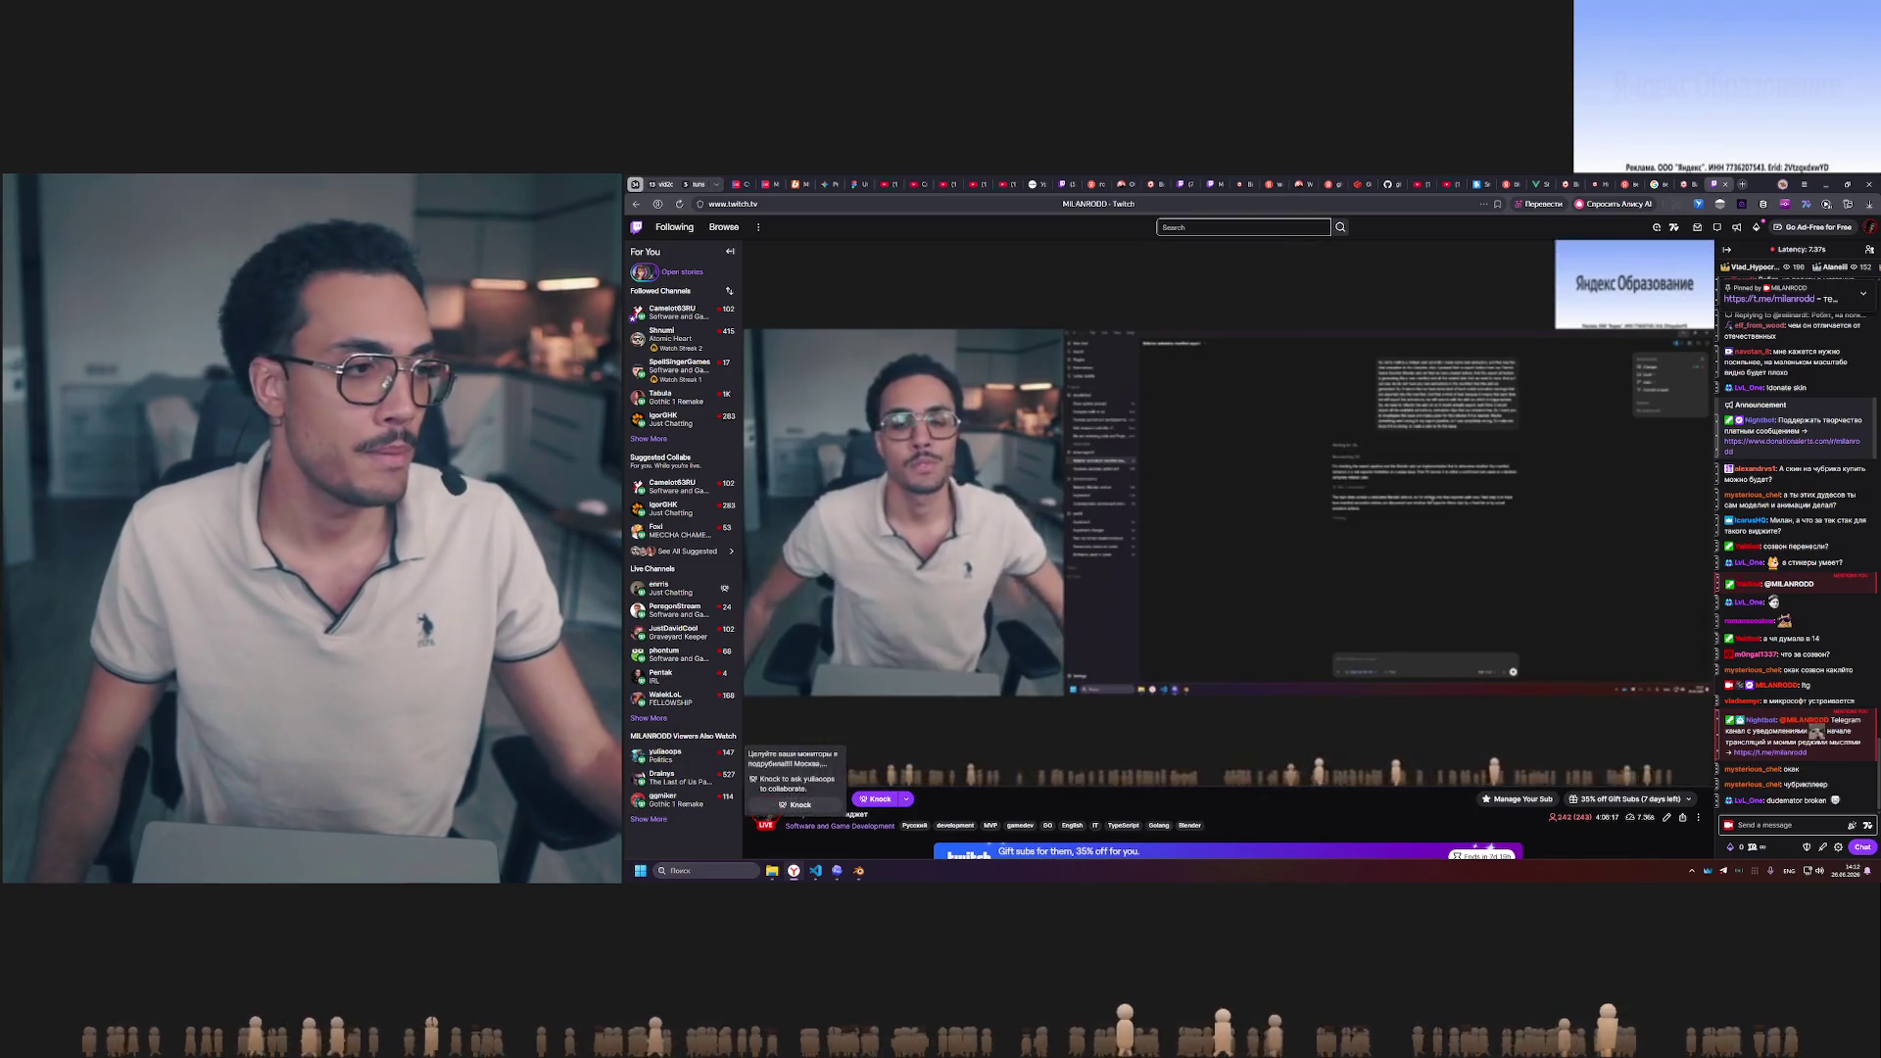